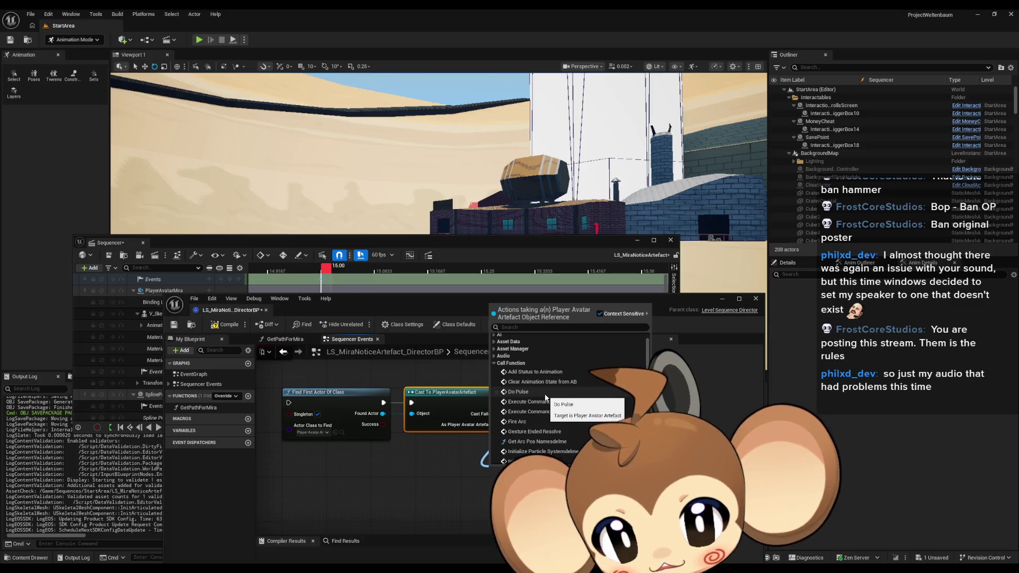
Step: Add a Do Pulse call on the artefact and inspect the Set Scalar Parameter and Material Instance nodes
double_click(546, 450)
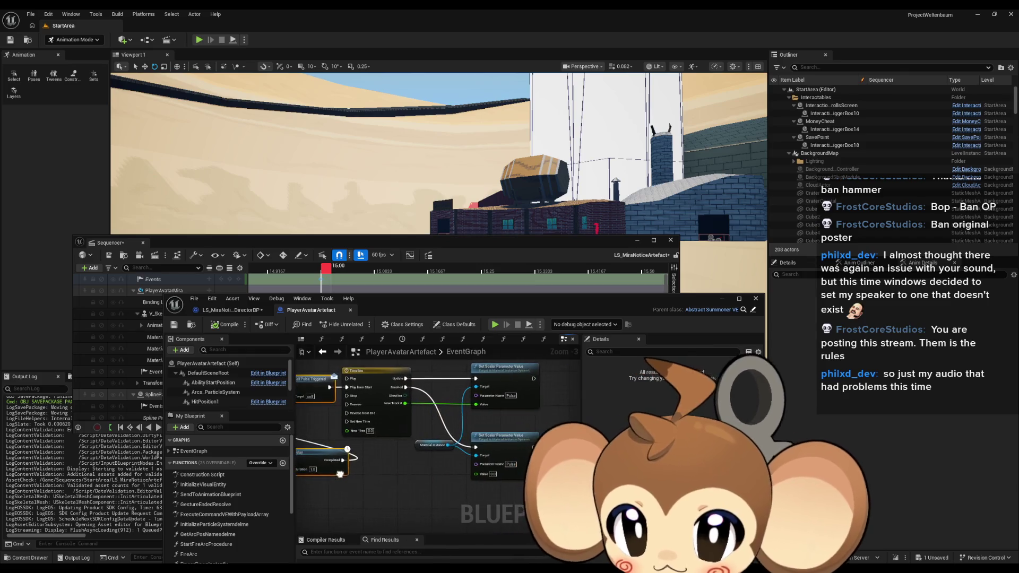
click(527, 403)
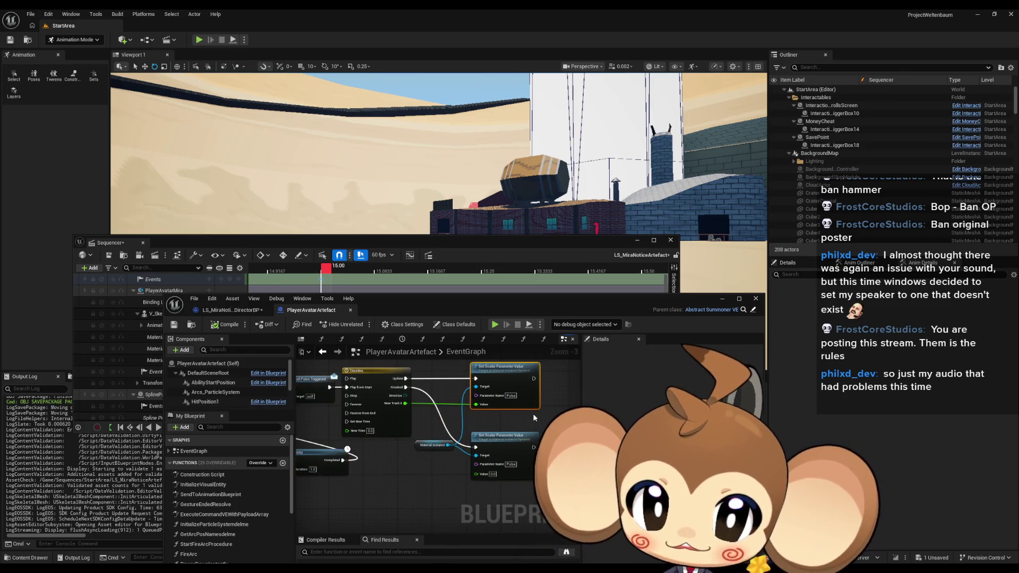
click(432, 445)
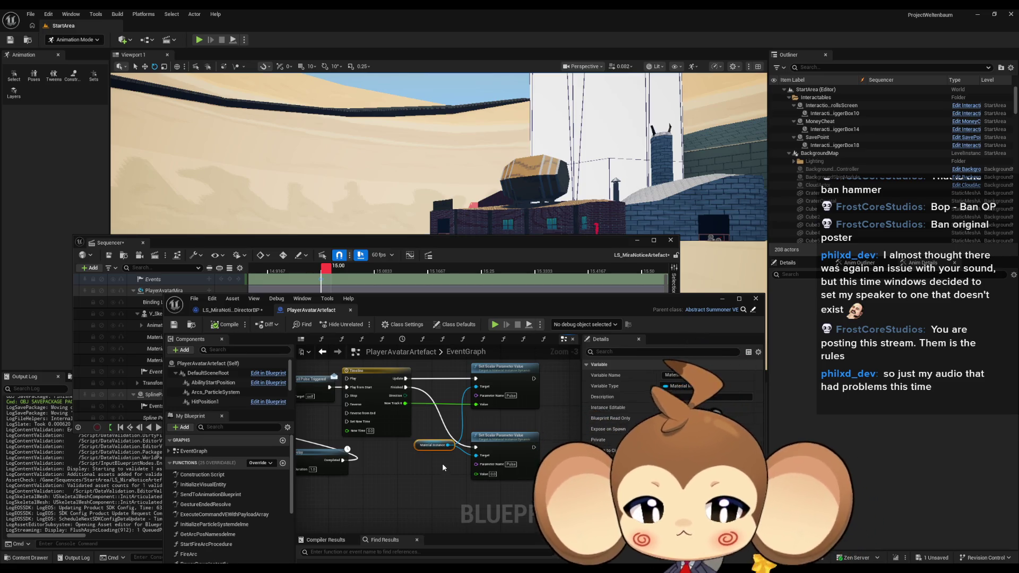
Step: Review the Gate, Sequence and Delay nodes beside Material Instance, then minimize the Blueprint editor
scroll(441, 463, up, 2)
mouse_move(441, 463)
mouse_down()
mouse_move(434, 492)
mouse_move(432, 440)
mouse_up()
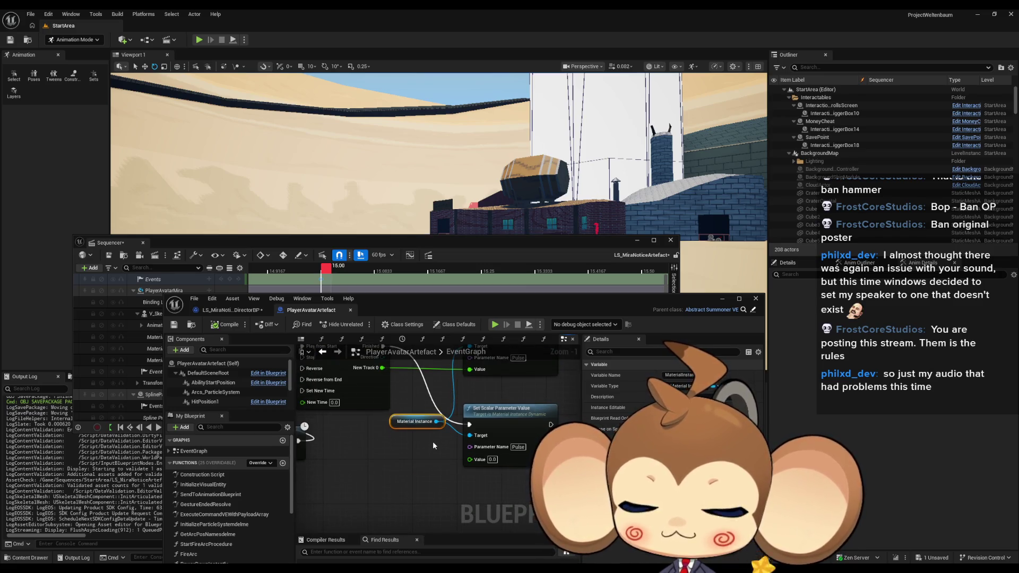
click(433, 440)
mouse_move(432, 440)
mouse_down()
mouse_move(535, 503)
mouse_move(425, 425)
mouse_move(437, 462)
mouse_up()
click(425, 427)
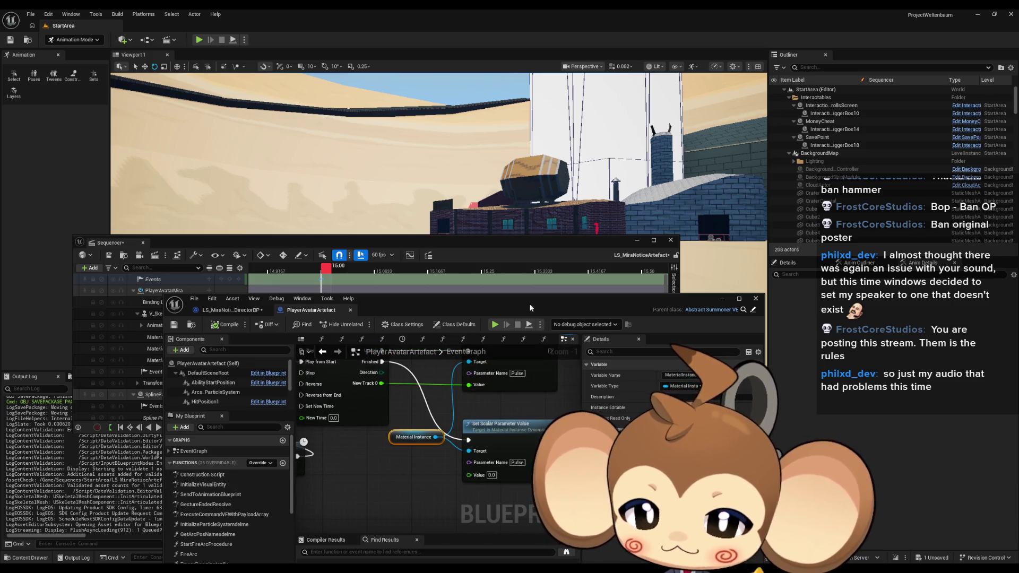
click(723, 300)
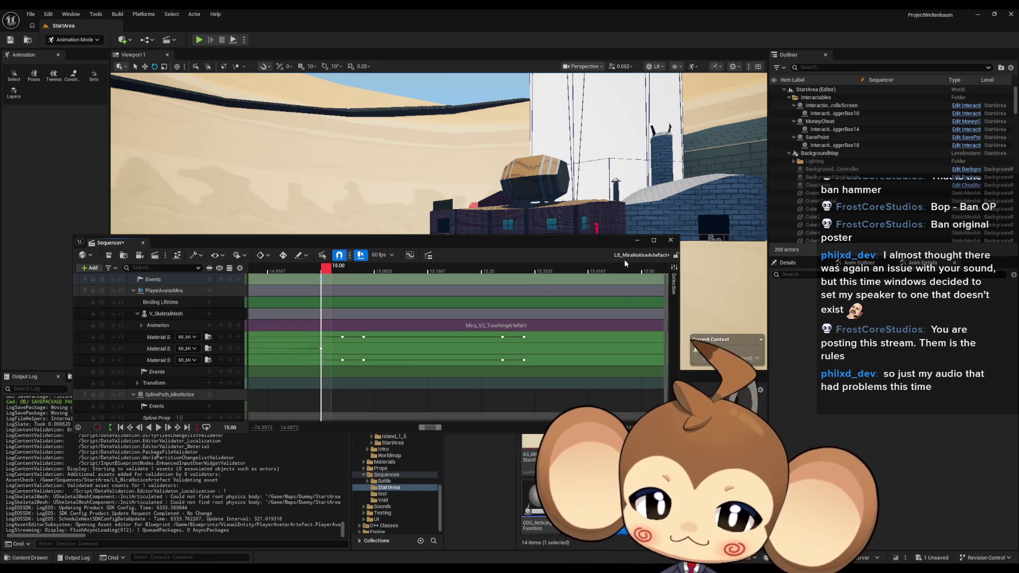
Step: Move the Sequencer window up and open PlayerArtefactMaterial from Content > 3d > Artefact
drag(597, 242, 536, 128)
click(574, 404)
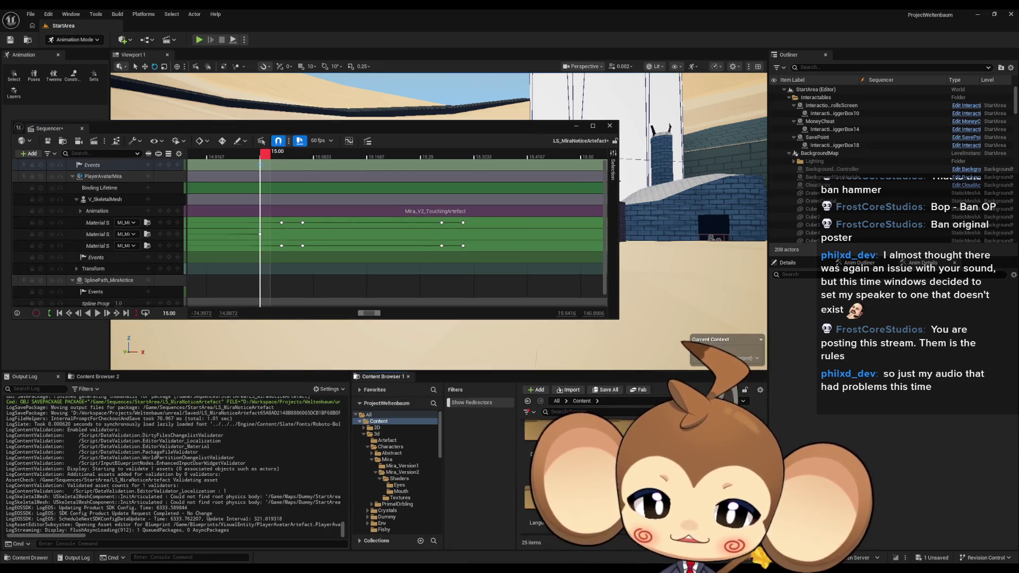
click(376, 433)
click(390, 447)
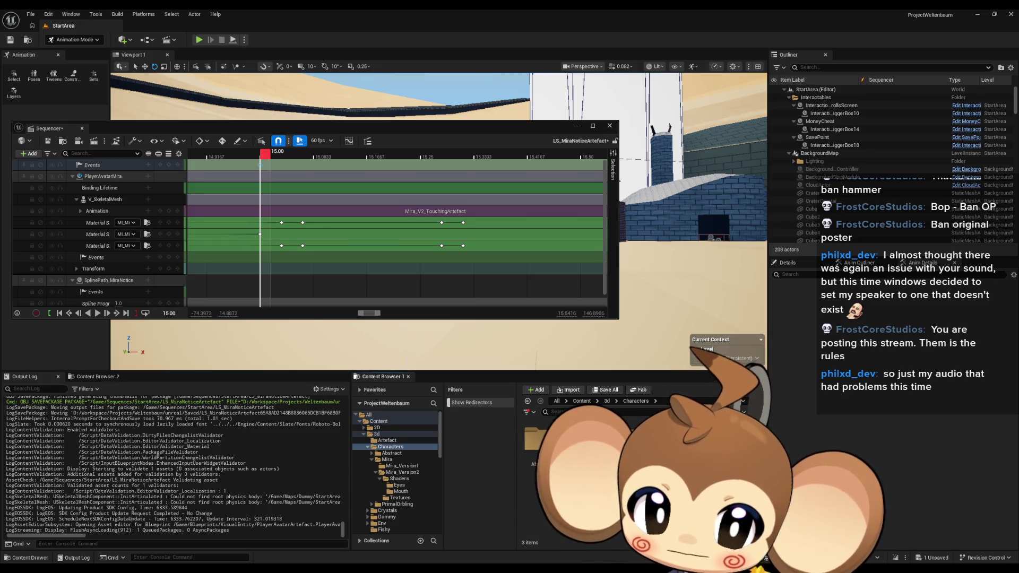
click(607, 402)
double_click(535, 439)
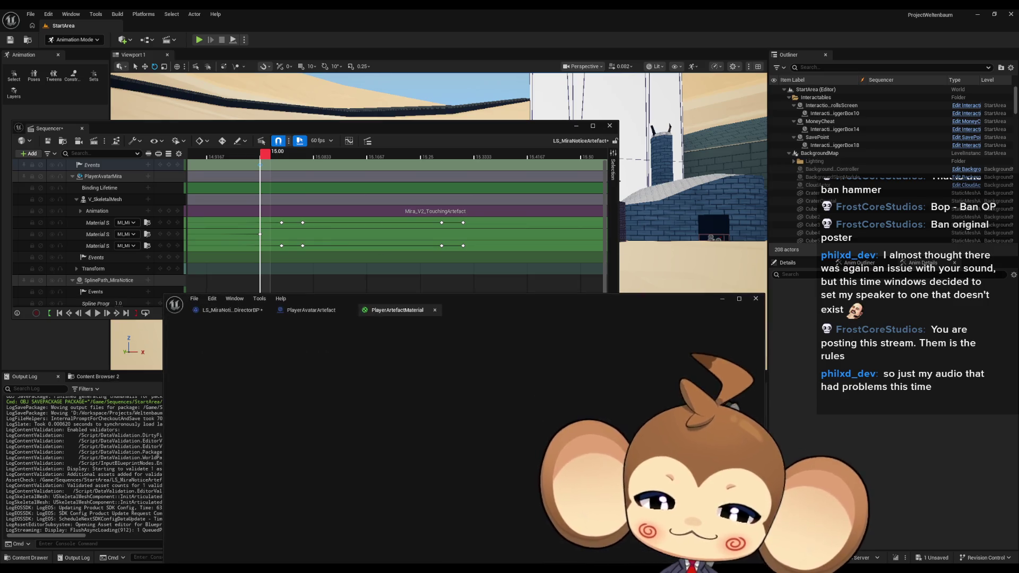
drag(459, 404, 564, 328)
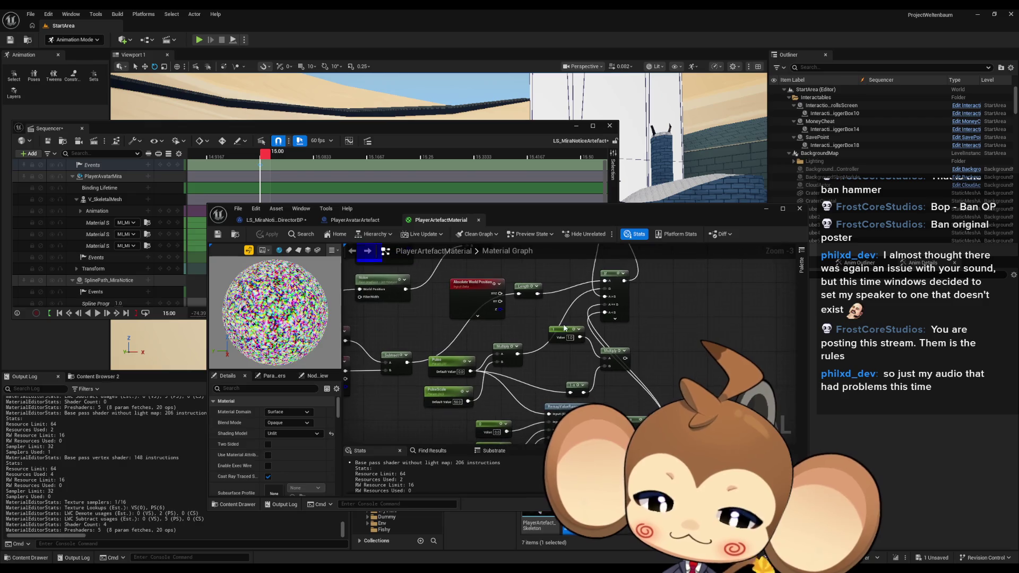
Step: Try raising the Pulse parameter's default to about 0.584, then reset it to 0
click(451, 362)
scroll(456, 366, up, 4)
drag(552, 365, 554, 362)
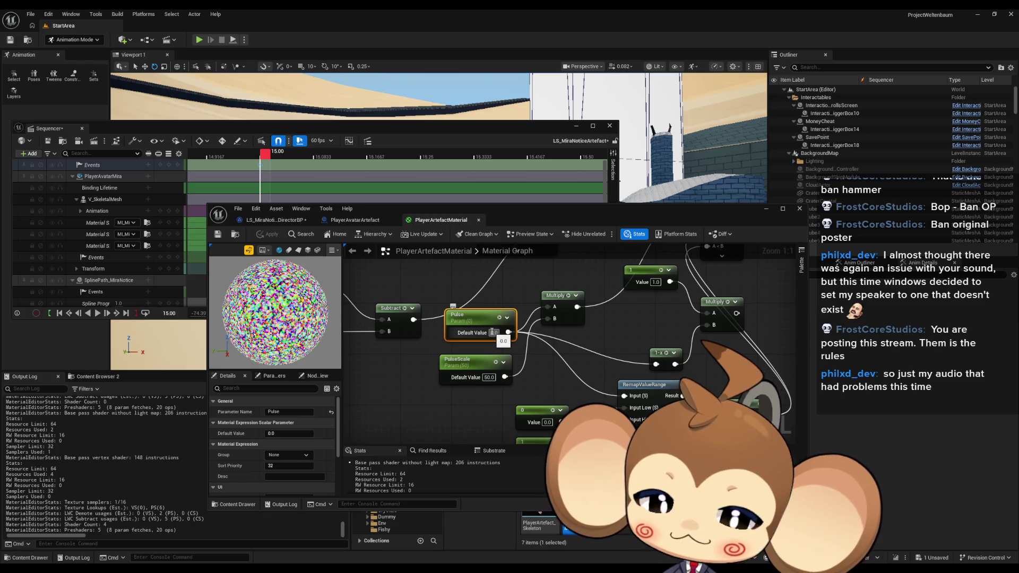
double_click(466, 315)
drag(284, 433, 297, 434)
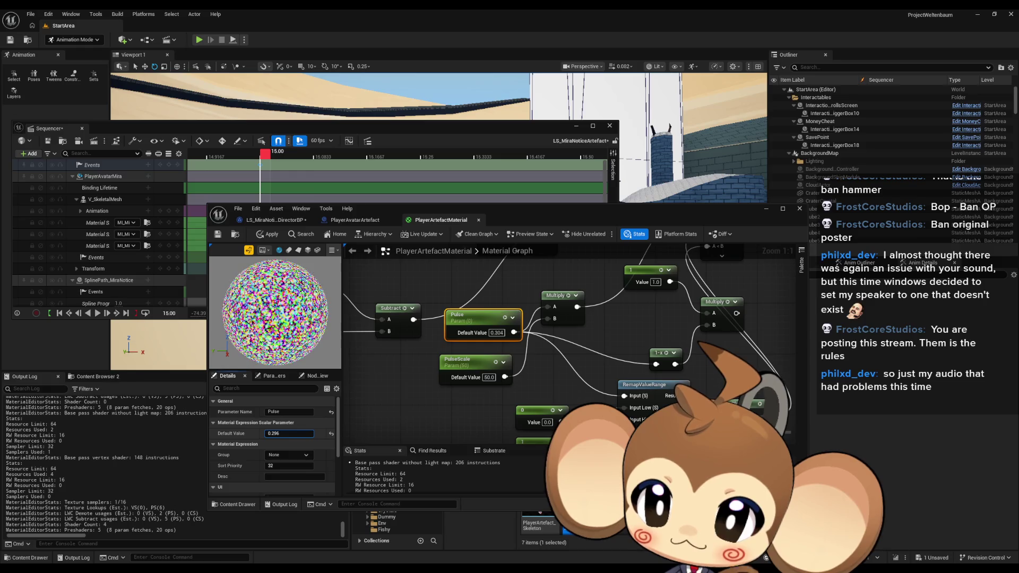
click(286, 433)
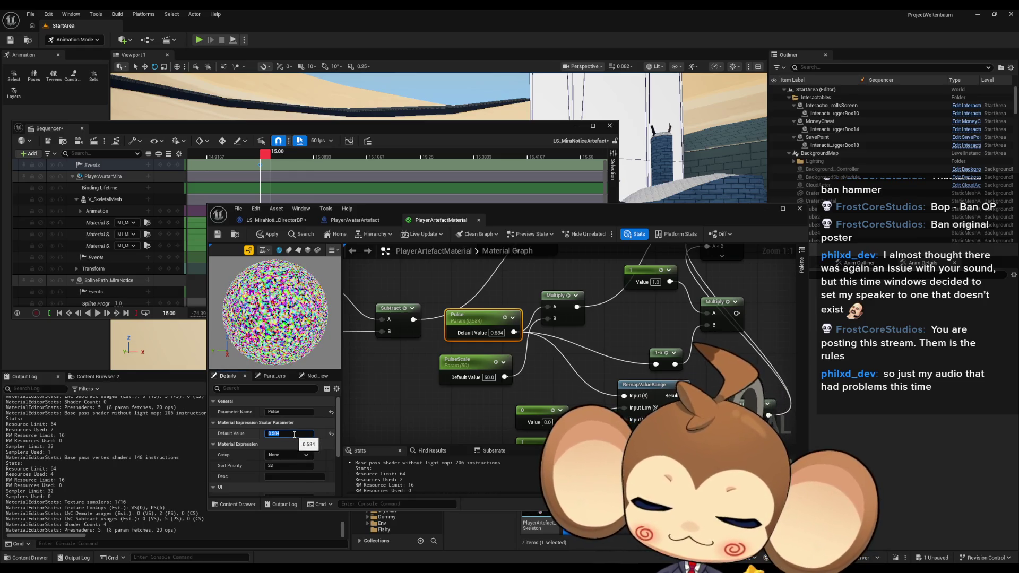
text(0)
key(Return)
Step: Set the constant 1 node near Absolute World Position and Length to 0
mouse_move(488, 376)
mouse_down()
mouse_move(469, 324)
mouse_move(460, 218)
mouse_up()
mouse_move(531, 250)
mouse_down()
mouse_move(552, 423)
mouse_move(532, 348)
mouse_up()
click(532, 348)
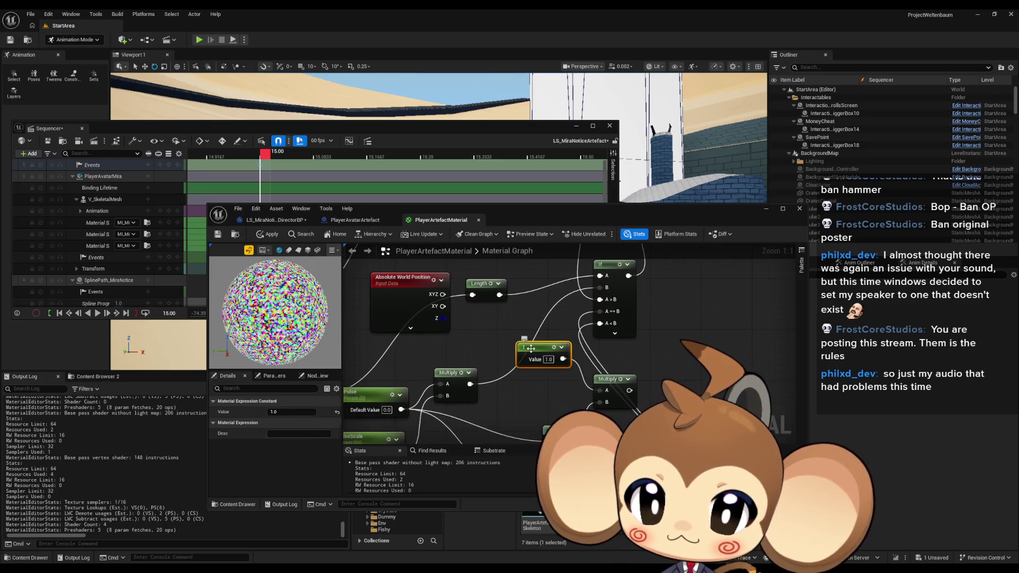
click(292, 412)
text(0)
key(Return)
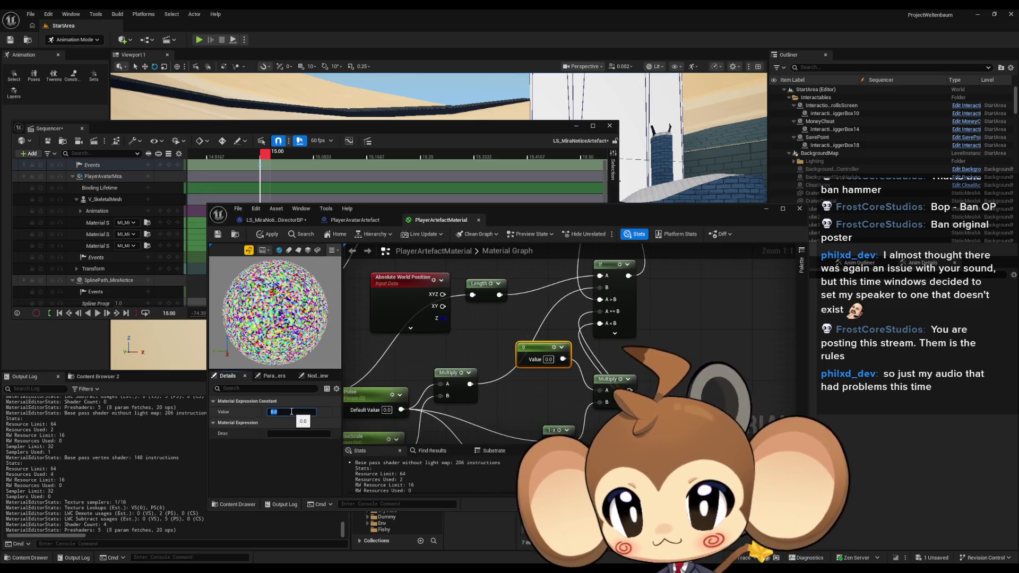
Step: Sweep Pulse's default up to about 1.96 to preview the glow, then reset it to 0
drag(459, 348, 538, 287)
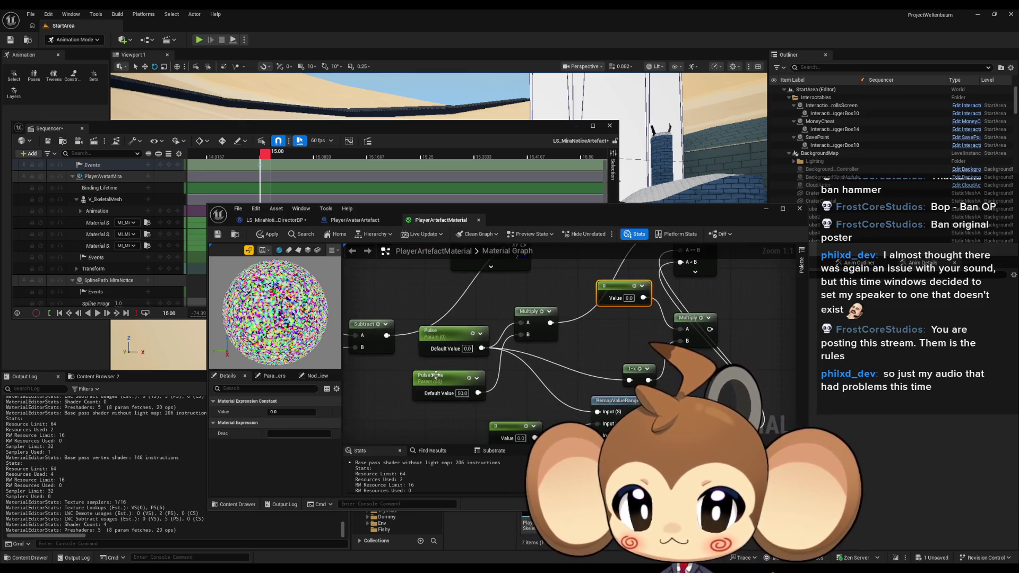
click(443, 333)
drag(289, 433, 290, 434)
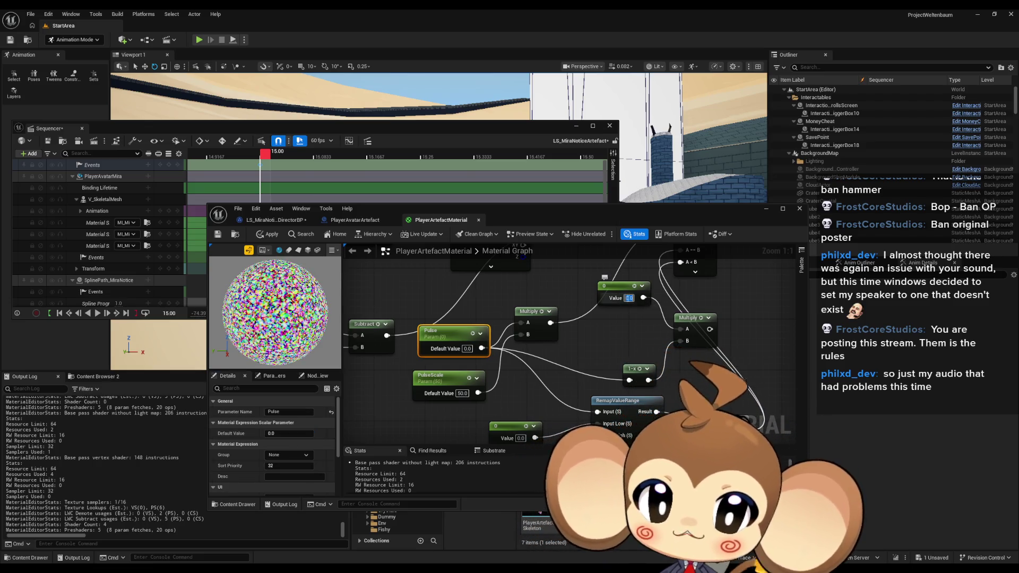
drag(591, 339, 570, 202)
mouse_move(471, 423)
mouse_down()
mouse_move(497, 395)
mouse_move(533, 440)
mouse_up()
drag(445, 329, 469, 312)
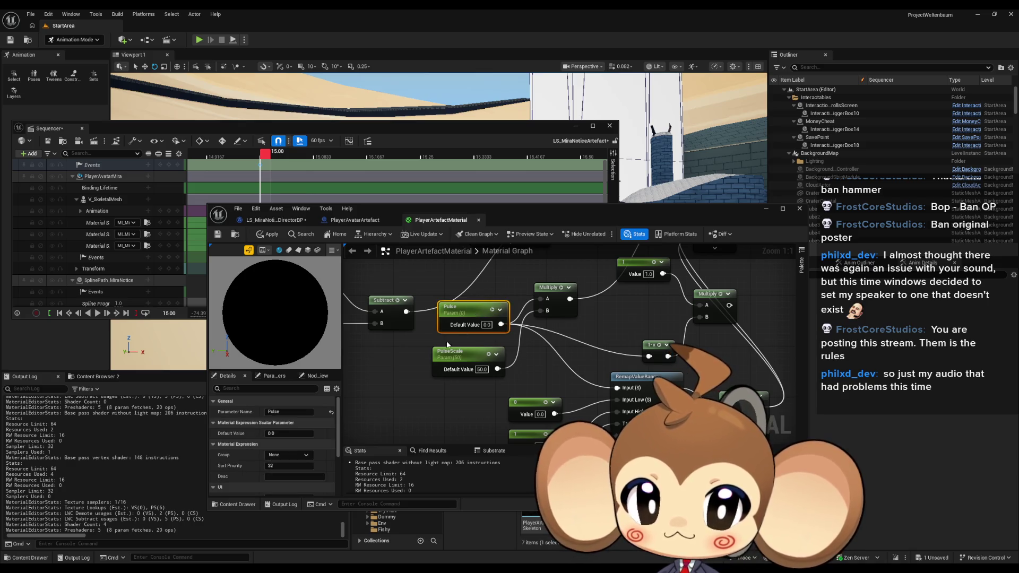
drag(275, 433, 297, 432)
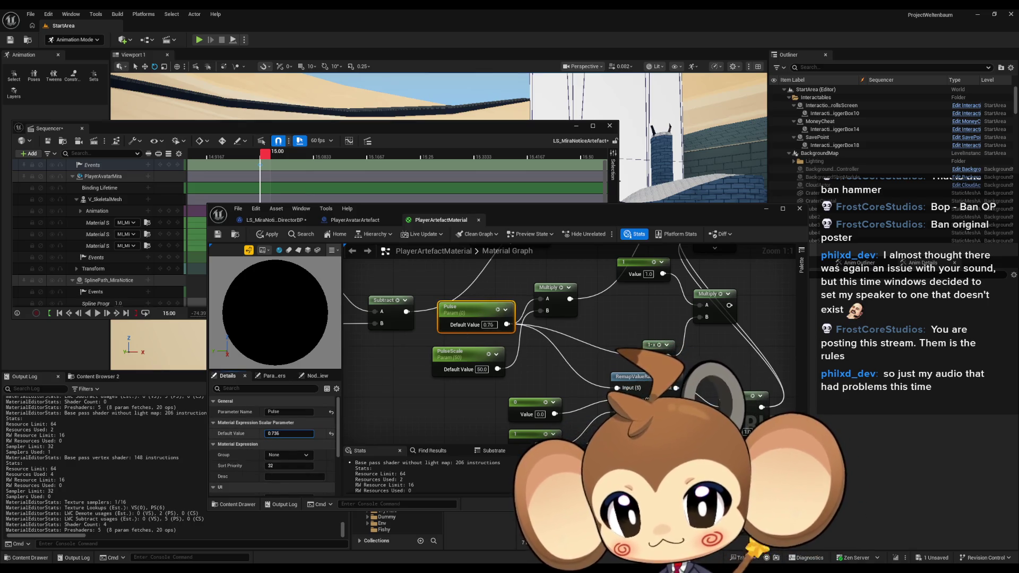
click(276, 433)
text(0)
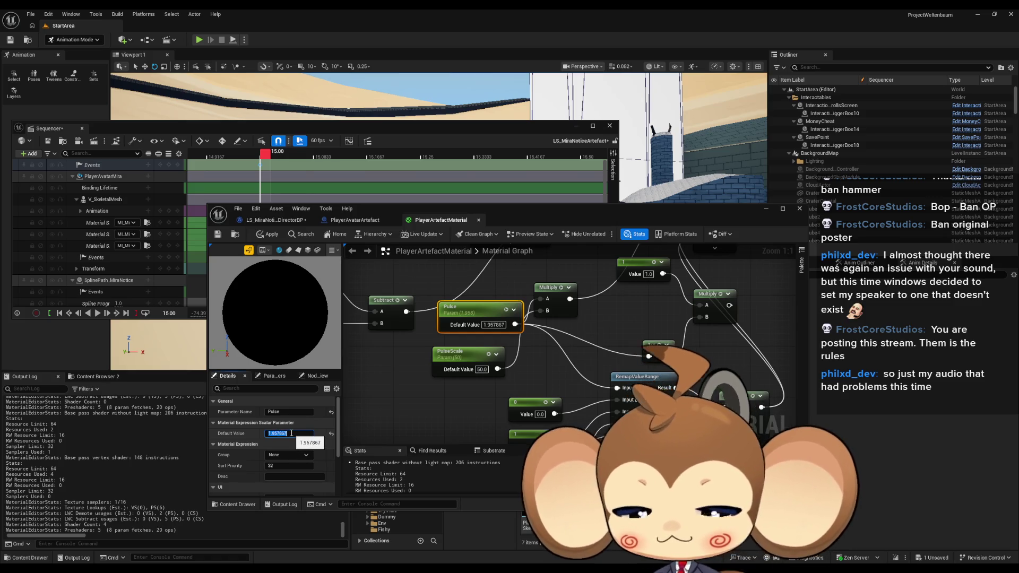
key(Return)
Step: Set the Intensity parameter's default value to 1.0
scroll(509, 371, down, 5)
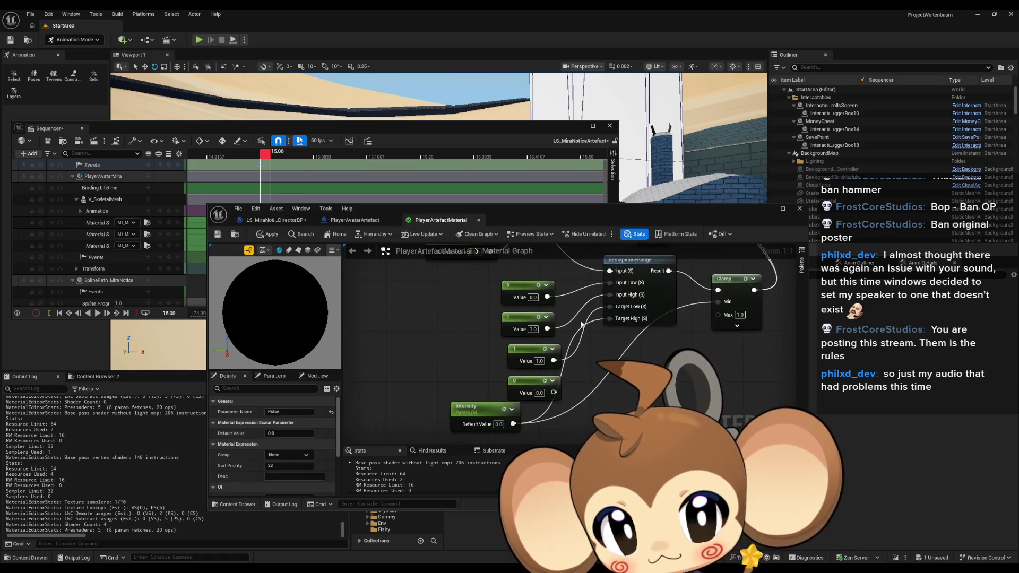
click(504, 403)
text(1)
key(Return)
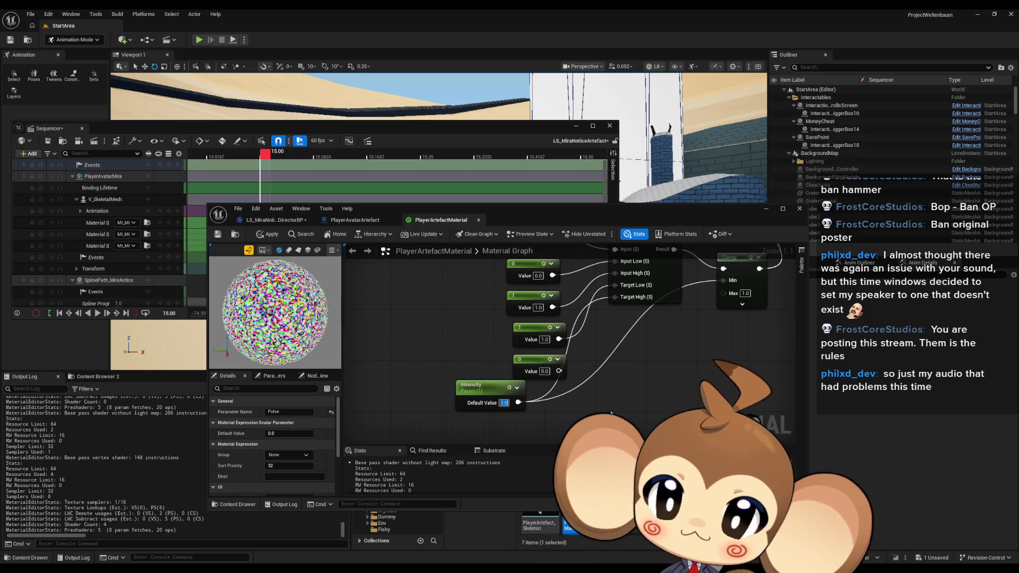
Step: Review the material settings and zoomed-out graph, then switch to the PlayerAvatarArtefact blueprint
click(728, 355)
scroll(729, 356, down, 3)
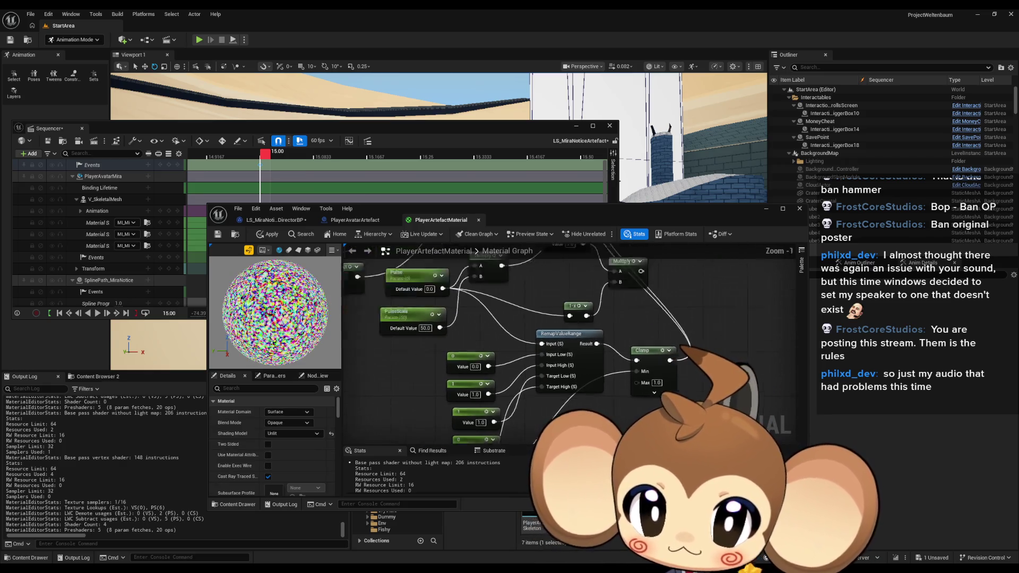
scroll(701, 370, down, 3)
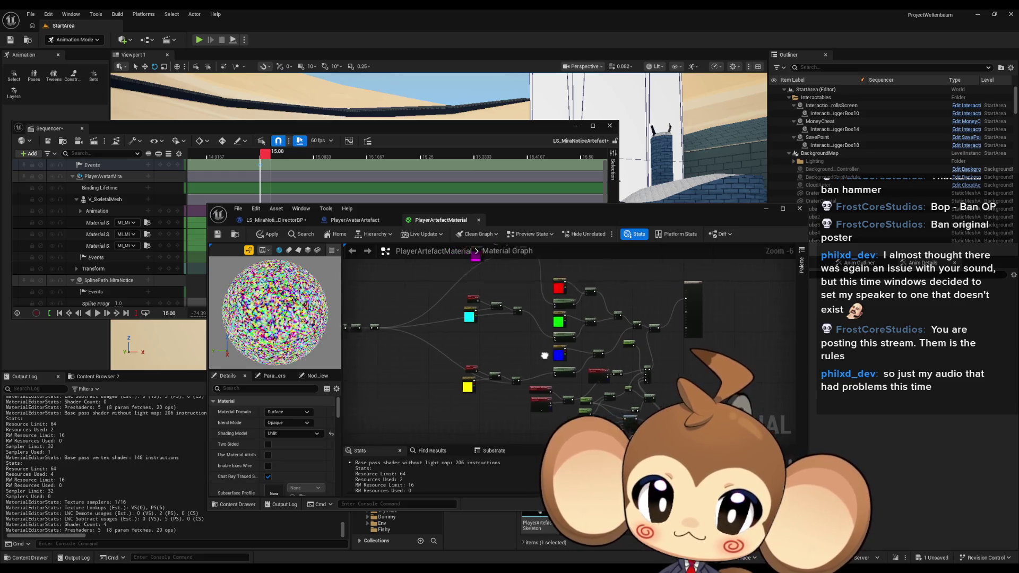
mouse_move(702, 369)
mouse_down()
mouse_move(662, 366)
mouse_move(579, 314)
mouse_up()
mouse_move(510, 215)
mouse_down()
mouse_move(651, 321)
mouse_move(580, 122)
mouse_move(553, 102)
mouse_move(502, 165)
mouse_move(532, 154)
mouse_up()
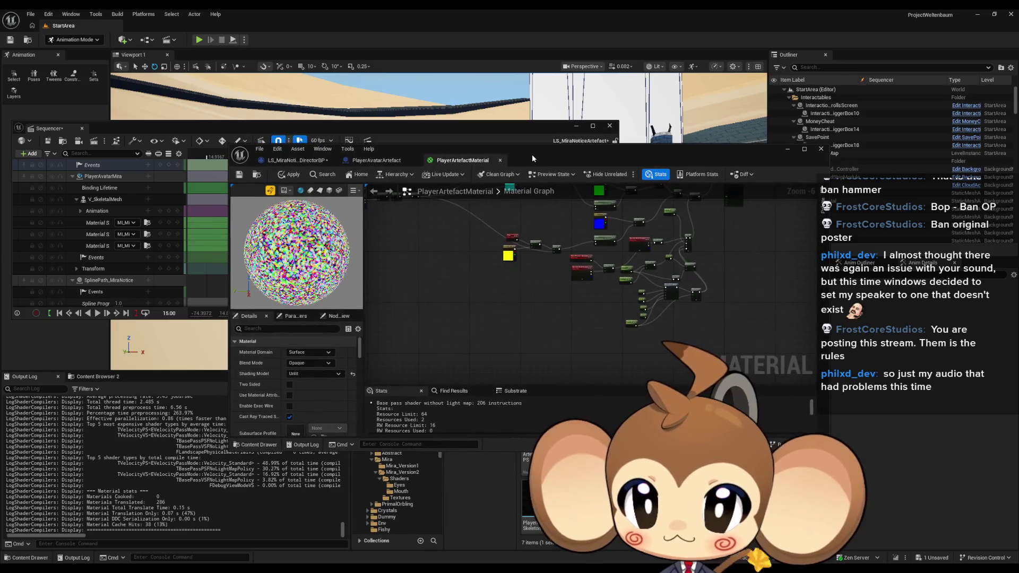
click(417, 158)
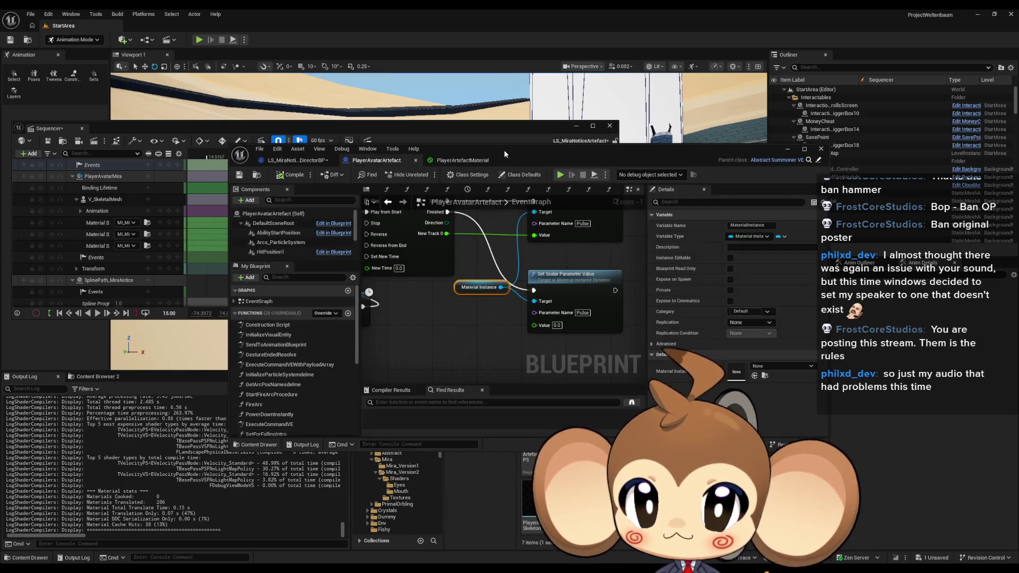
Step: Maximize the blueprint editor and inspect the StartPowerDownAnim event and Map Range Clamped node
double_click(504, 150)
scroll(549, 409, down, 3)
scroll(466, 314, up, 2)
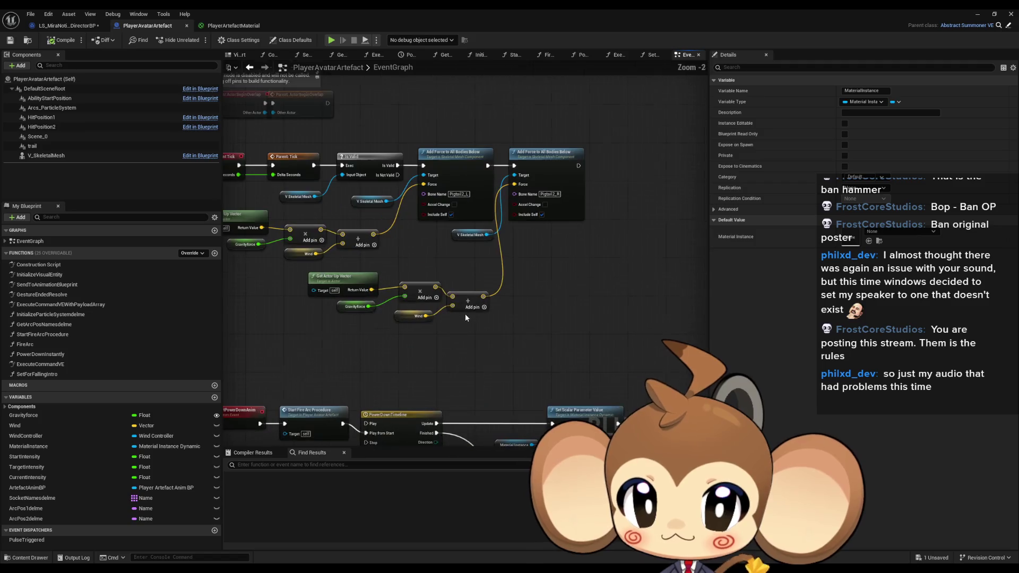
scroll(591, 303, up, 2)
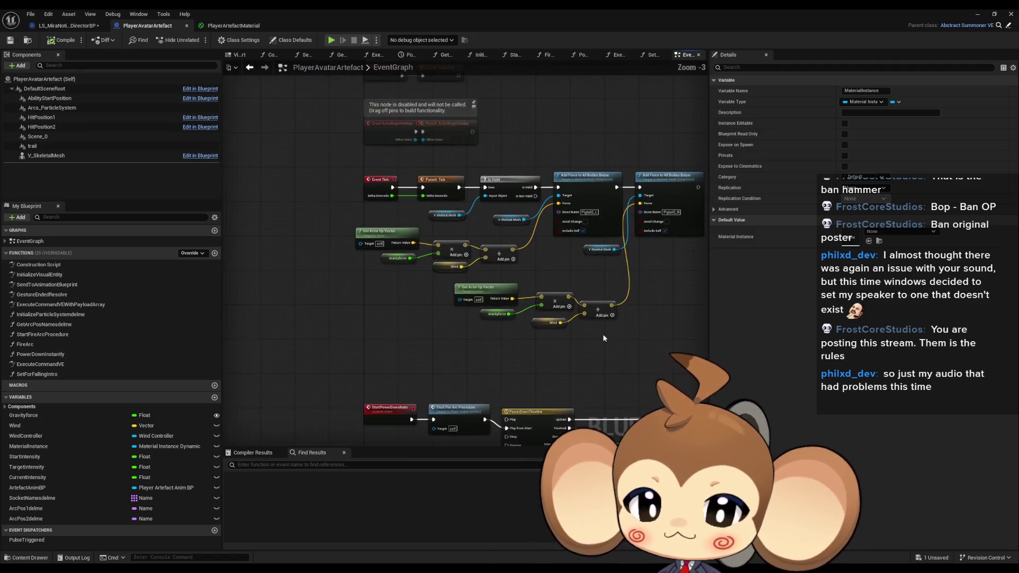
click(374, 342)
mouse_move(583, 377)
mouse_down()
mouse_move(421, 270)
mouse_move(262, 261)
mouse_up()
Step: Check both Set Scalar Parameter nodes, then return to the PlayerArtefactMaterial graph
click(531, 245)
drag(531, 297, 421, 260)
click(403, 319)
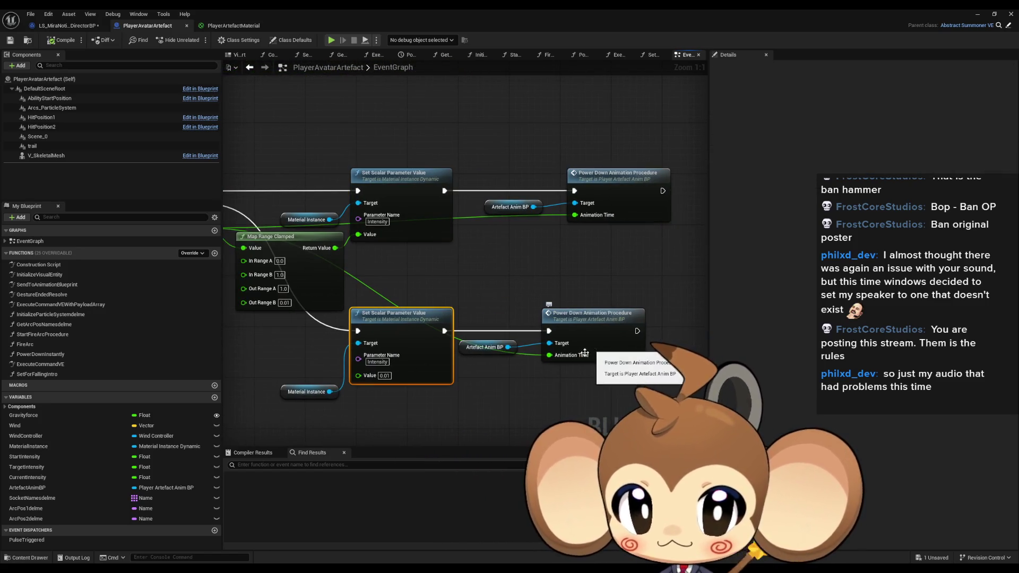
drag(636, 371, 653, 340)
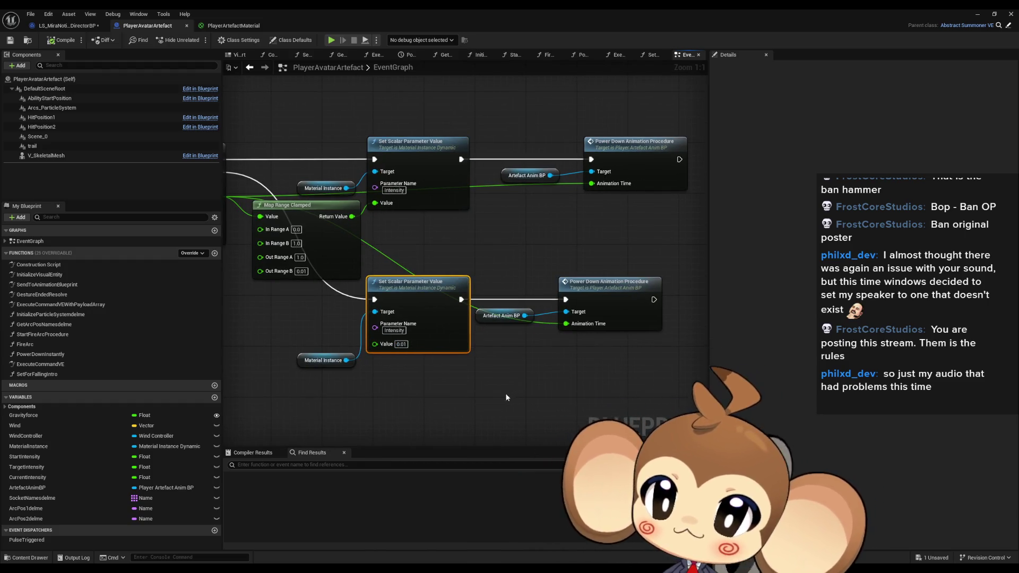
click(233, 25)
scroll(484, 310, up, 5)
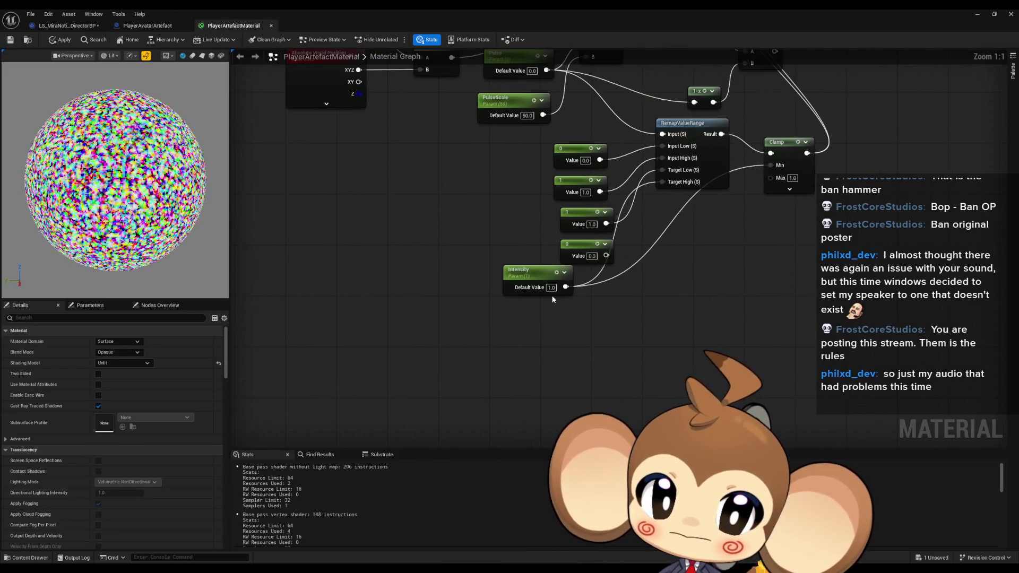
Step: Set Intensity to 0.01, then test a Pulse default of 0.44 on a plane preview
text(0.01)
key(Return)
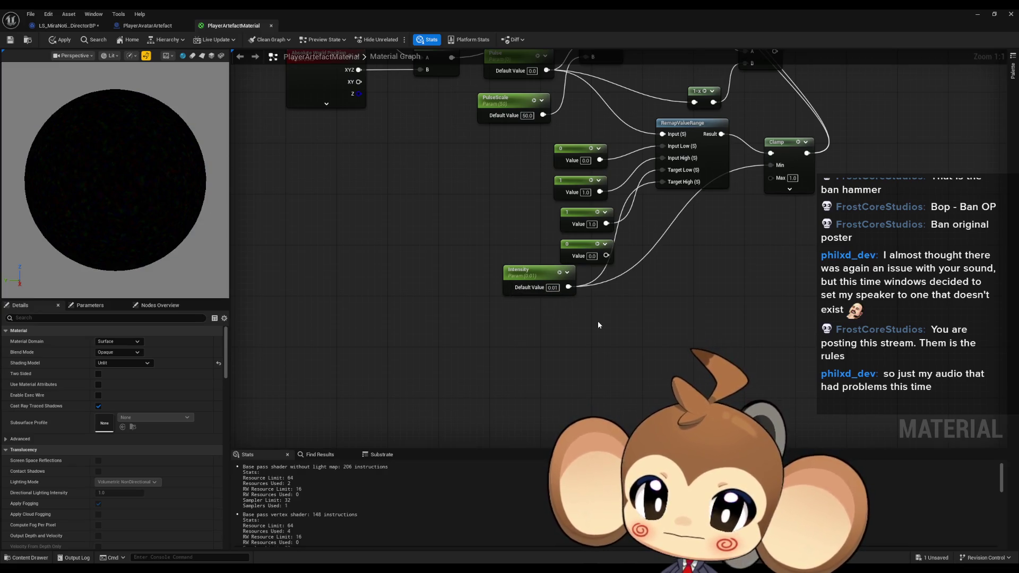
drag(550, 105, 531, 244)
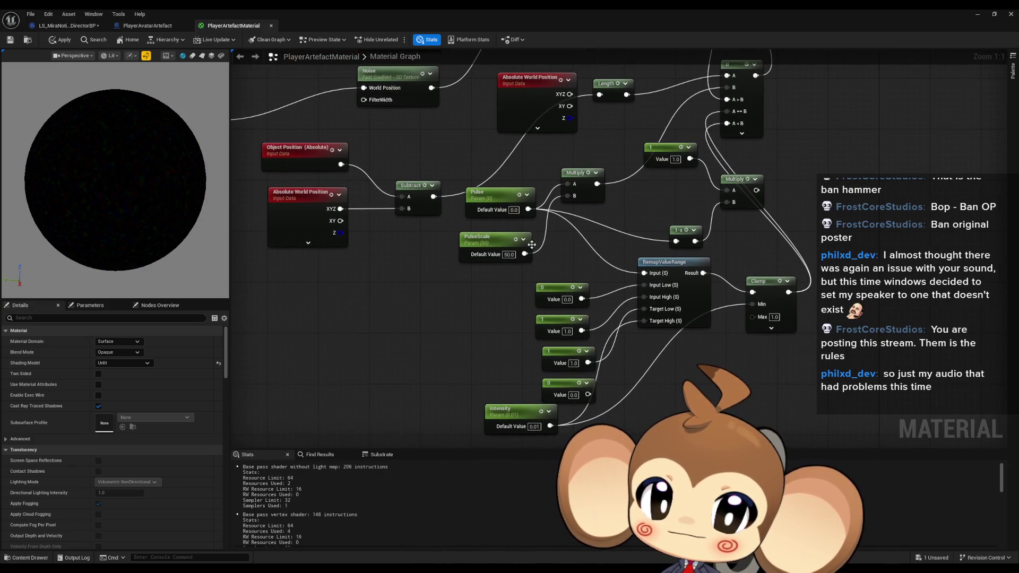
click(509, 210)
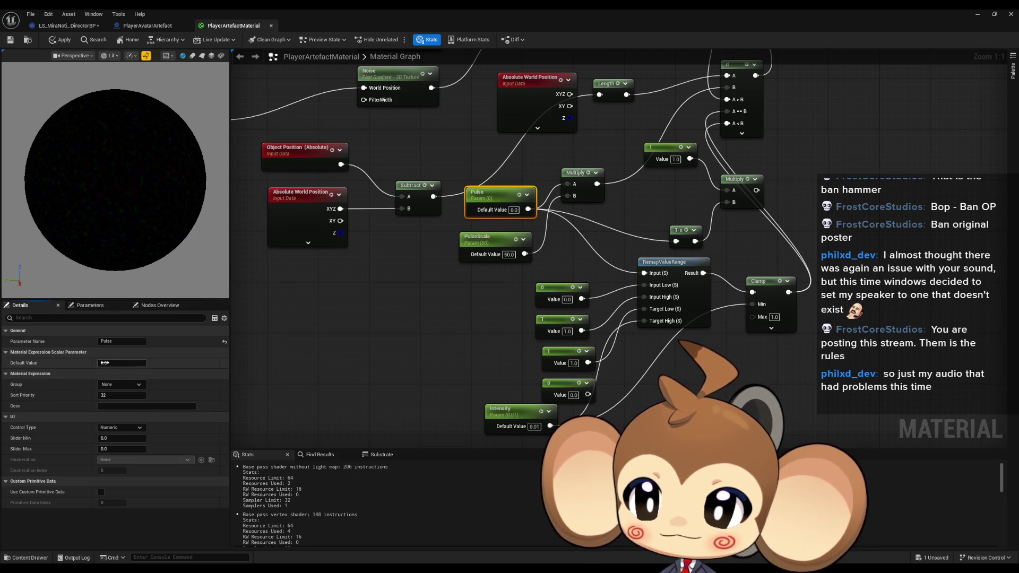
mouse_move(122, 362)
mouse_down()
mouse_move(180, 363)
mouse_move(128, 363)
mouse_up()
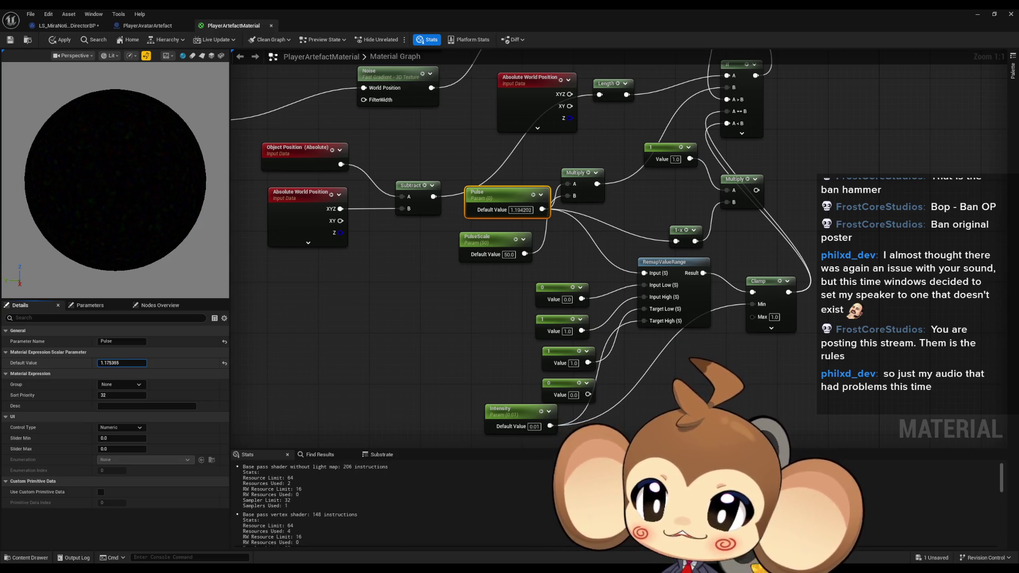
click(203, 58)
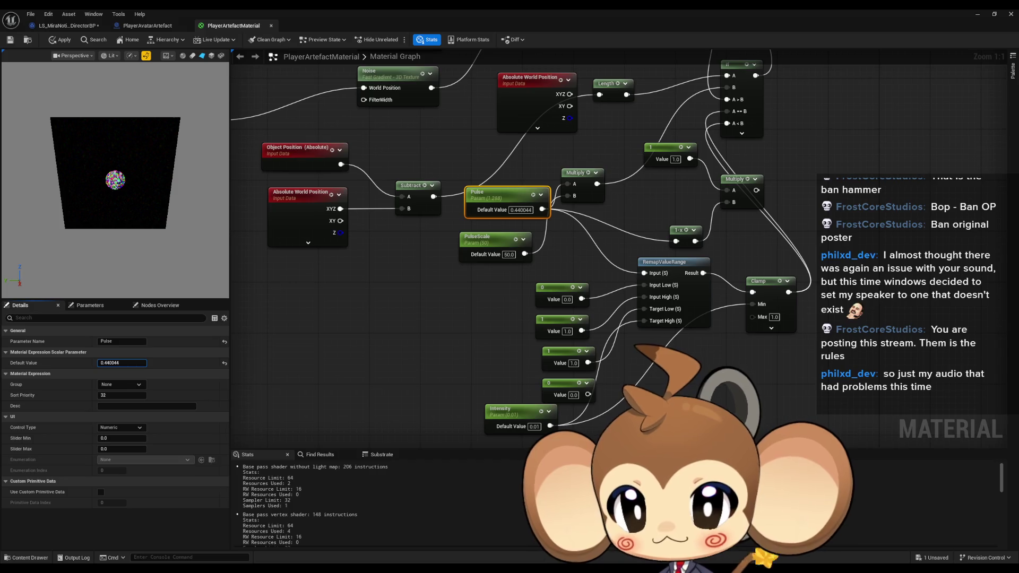
key(Return)
Step: Raise the Intensity default to 1.0 and reset the Pulse default to 0
click(534, 425)
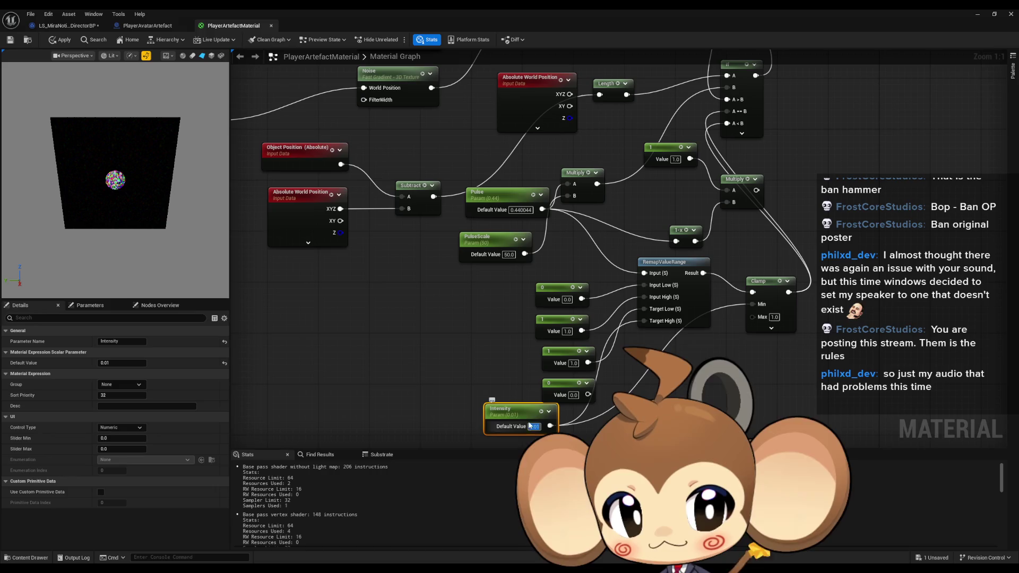
mouse_move(122, 363)
mouse_down()
mouse_move(247, 363)
mouse_move(202, 363)
mouse_up()
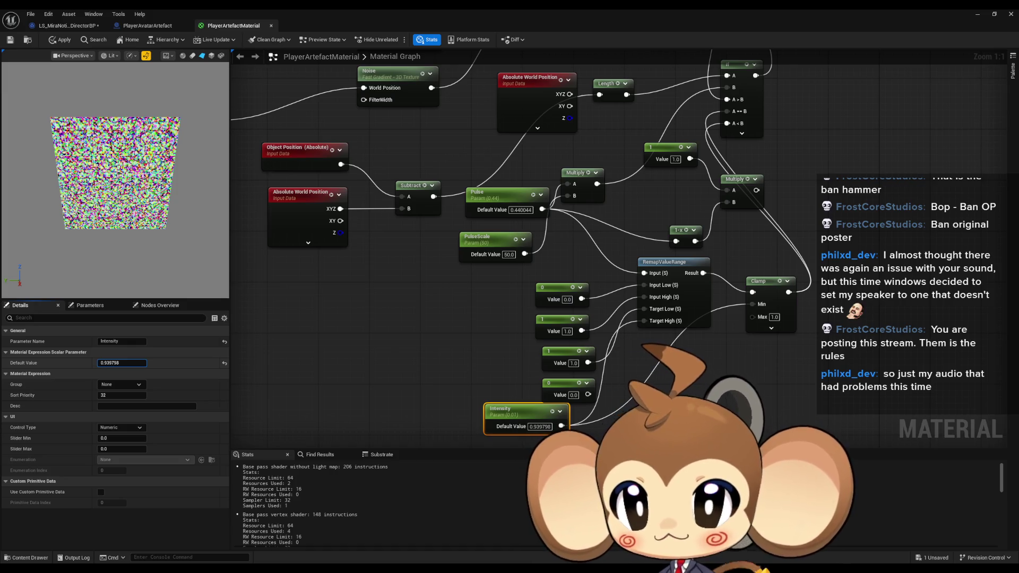
drag(101, 363, 104, 361)
click(480, 261)
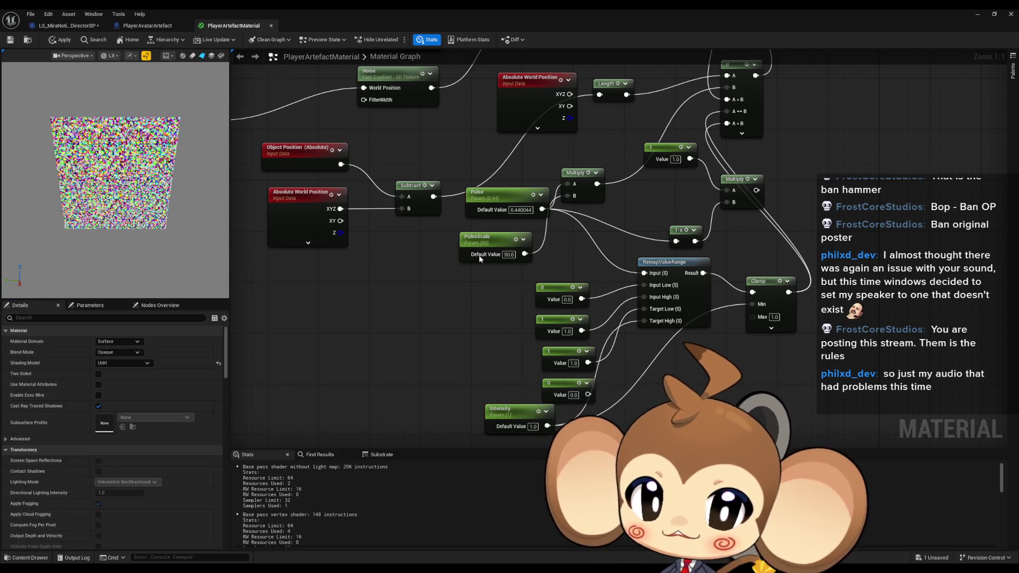
text(0)
key(Return)
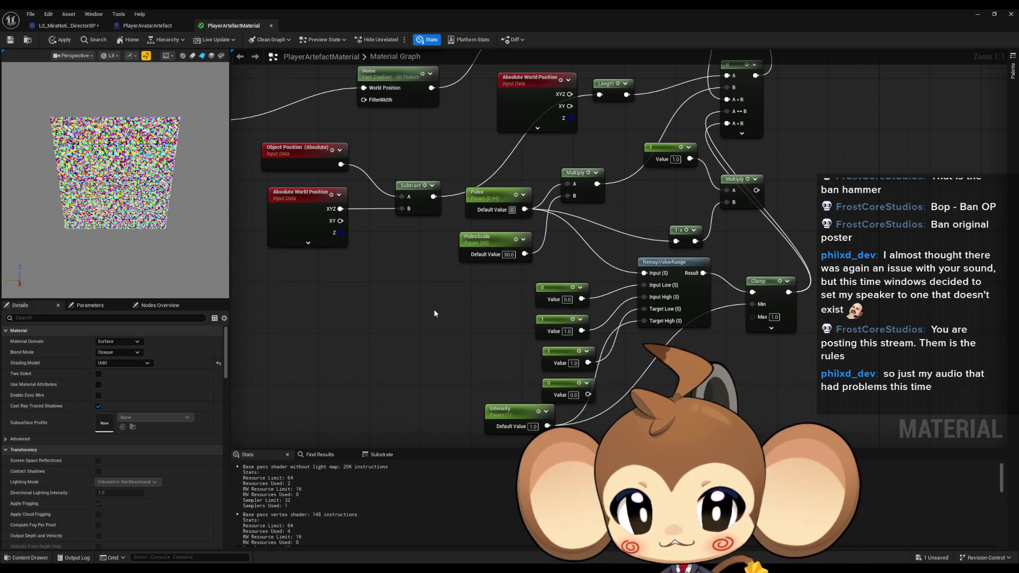
Step: Reselect the Intensity parameter, then go back to the PlayerAvatarArtefact blueprint graph
drag(434, 313, 385, 284)
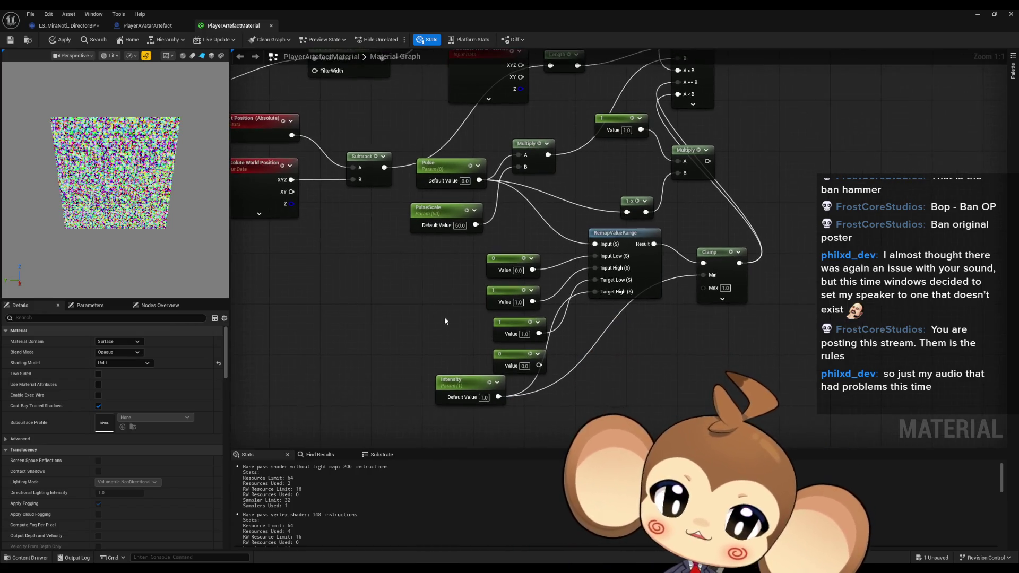
click(451, 379)
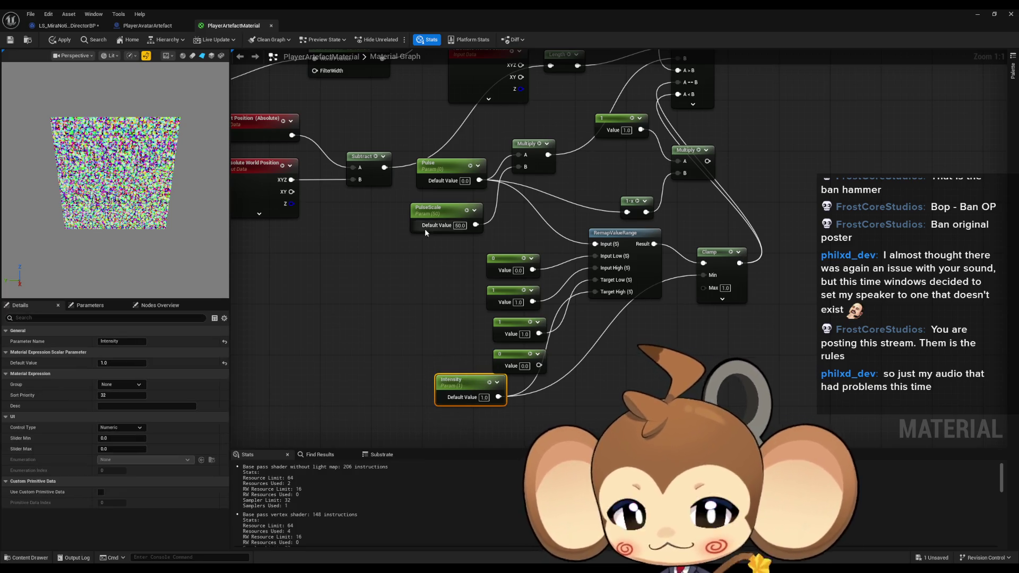
drag(403, 214, 418, 267)
click(143, 25)
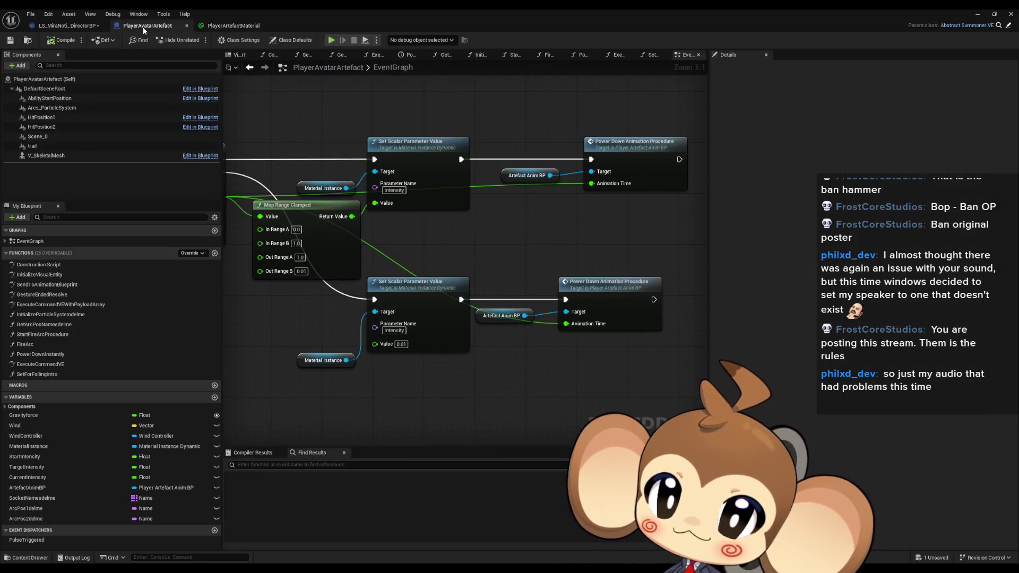
click(402, 344)
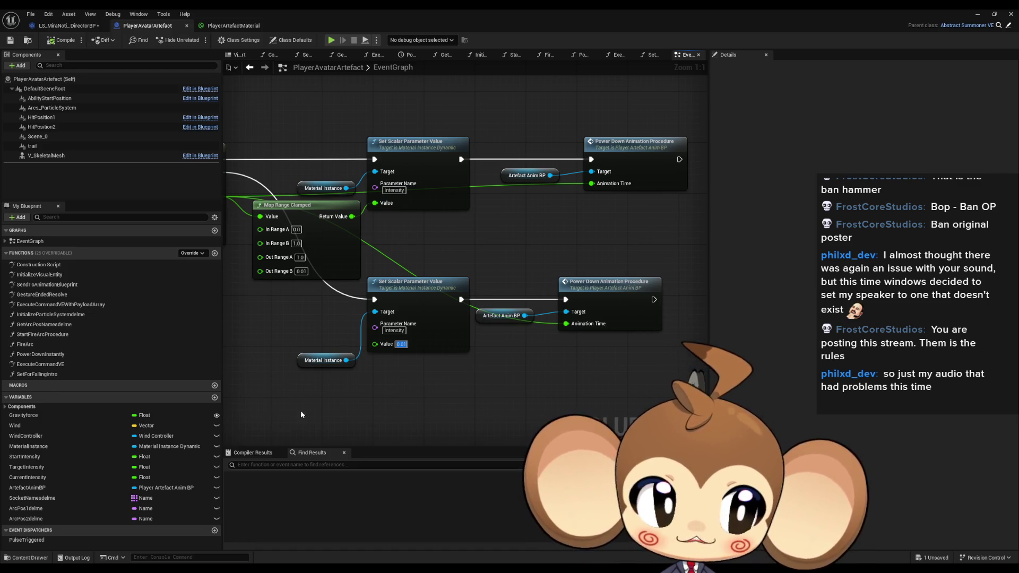
click(570, 364)
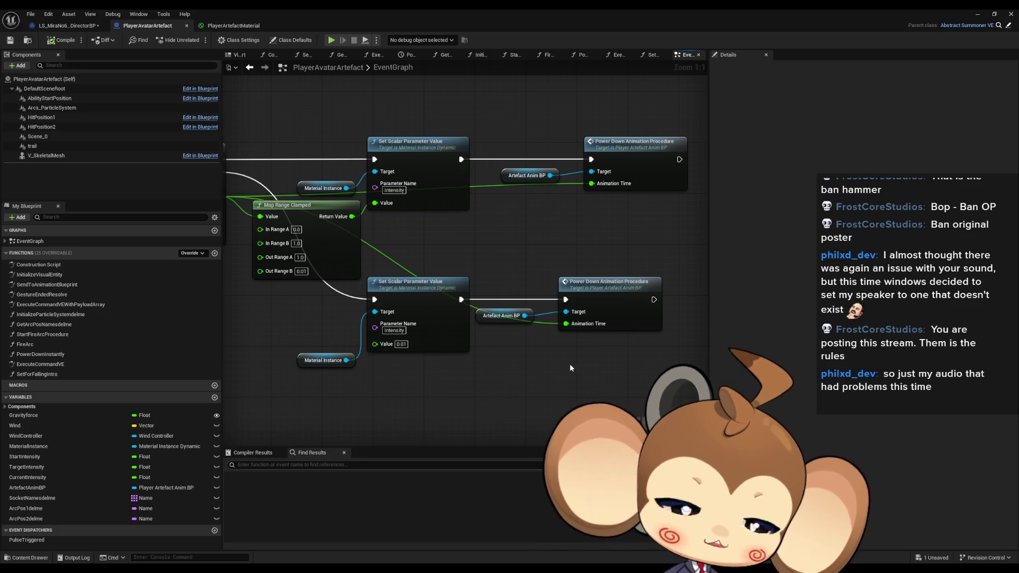
scroll(569, 364, down, 1)
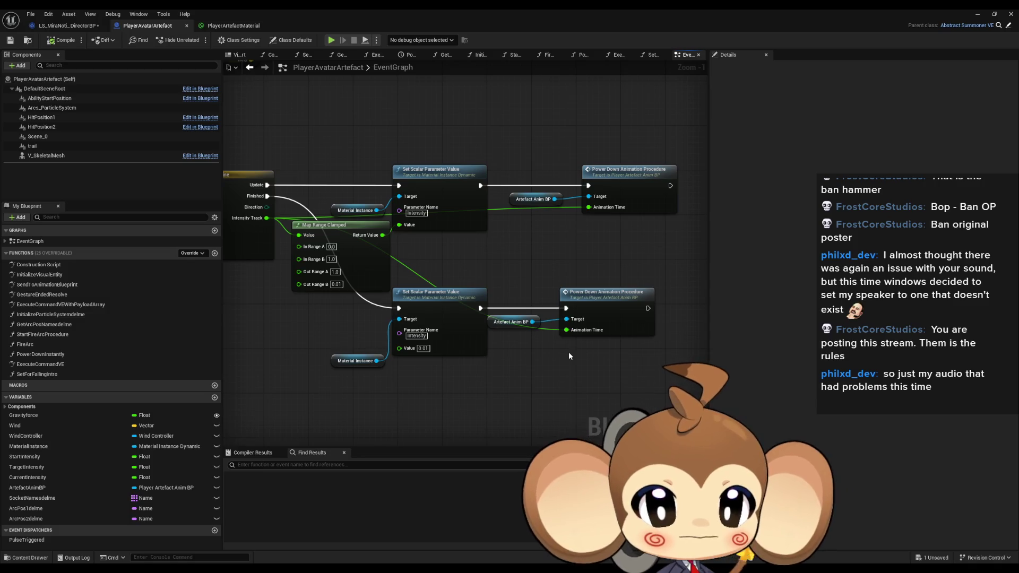
scroll(569, 352, down, 4)
scroll(476, 335, up, 2)
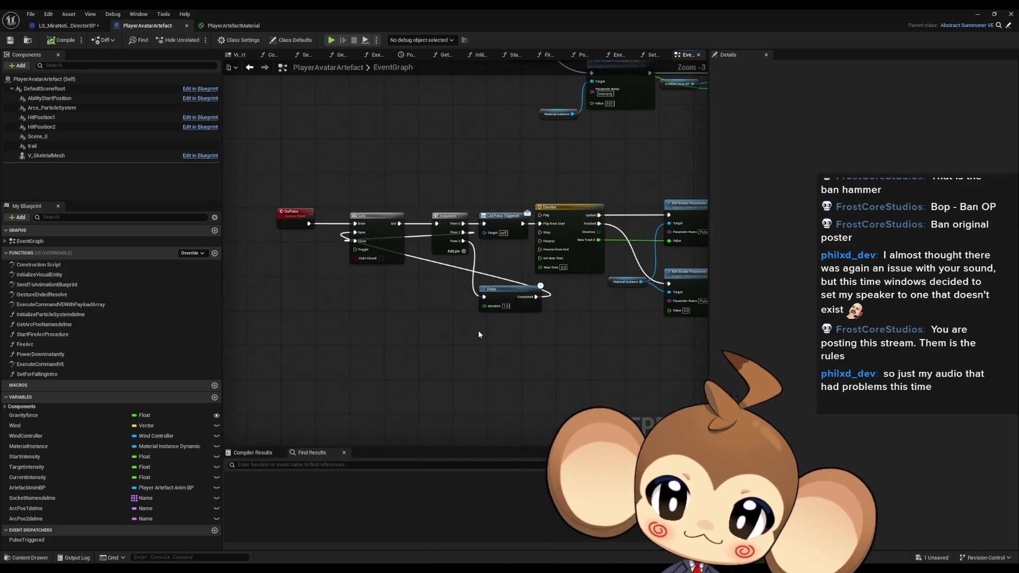
scroll(484, 322, down, 1)
scroll(485, 323, down, 1)
scroll(485, 323, up, 1)
drag(485, 322, 506, 416)
scroll(506, 288, up, 2)
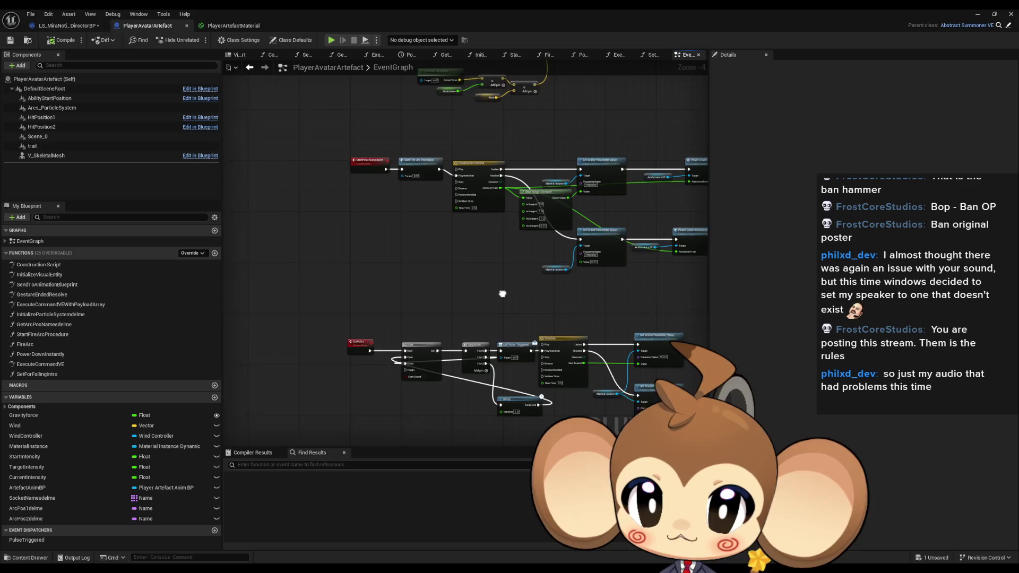
mouse_move(505, 288)
mouse_down()
mouse_move(367, 306)
mouse_move(488, 435)
mouse_move(504, 344)
mouse_up()
scroll(504, 345, down, 5)
scroll(497, 399, up, 3)
mouse_move(471, 285)
mouse_down()
mouse_move(482, 307)
mouse_move(434, 205)
mouse_move(435, 167)
mouse_up()
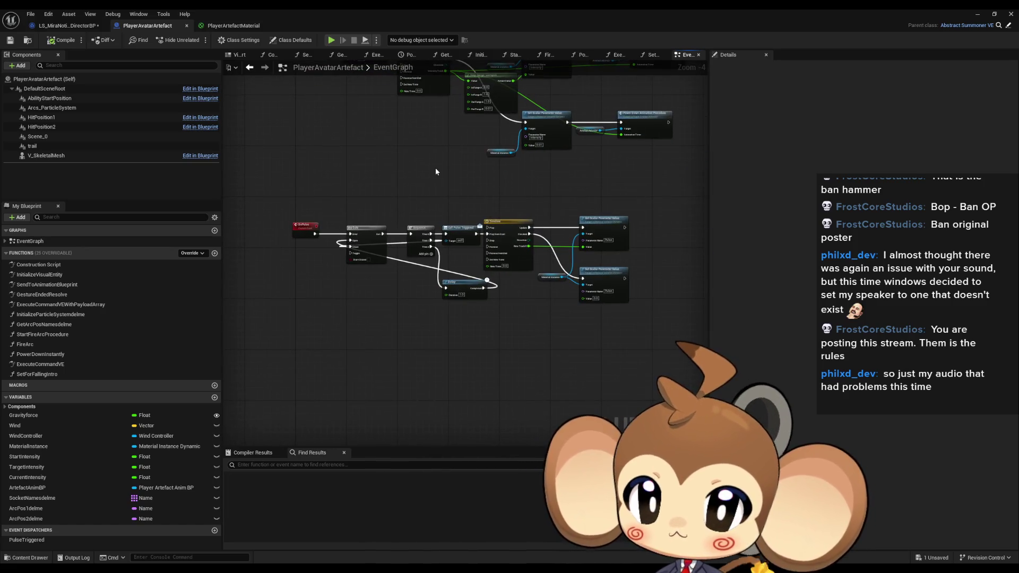
scroll(344, 333, up, 1)
drag(344, 332, 342, 331)
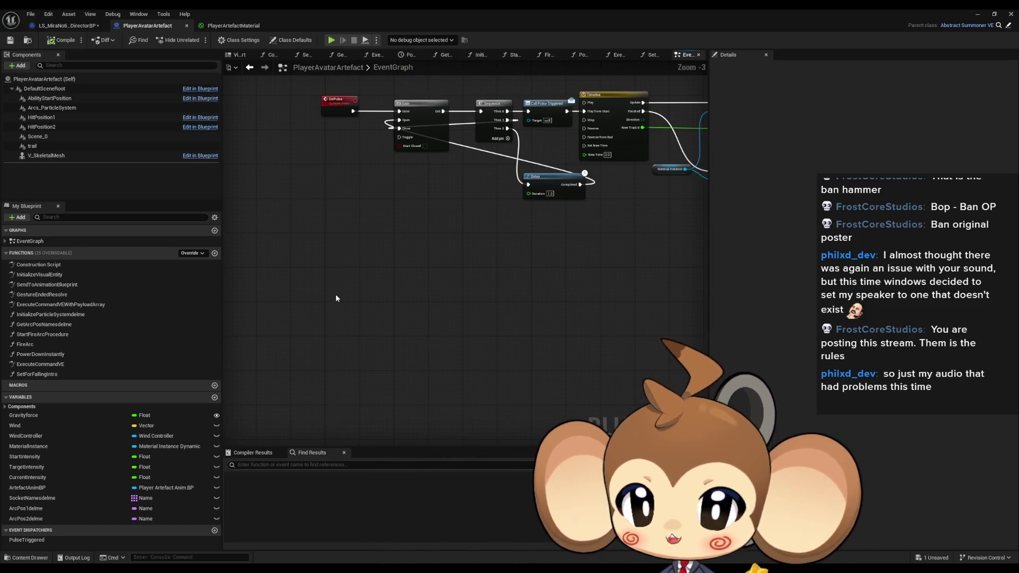
right_click(342, 308)
text(crea)
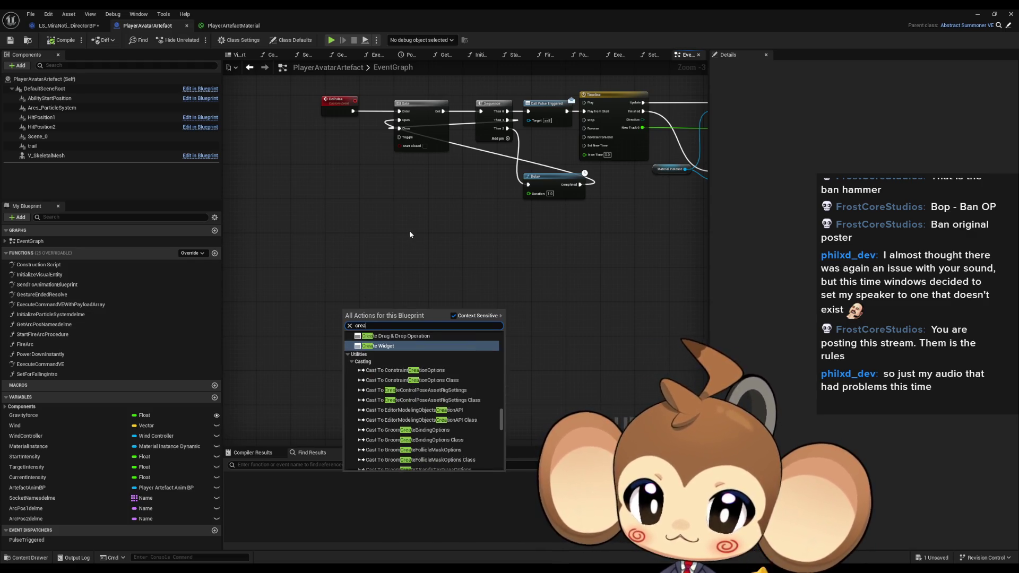
text( cu)
key(ctrl+a)
text(custom)
key(Return)
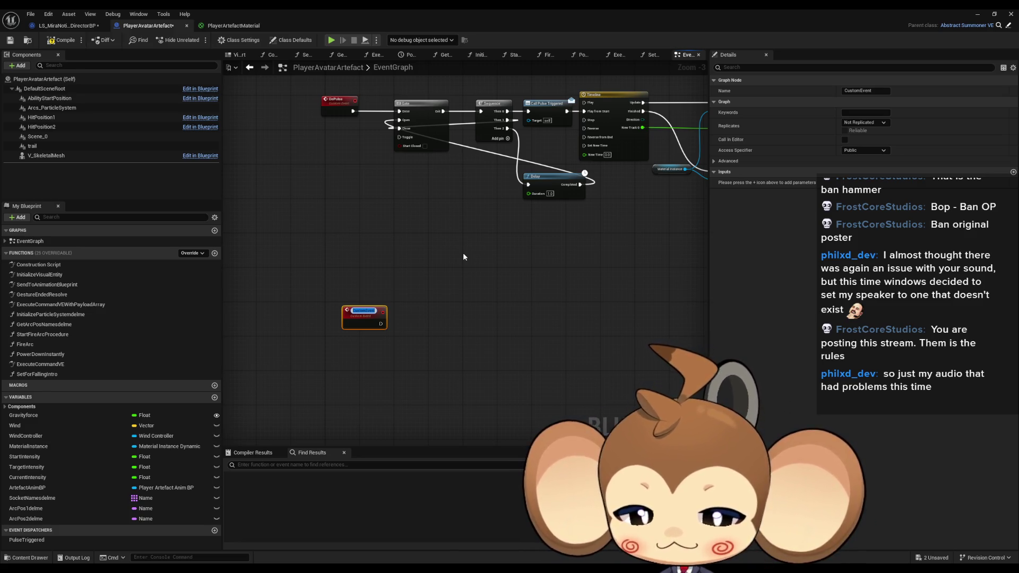
text(TouchR)
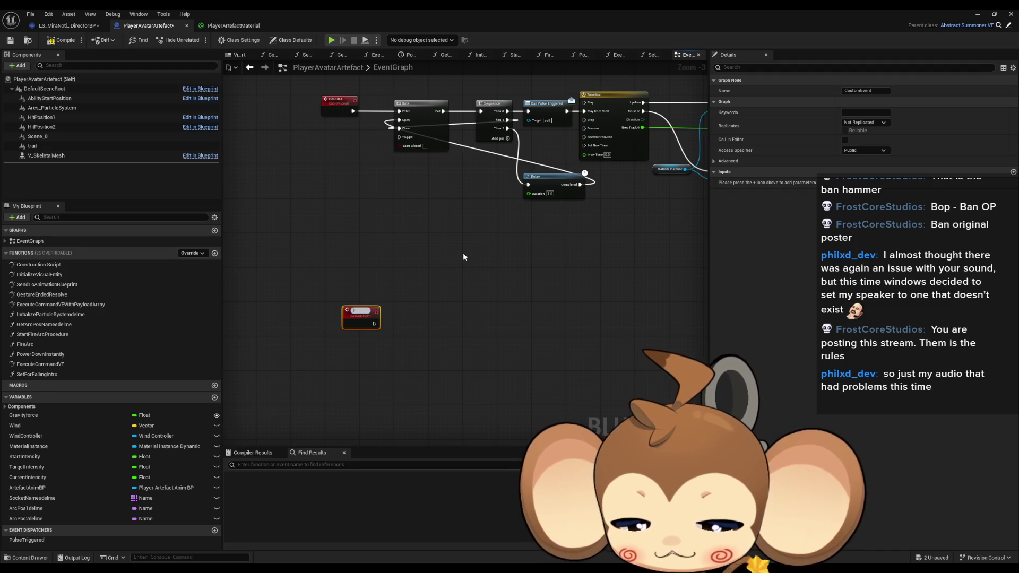
text(eact)
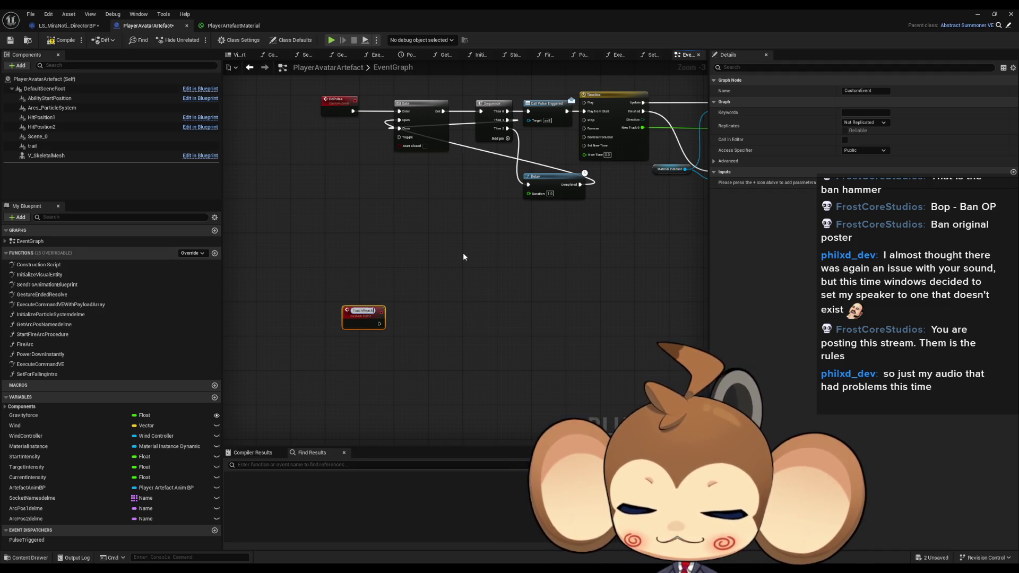
text(ivation)
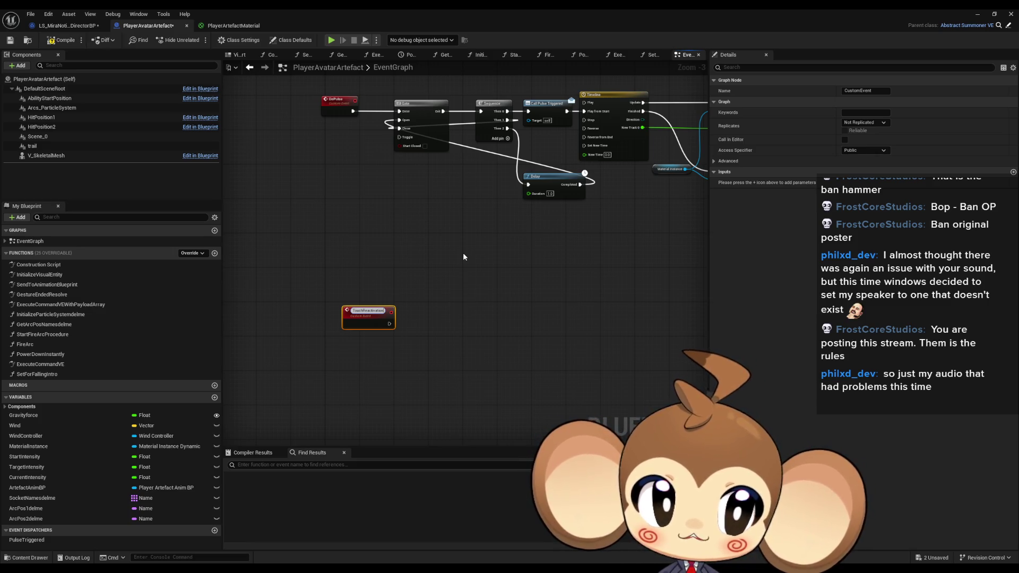
text(Animation)
key(Return)
drag(377, 314, 329, 347)
click(484, 329)
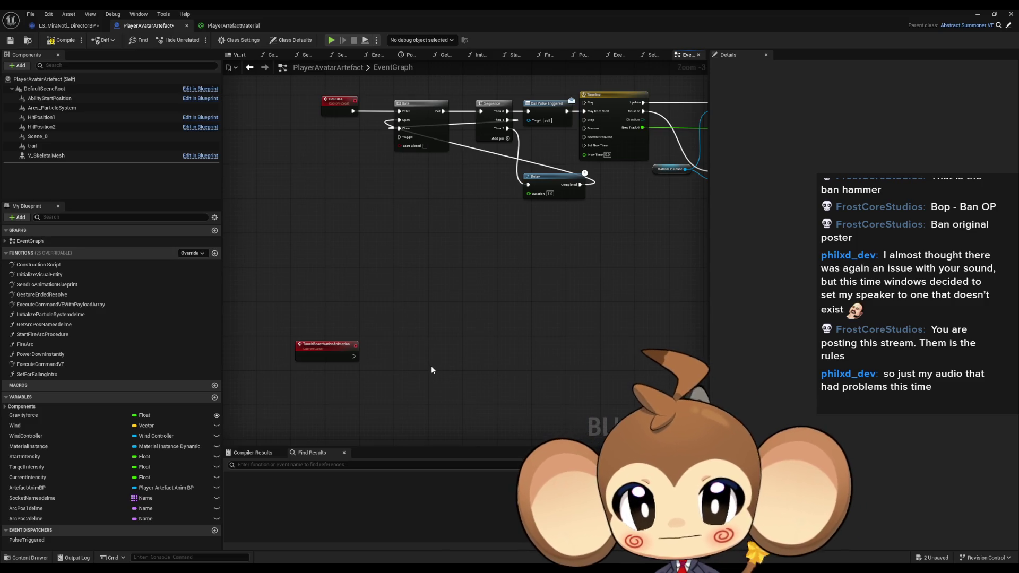
drag(431, 370, 435, 359)
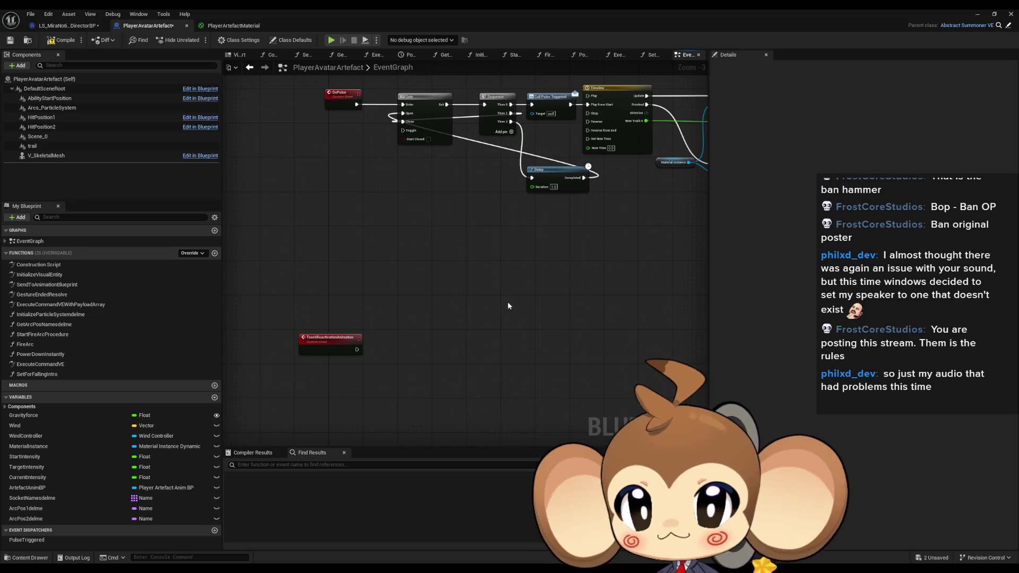
drag(326, 121, 327, 122)
scroll(320, 209, down, 2)
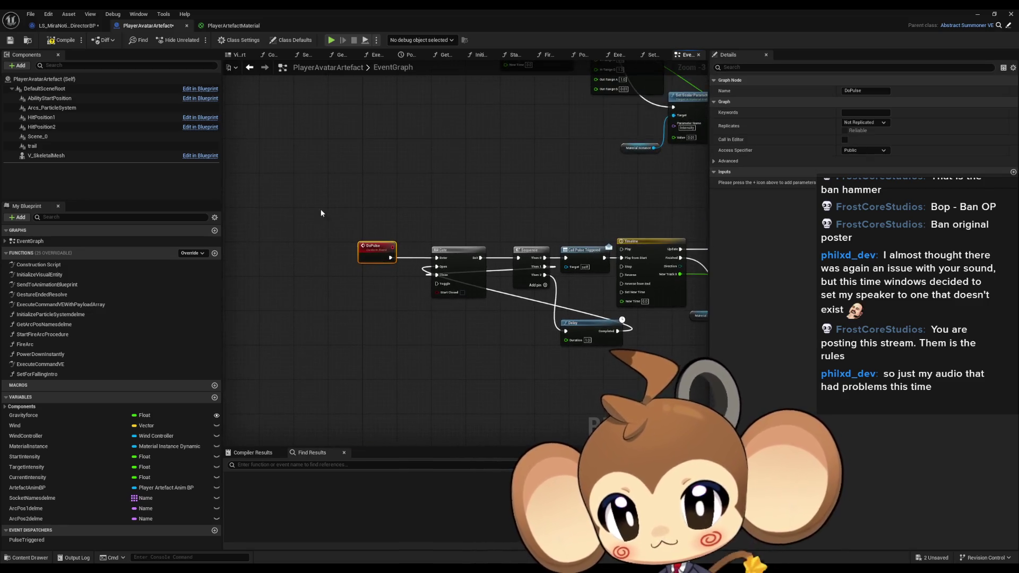
scroll(396, 318, down, 2)
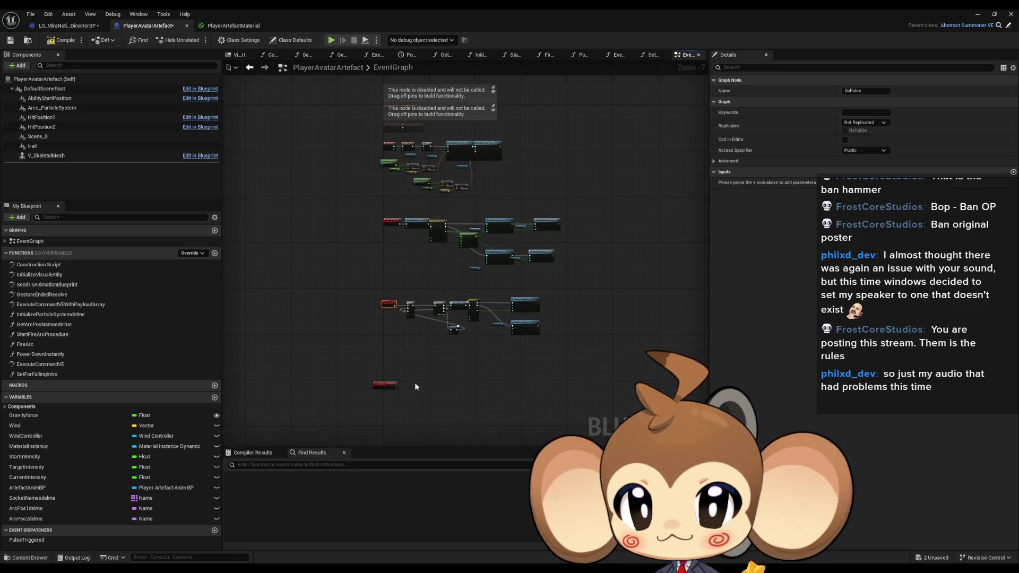
scroll(416, 381, up, 3)
scroll(431, 302, up, 2)
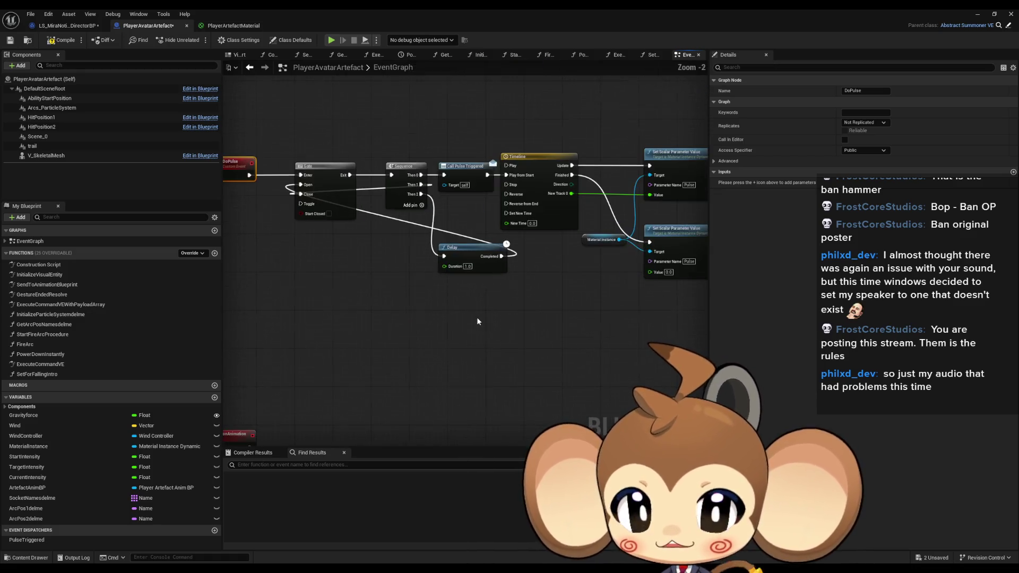
drag(386, 306, 421, 273)
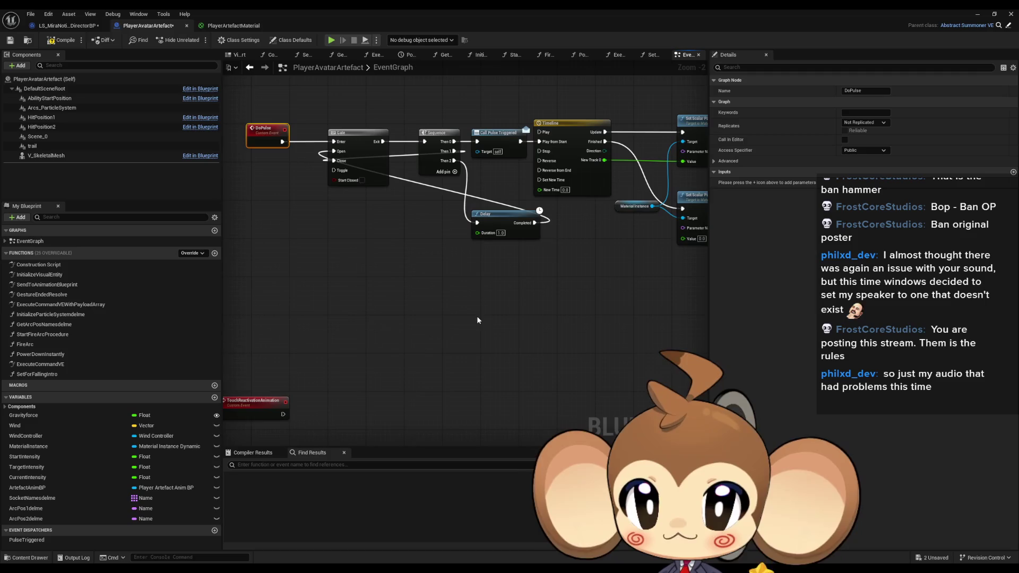
drag(474, 318, 475, 308)
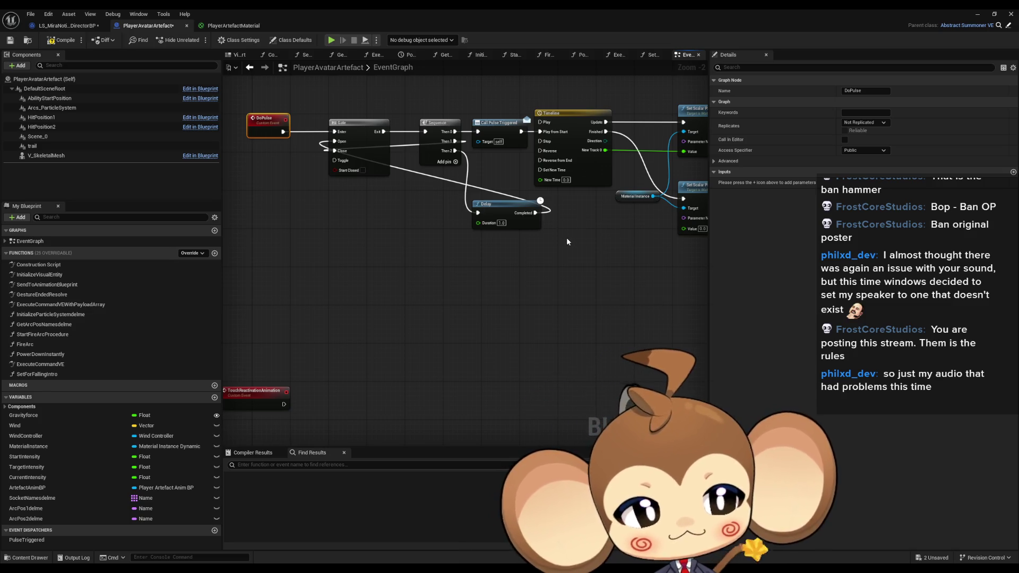
Step: Scrub the Pulse default upward, set it back to 0.0, and return to the blueprint
click(217, 28)
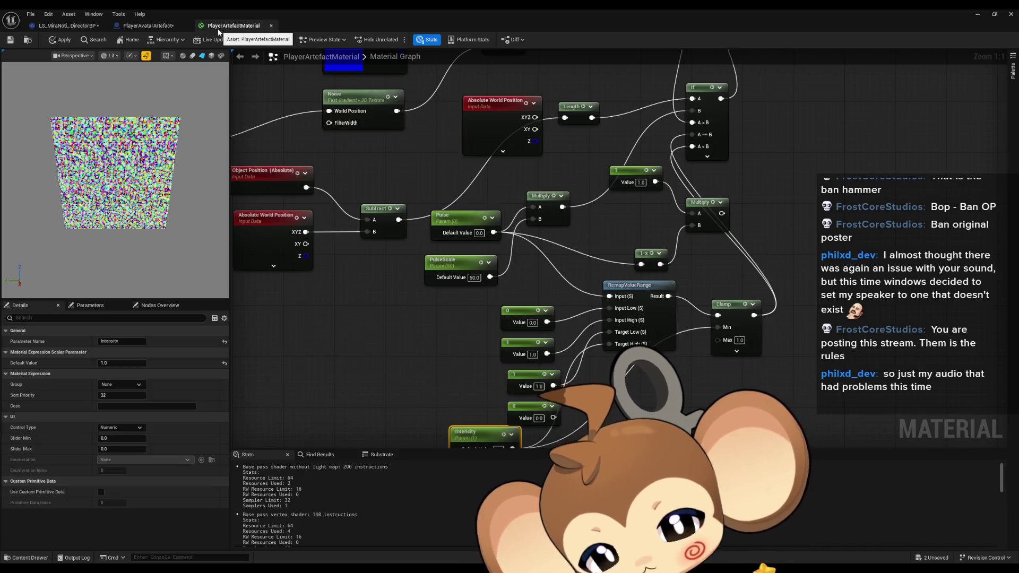
mouse_move(425, 325)
mouse_down()
mouse_move(468, 302)
mouse_move(491, 310)
mouse_move(486, 350)
mouse_move(483, 332)
mouse_up()
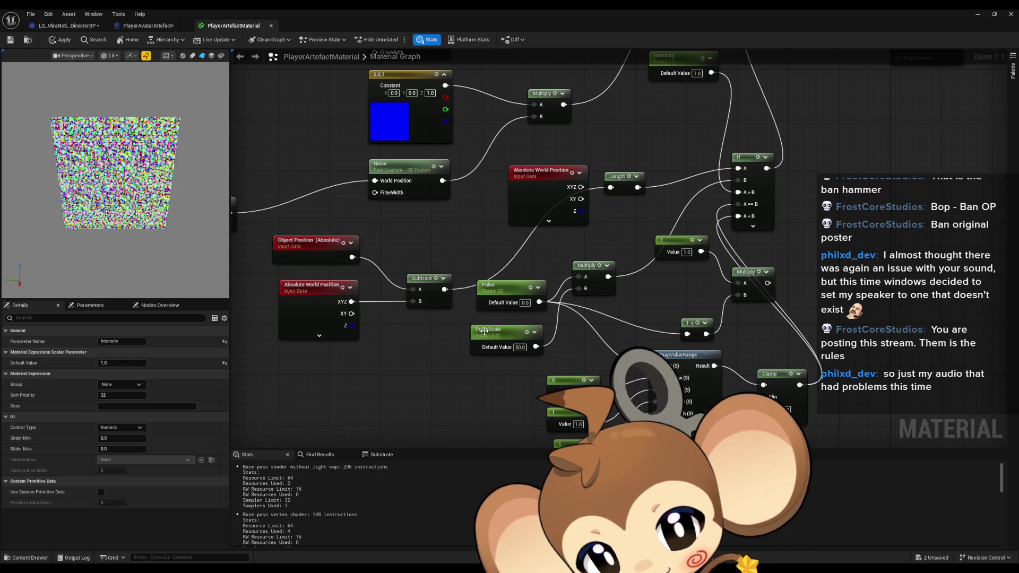
click(498, 287)
drag(122, 363, 149, 363)
text(041)
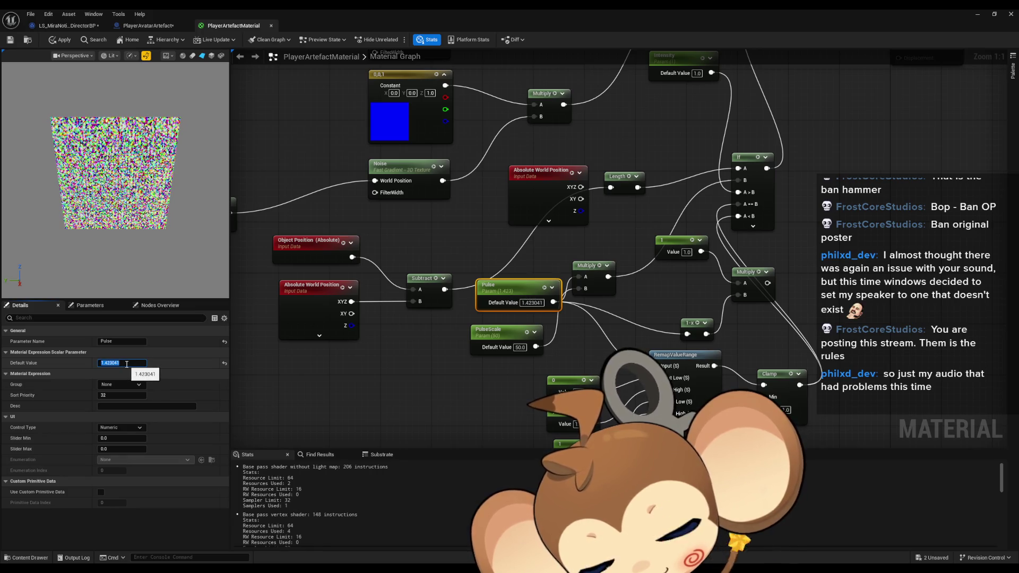
key(Return)
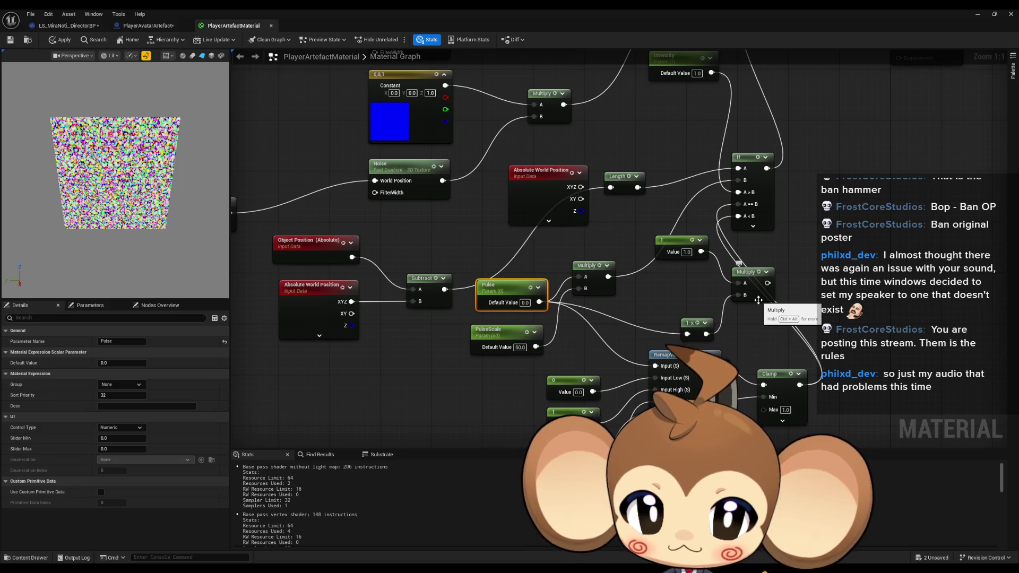
mouse_move(341, 351)
mouse_down()
mouse_move(357, 346)
mouse_move(358, 314)
mouse_up()
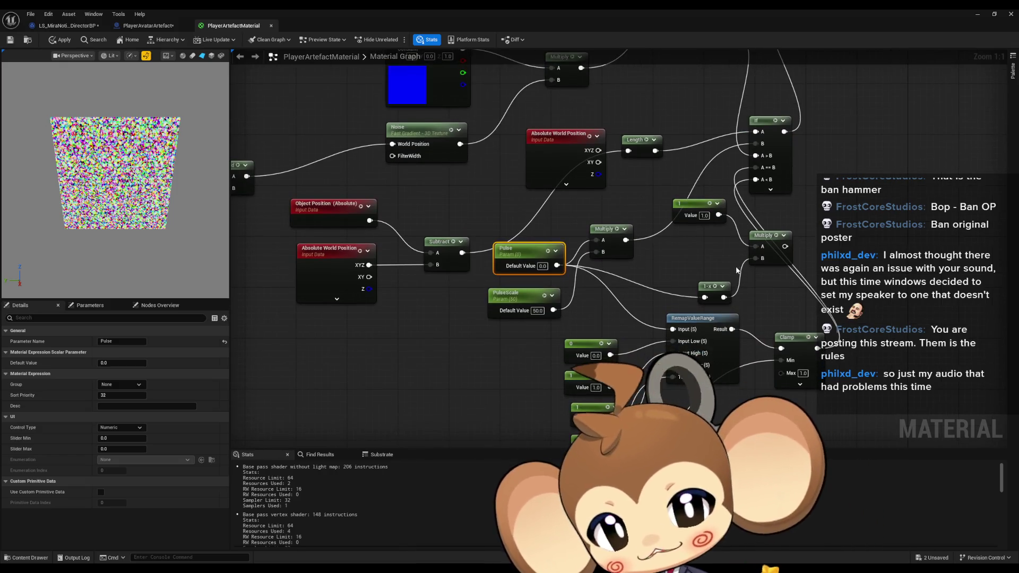
click(148, 27)
Step: Duplicate the Timeline node as Timeline_0, wired from TouchReactivationAnimation to Play from Start
scroll(363, 353, down, 2)
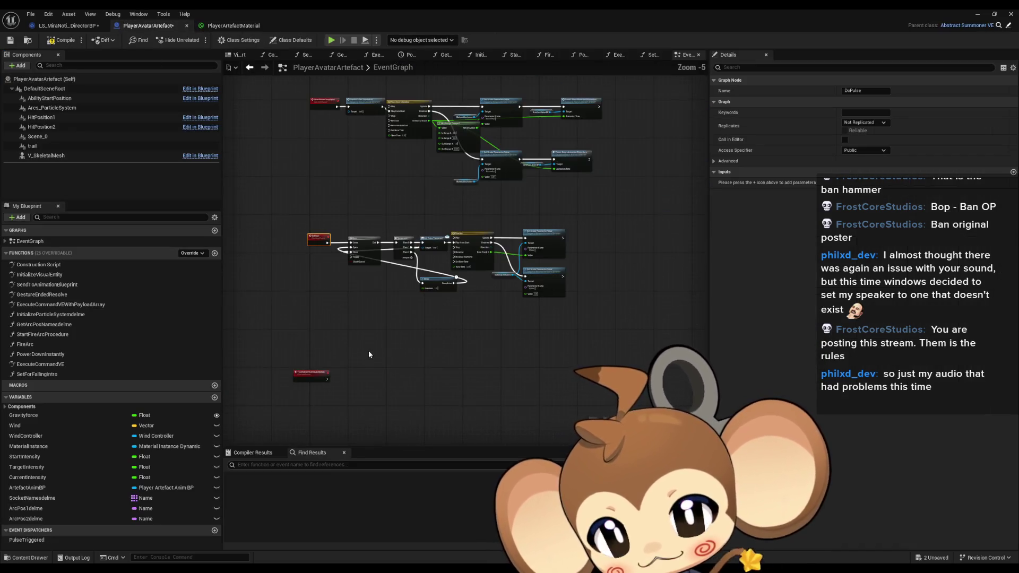
scroll(508, 266, up, 1)
click(564, 159)
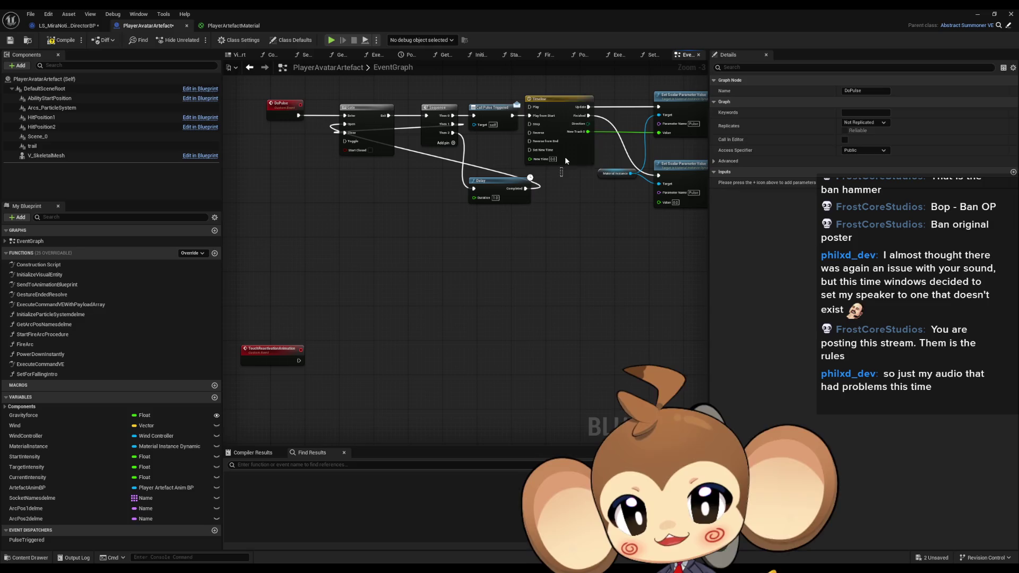
key(ctrl+c)
key(ctrl+v)
scroll(387, 329, up, 3)
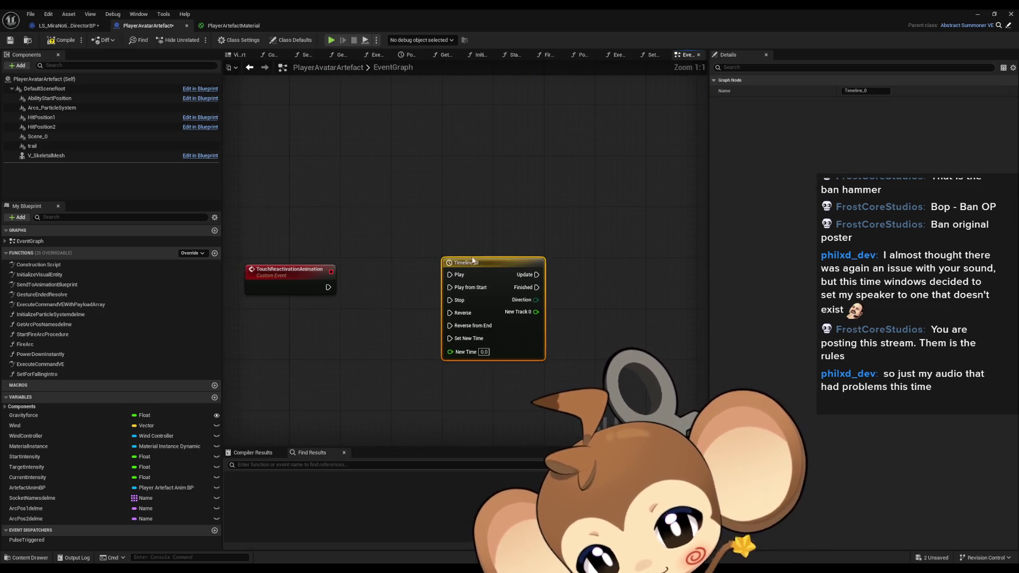
mouse_move(328, 287)
mouse_down()
mouse_move(425, 299)
mouse_move(411, 300)
mouse_up()
drag(447, 285, 434, 285)
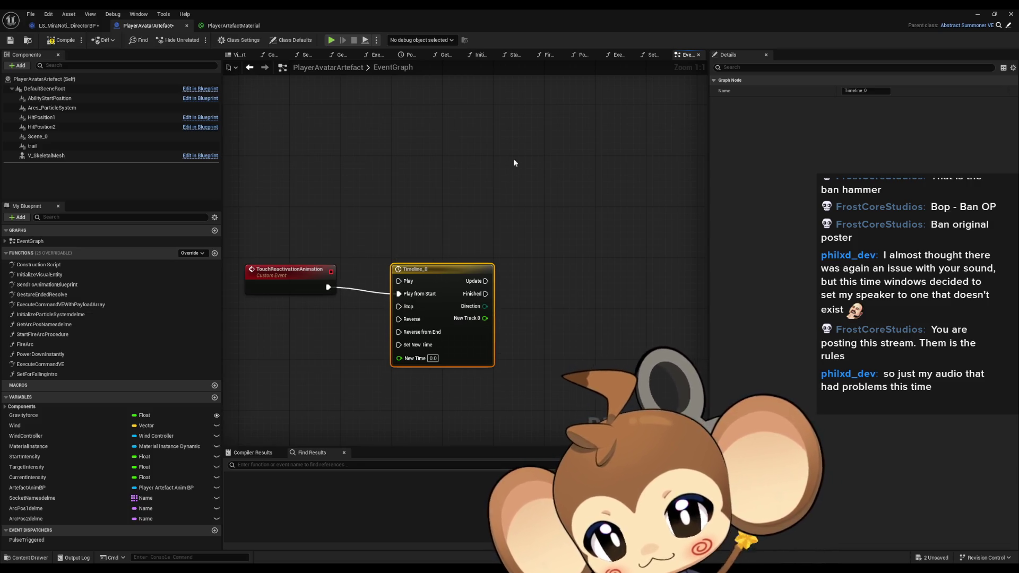
Step: Open Timeline_0 and set its length to 3.00 seconds
scroll(509, 161, down, 2)
scroll(476, 276, up, 2)
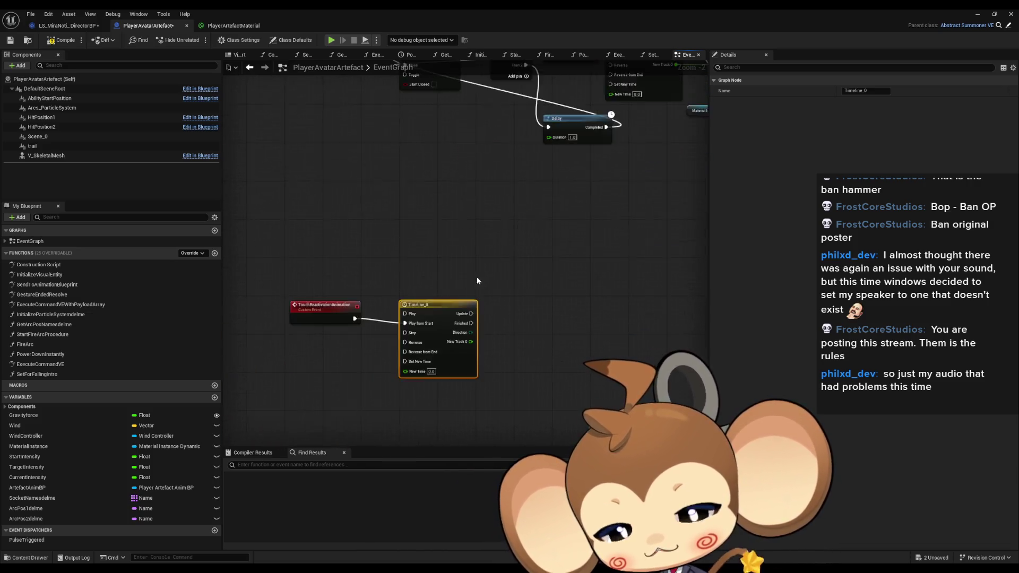
double_click(422, 304)
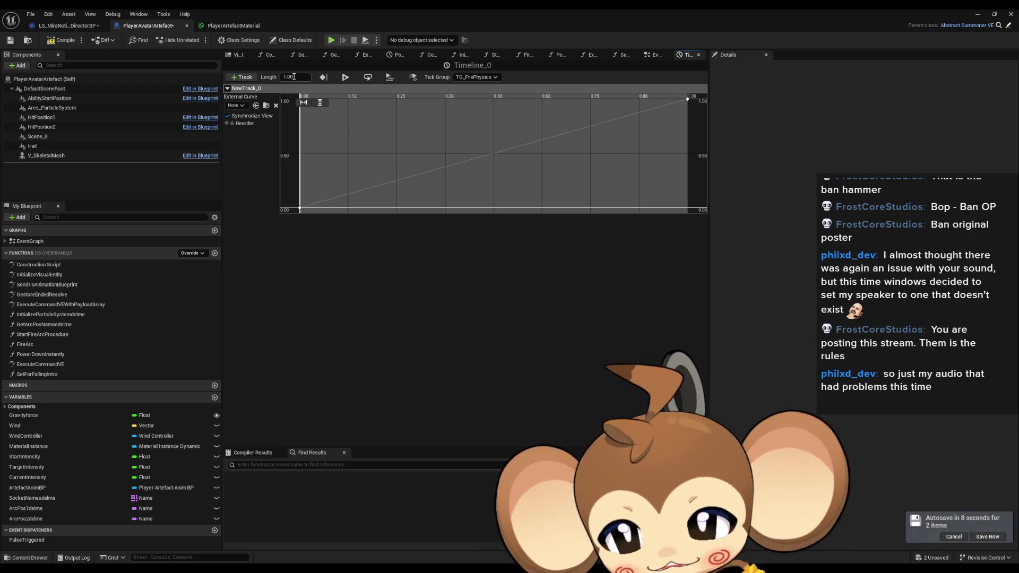
click(295, 77)
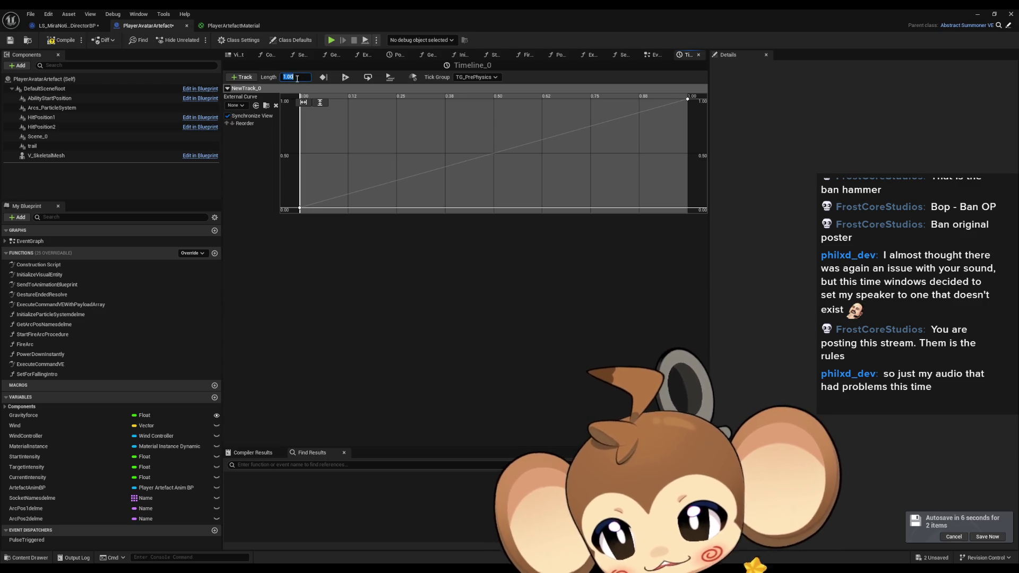
text(3)
key(Return)
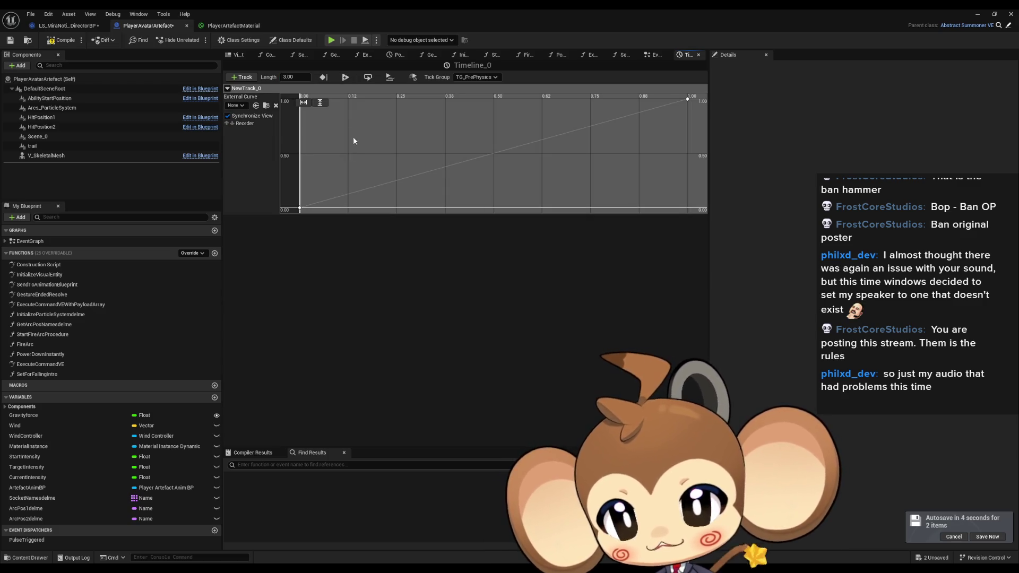
mouse_move(688, 100)
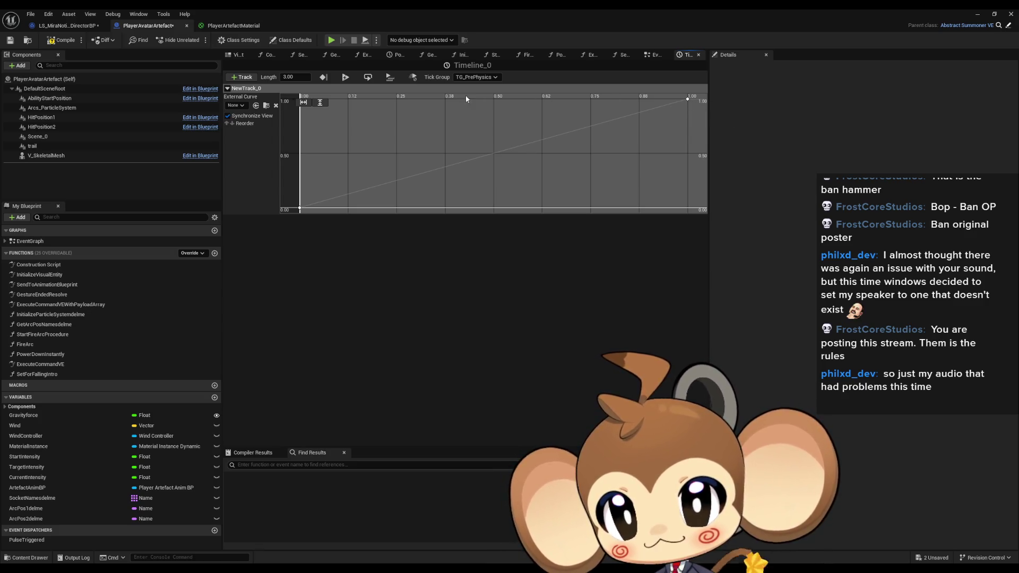
Step: Move NewTrack_0's end key to 0.25 s with a value of 1.0
drag(690, 101, 406, 96)
click(361, 103)
text(0.25)
key(Return)
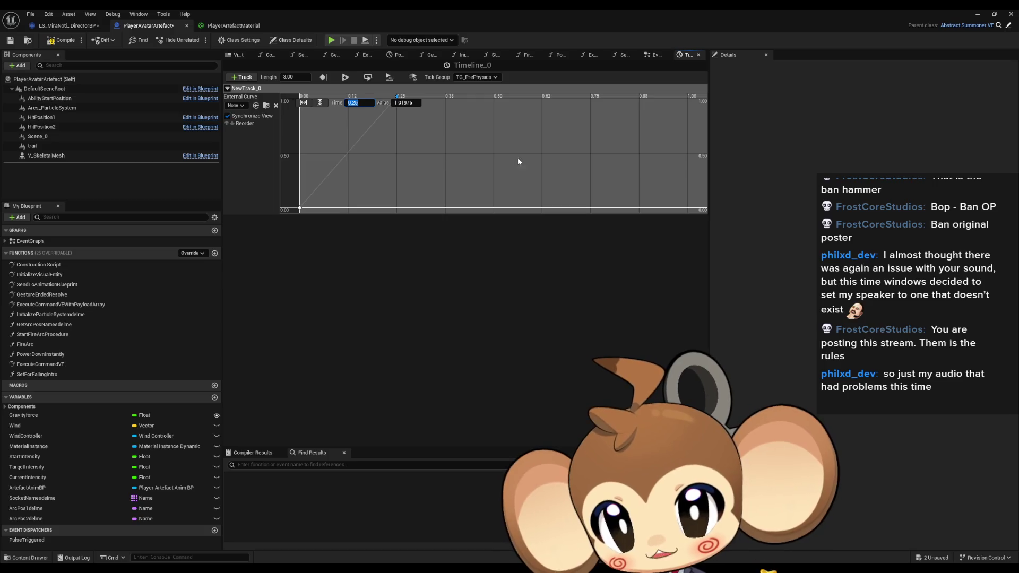
scroll(508, 161, down, 3)
drag(431, 152, 558, 145)
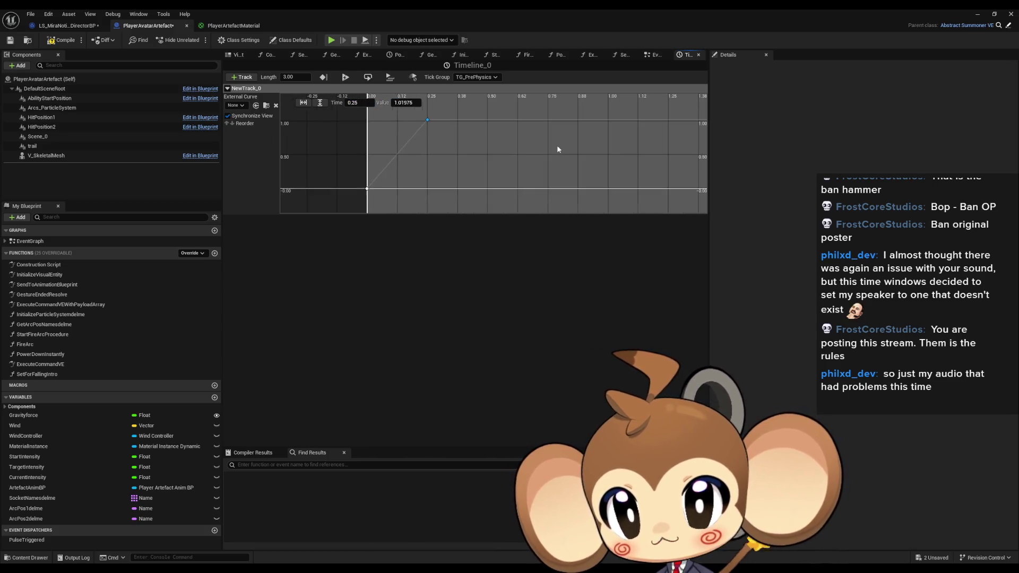
click(406, 103)
text(1)
key(Return)
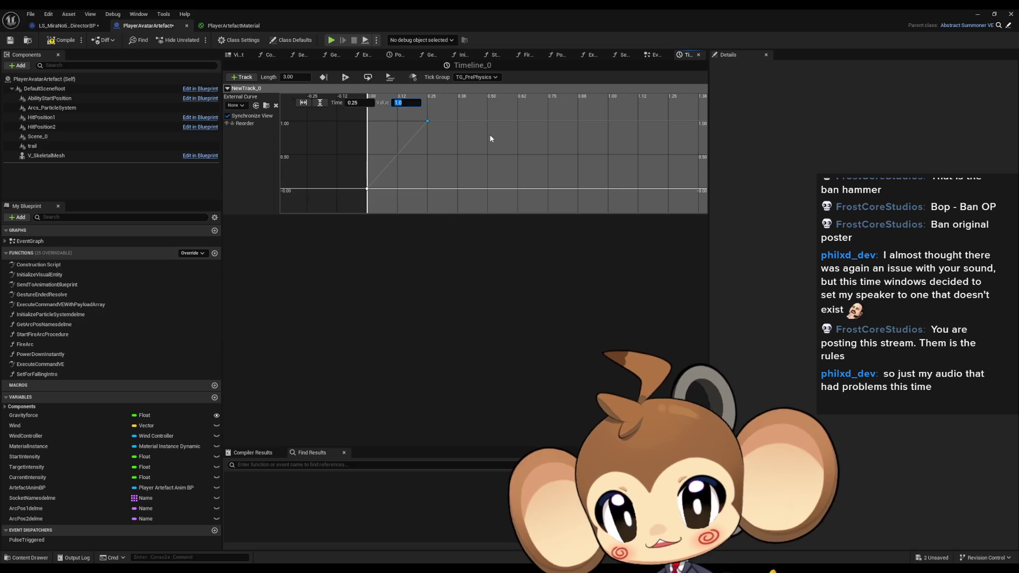
Step: Add a new key at 3.0 s with a value of 0.0
right_click(489, 122)
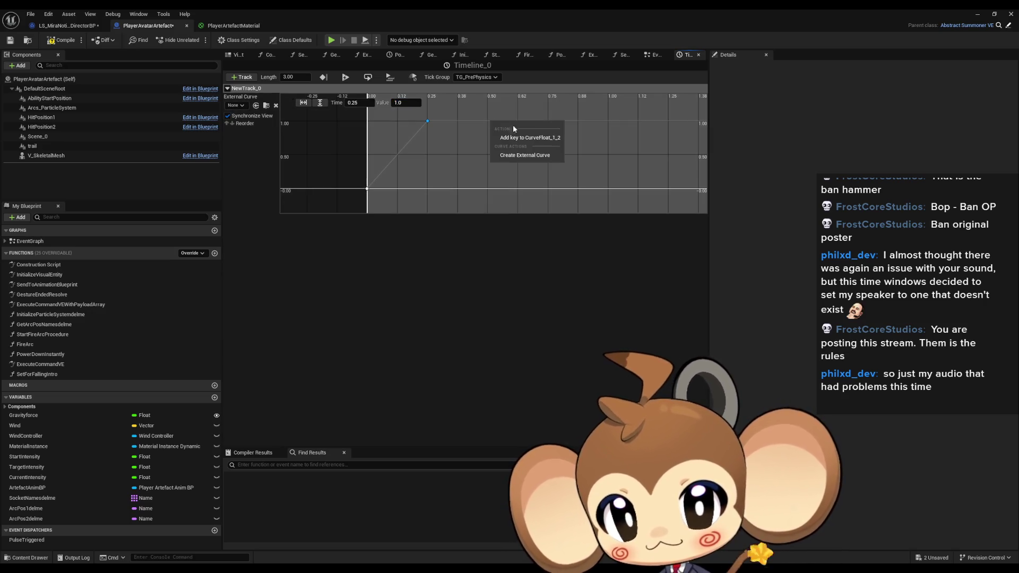
click(532, 139)
click(366, 103)
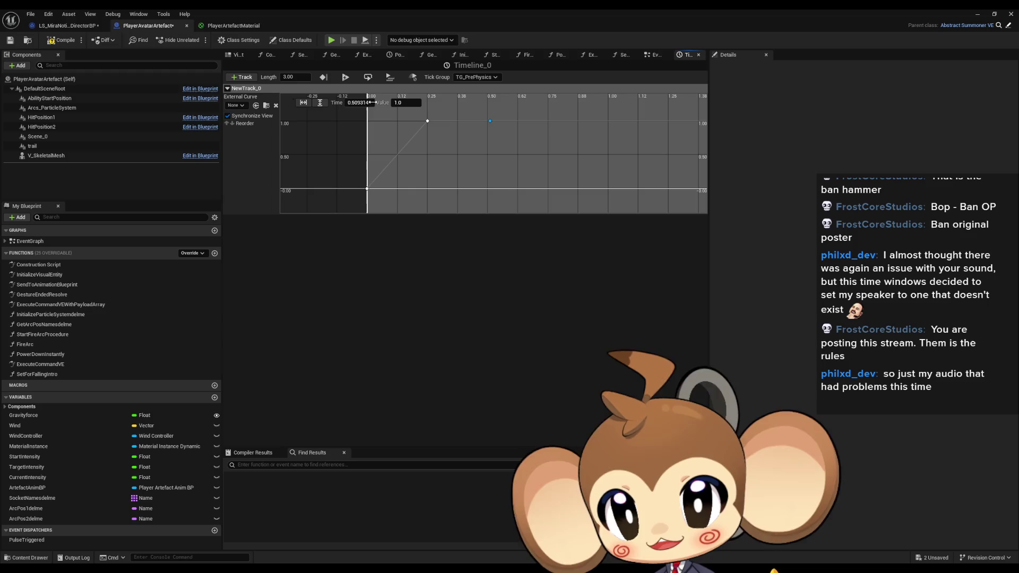
text(3)
key(Tab)
text(0)
key(Return)
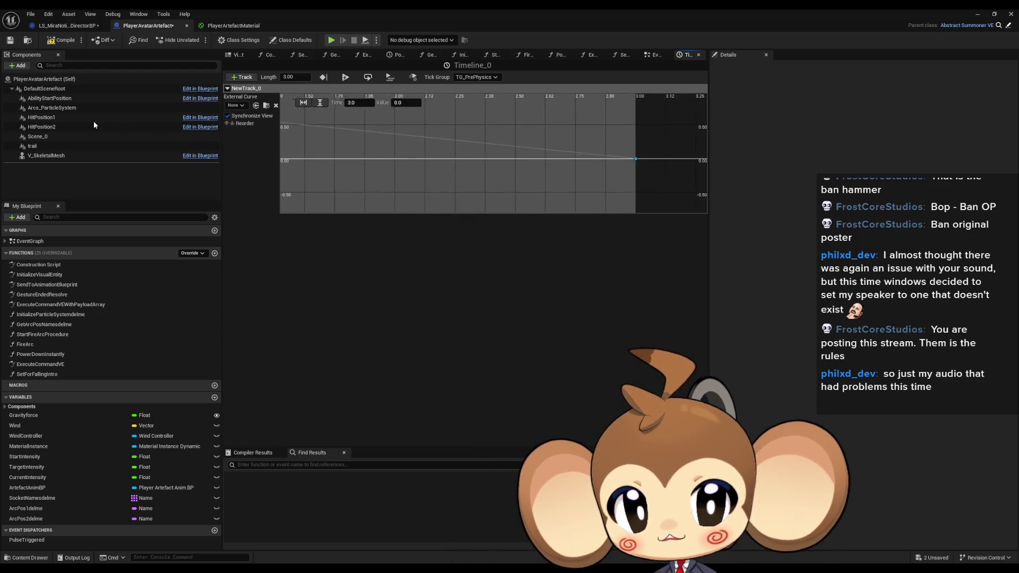
Step: Raise the 0.25 s key to a peak value of 2.0
mouse_move(542, 152)
mouse_down()
mouse_move(506, 187)
mouse_move(583, 157)
mouse_up()
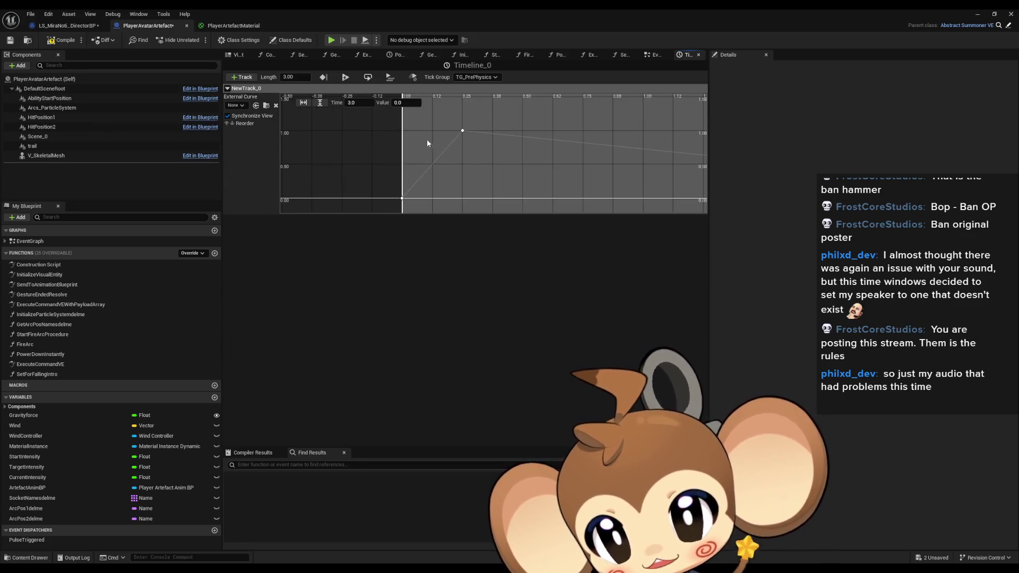
mouse_move(394, 202)
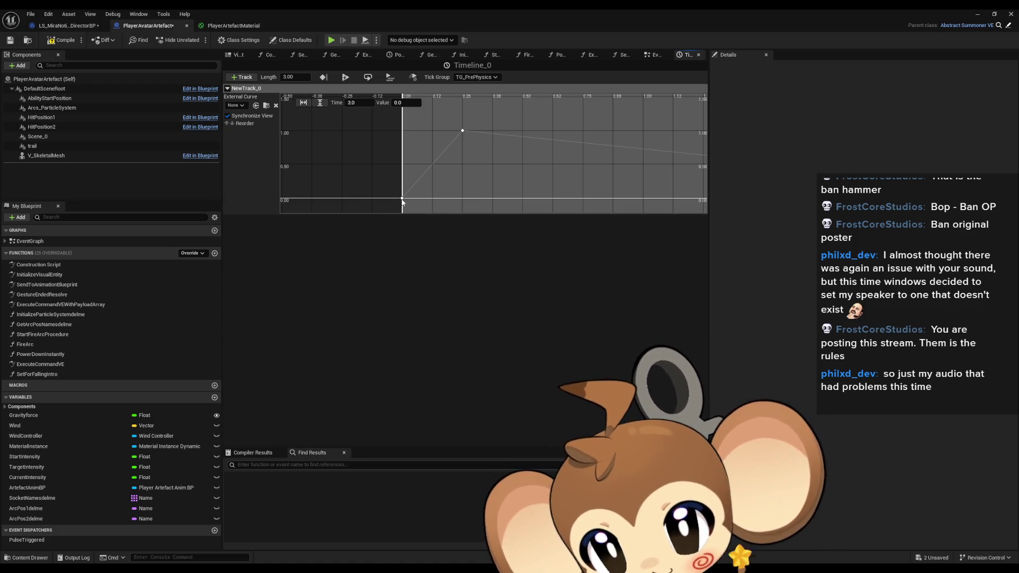
drag(585, 174, 437, 171)
click(375, 177)
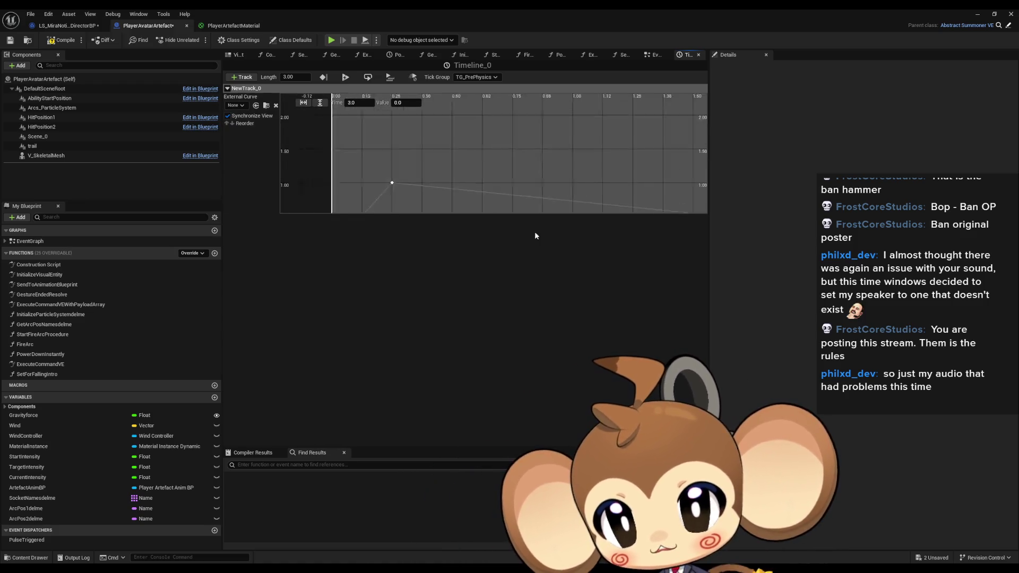
click(399, 102)
text(2)
key(Return)
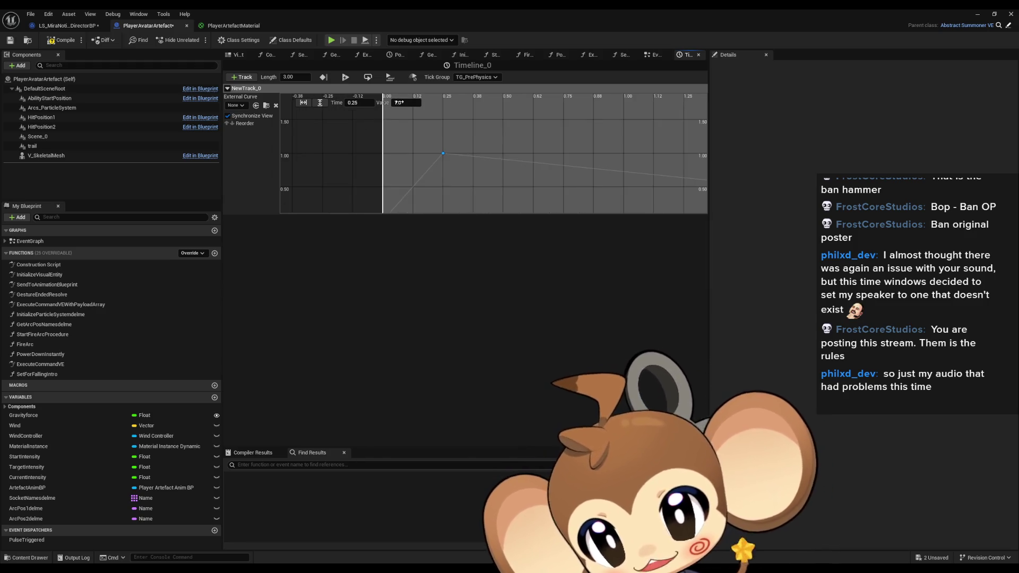
Step: Set the 3.0 s end key to 1.0 and list the track types to add
drag(486, 146, 405, 160)
click(608, 181)
key(Return)
drag(390, 201, 633, 223)
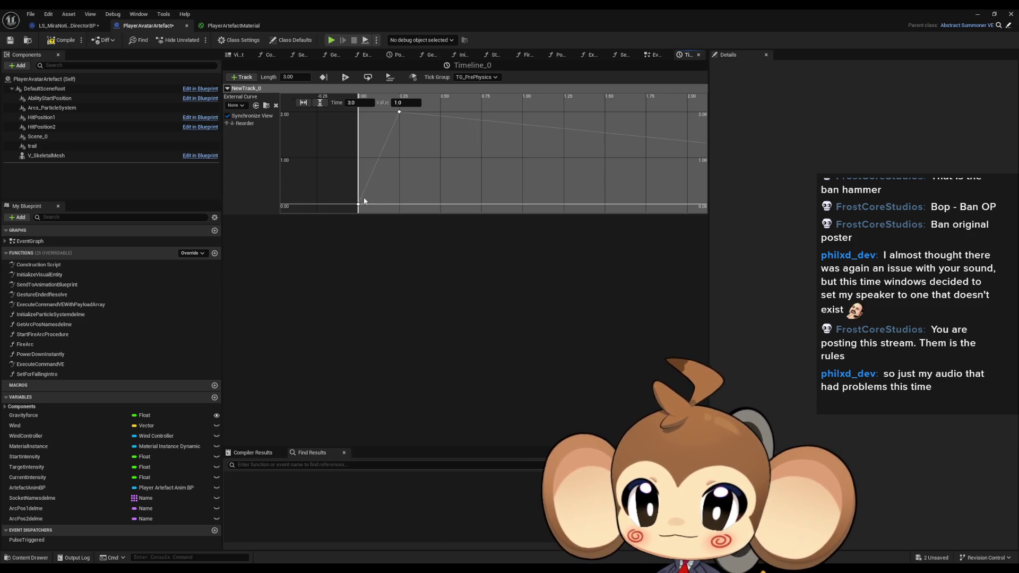
mouse_move(357, 208)
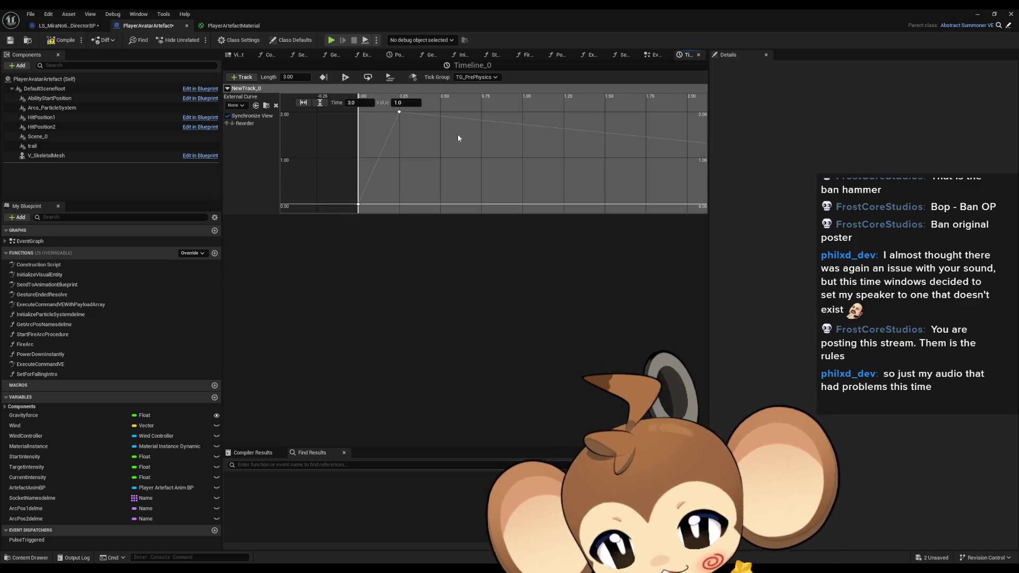
scroll(395, 193, down, 4)
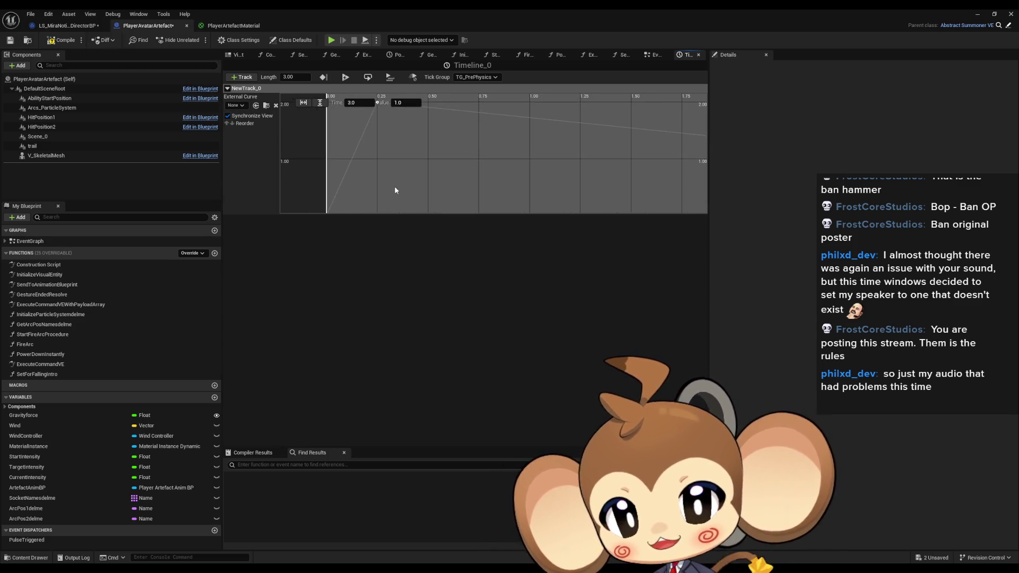
scroll(431, 136, up, 1)
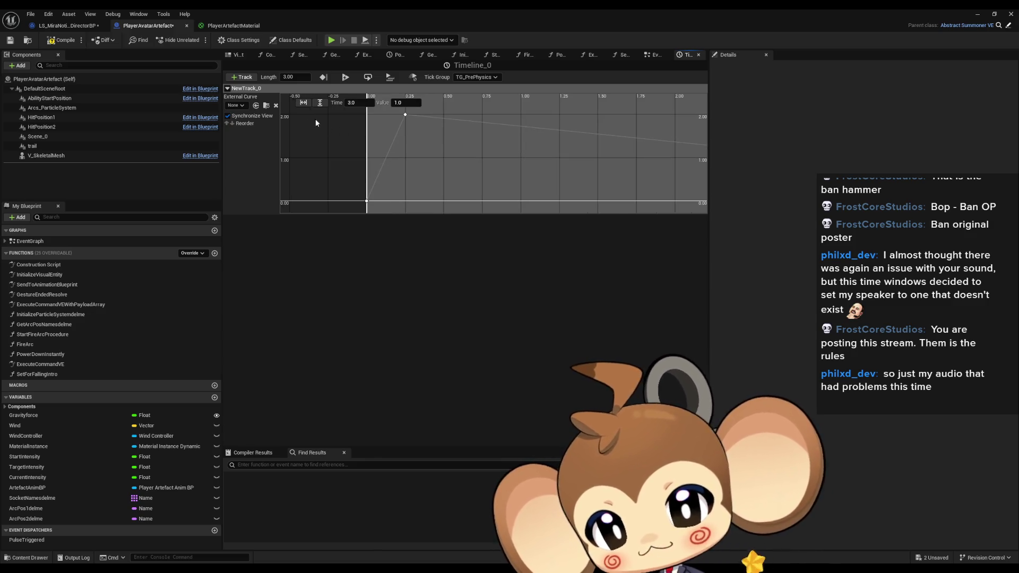
click(242, 77)
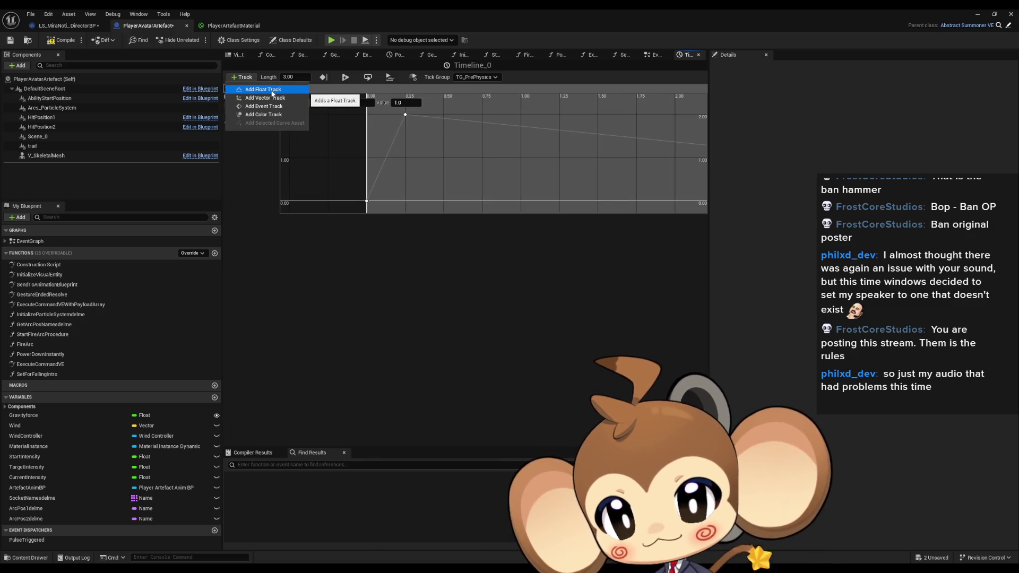
Step: Add a second float track, NewTrack_1, to Timeline_0 with two keys
click(270, 90)
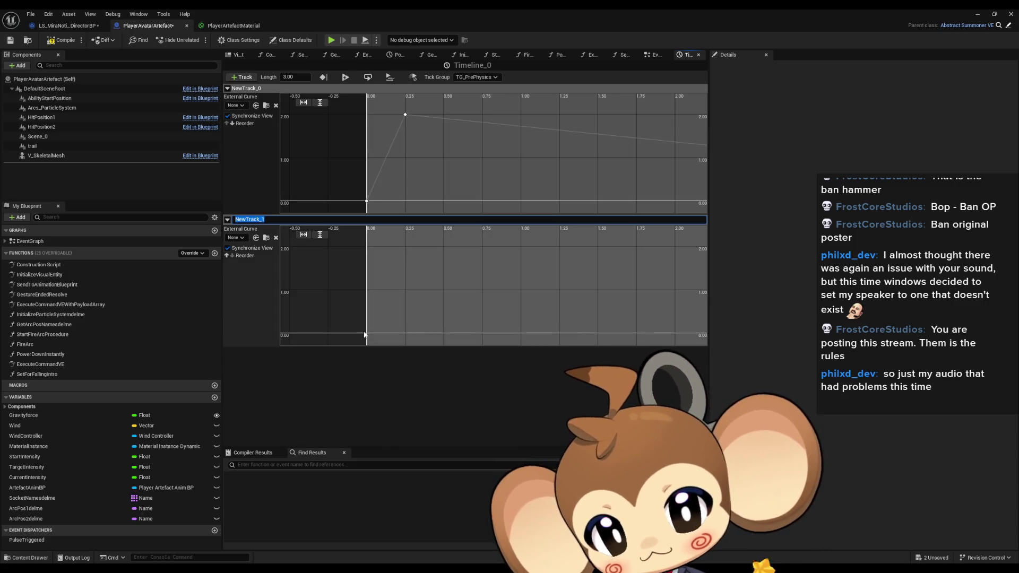
right_click(415, 316)
click(447, 332)
right_click(446, 269)
click(460, 283)
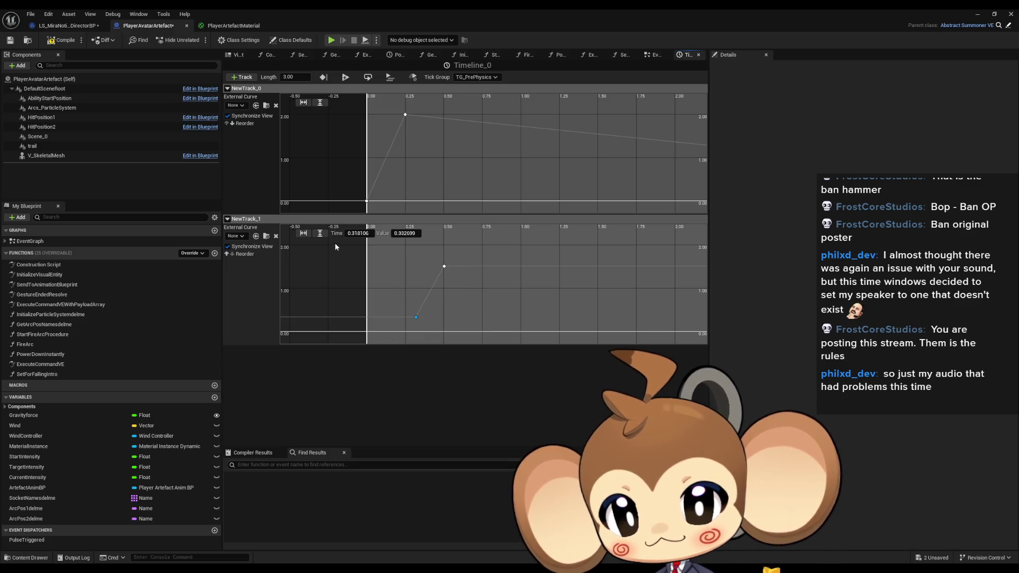
Step: Key NewTrack_1 from 0 at time 0 to 1.0 at 0.25, then compile and save
text(0)
key(Return)
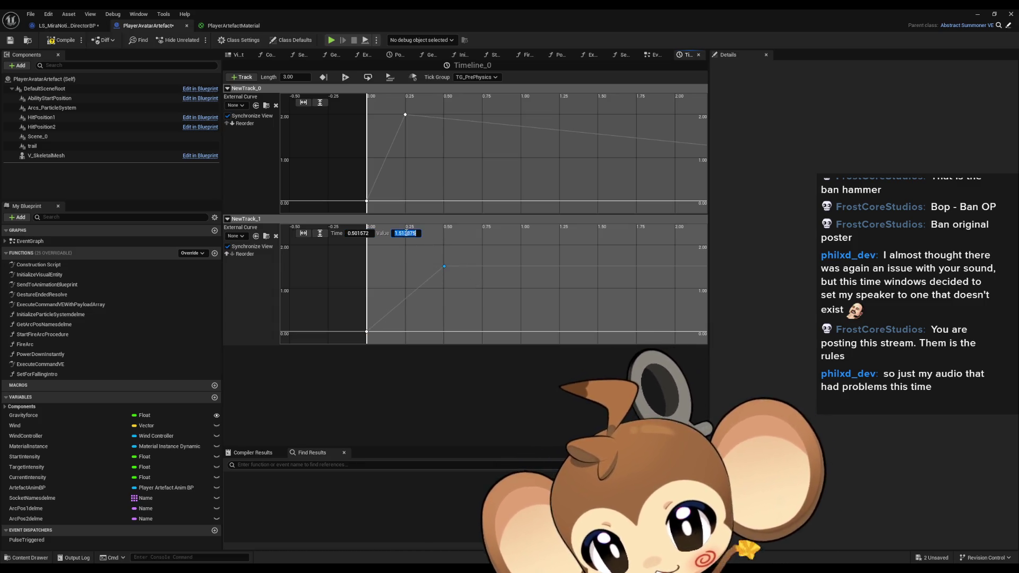
text(1.0)
key(Return)
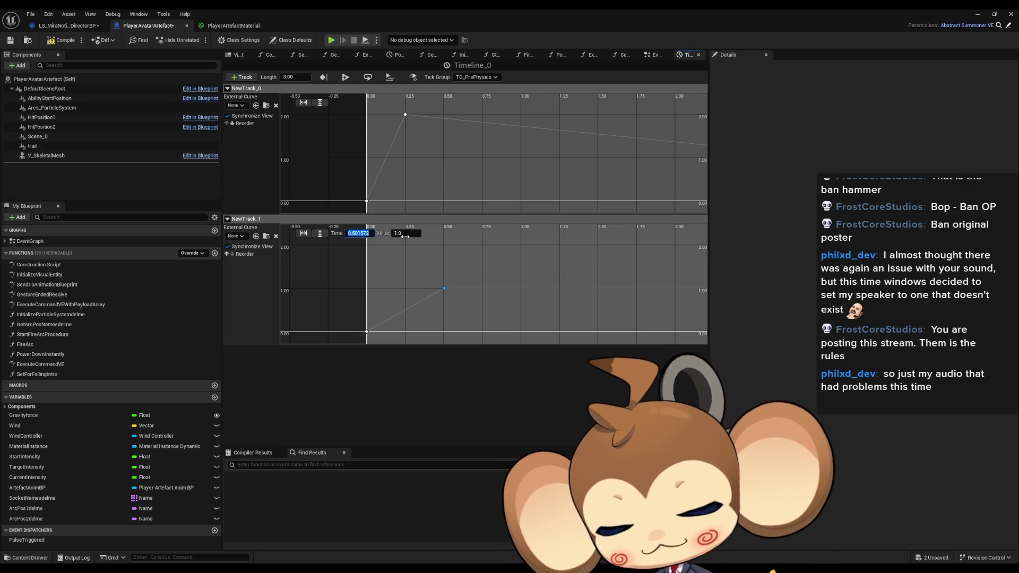
text(0.25)
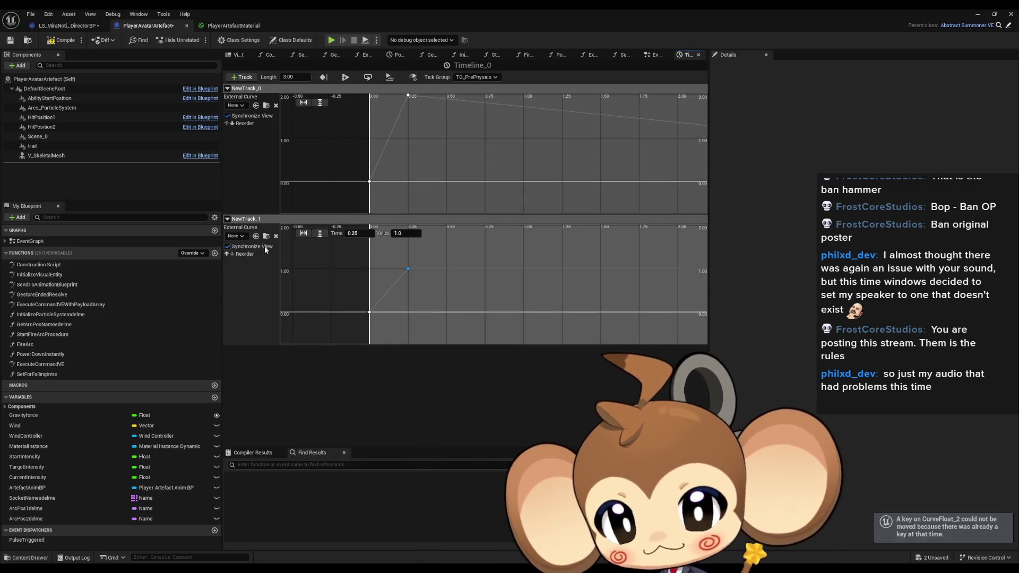
click(66, 43)
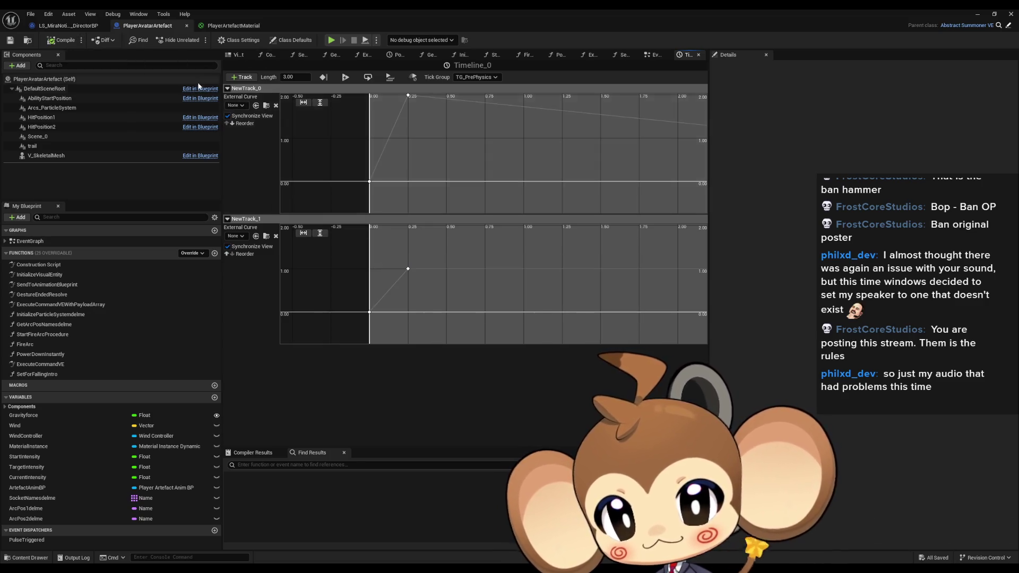
click(237, 56)
double_click(30, 241)
Step: Survey the EventGraph and box-select the Pulse-setting nodes with their Material Instance
scroll(420, 311, up, 5)
scroll(419, 311, down, 1)
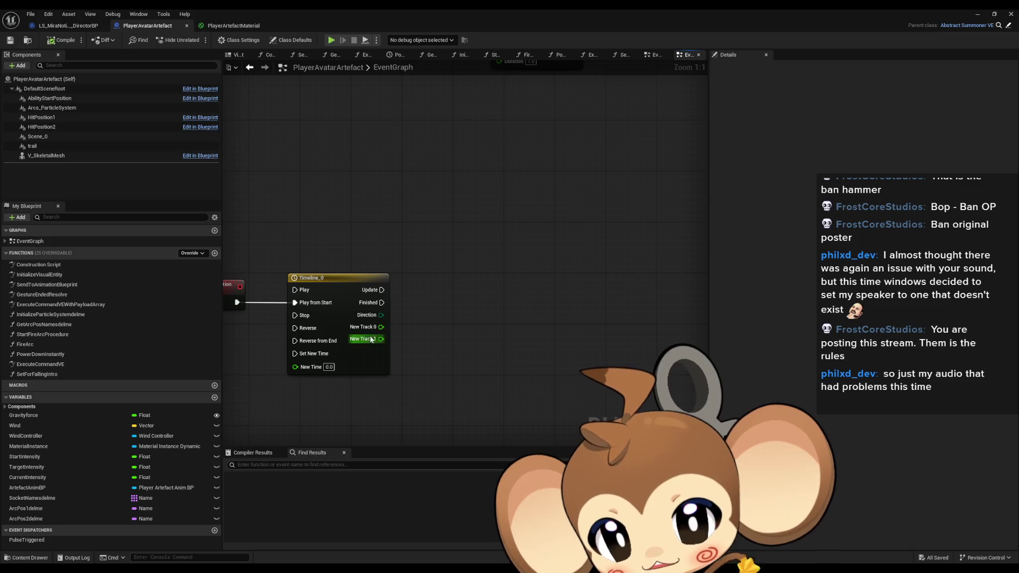
scroll(451, 254, down, 3)
scroll(567, 142, up, 2)
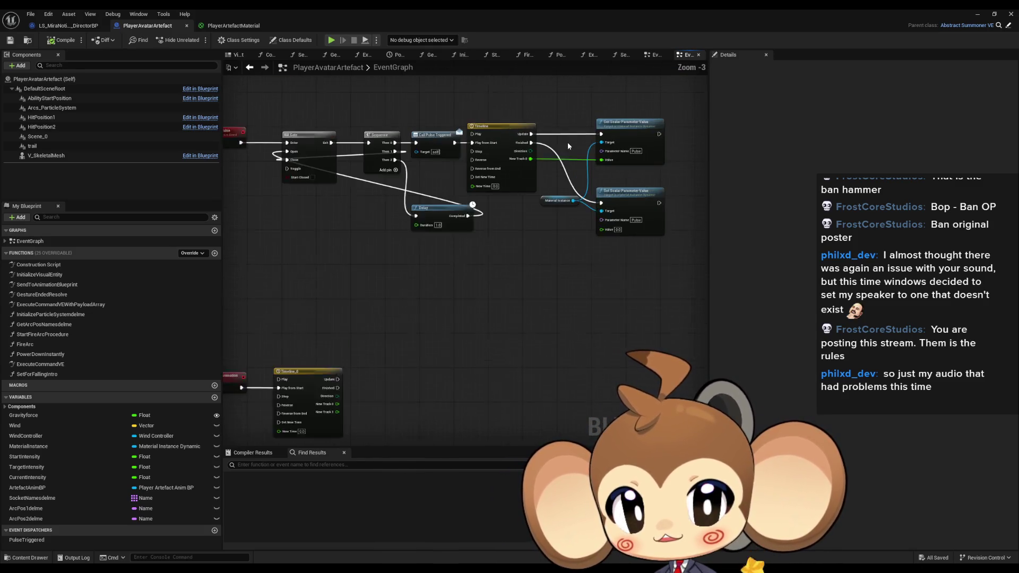
drag(506, 112, 683, 237)
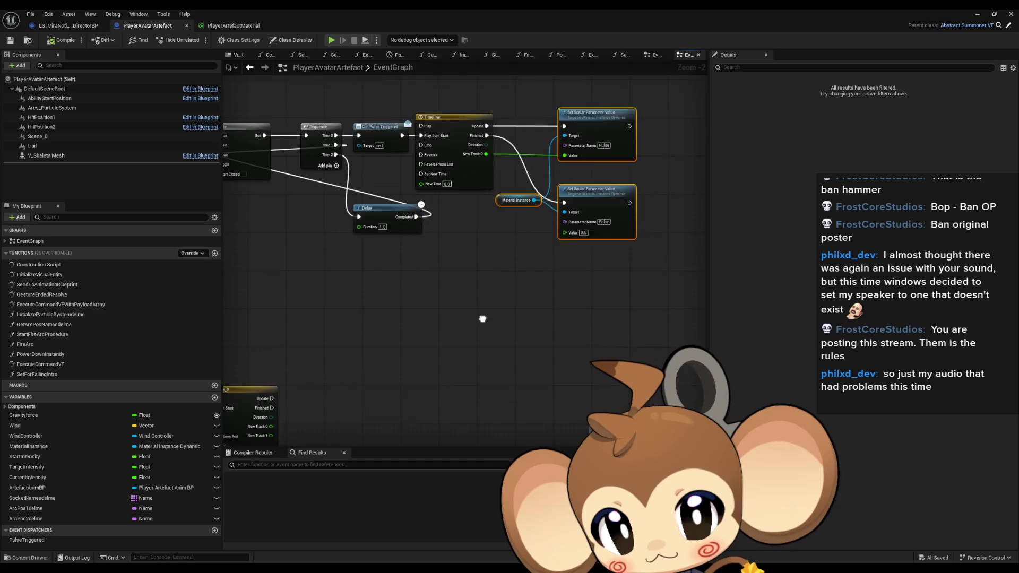
drag(358, 435, 359, 351)
scroll(439, 401, down, 2)
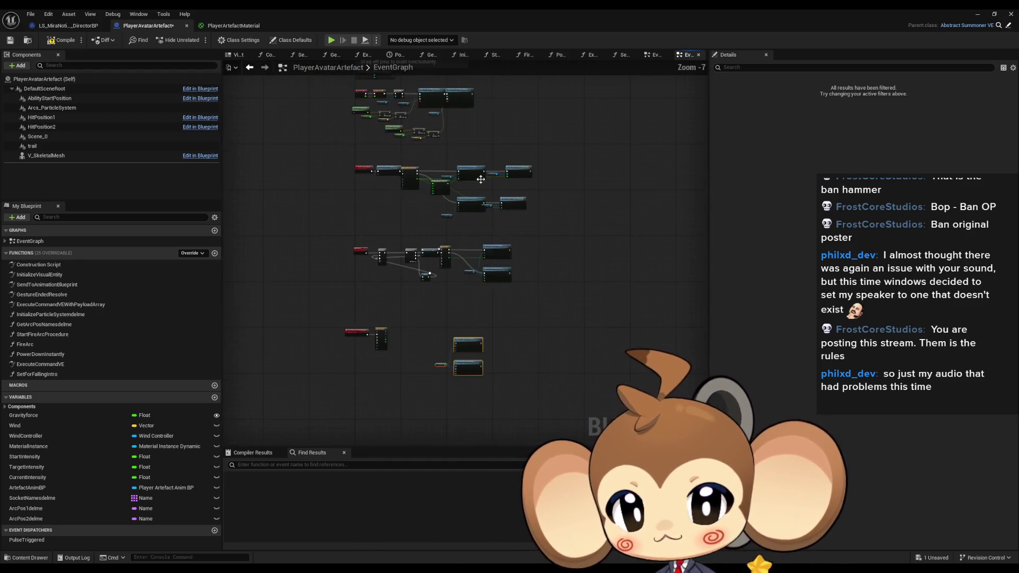
scroll(459, 244, up, 2)
drag(460, 244, 452, 257)
Step: Locate the Set Scalar and Material Instance nodes and copy them near Timeline_0
scroll(462, 246, down, 4)
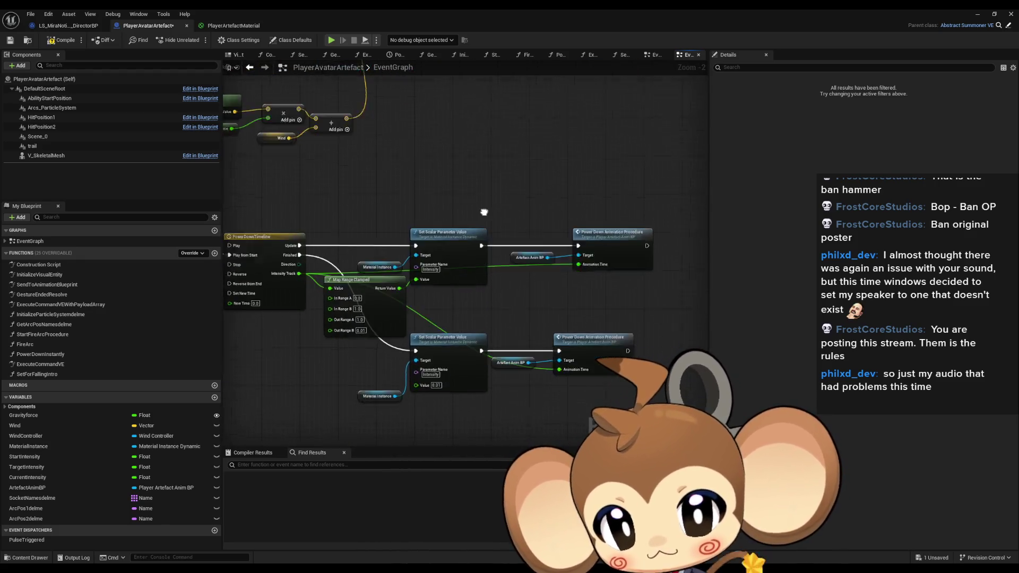
scroll(475, 238, up, 4)
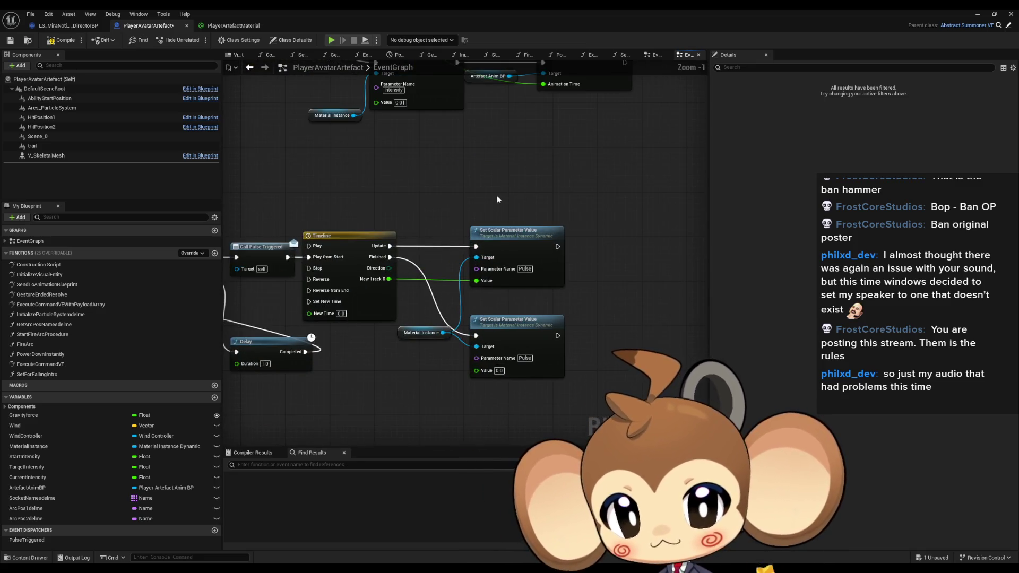
scroll(419, 321, down, 2)
scroll(419, 321, up, 3)
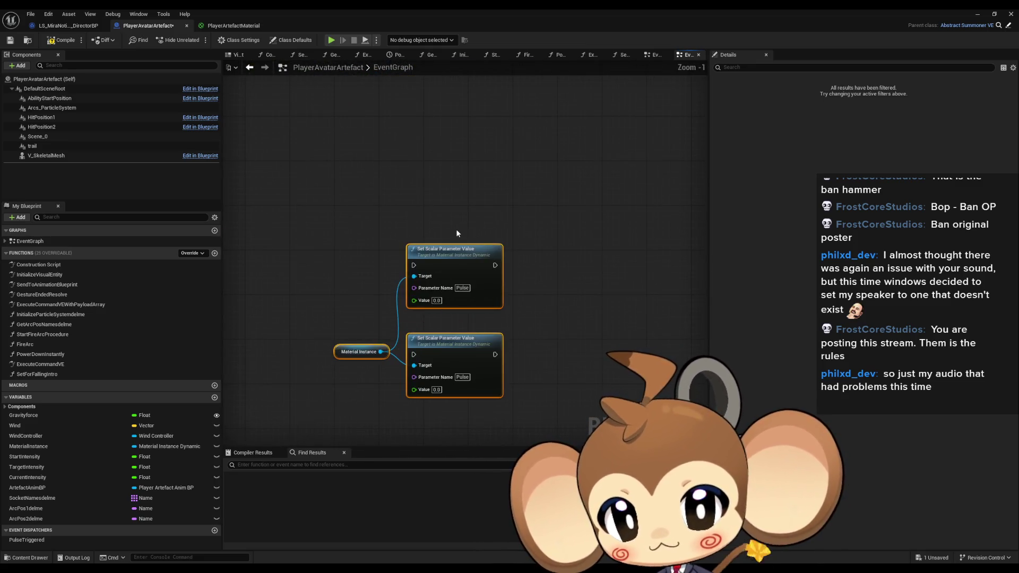
drag(358, 435, 477, 435)
scroll(465, 360, down, 2)
mouse_move(465, 360)
mouse_down()
mouse_move(473, 265)
mouse_move(444, 121)
mouse_up()
scroll(444, 121, up, 1)
drag(357, 120, 437, 183)
key(ctrl+c)
mouse_move(503, 297)
mouse_down()
mouse_move(517, 110)
mouse_move(485, 272)
mouse_move(493, 201)
mouse_up()
Step: Paste the nodes beside Timeline_0 and feed New Track 0 into the Intensity Set Scalar value
key(ctrl+v)
scroll(370, 308, up, 2)
drag(333, 244, 483, 262)
mouse_move(494, 223)
mouse_down()
mouse_move(487, 210)
mouse_move(414, 217)
mouse_move(334, 205)
mouse_move(345, 154)
mouse_up()
Step: Paste a second Intensity Set Scalar with value 1.0, run when Timeline_0 finishes
key(ctrl+v)
click(445, 382)
text(1)
key(Return)
drag(420, 337, 340, 159)
drag(456, 320, 469, 357)
Step: Delete the spare nodes and feed New Track 1 into the Pulse Set Scalar value
mouse_move(509, 329)
mouse_down()
mouse_move(508, 300)
mouse_move(350, 311)
mouse_move(276, 333)
mouse_up()
drag(415, 274, 623, 360)
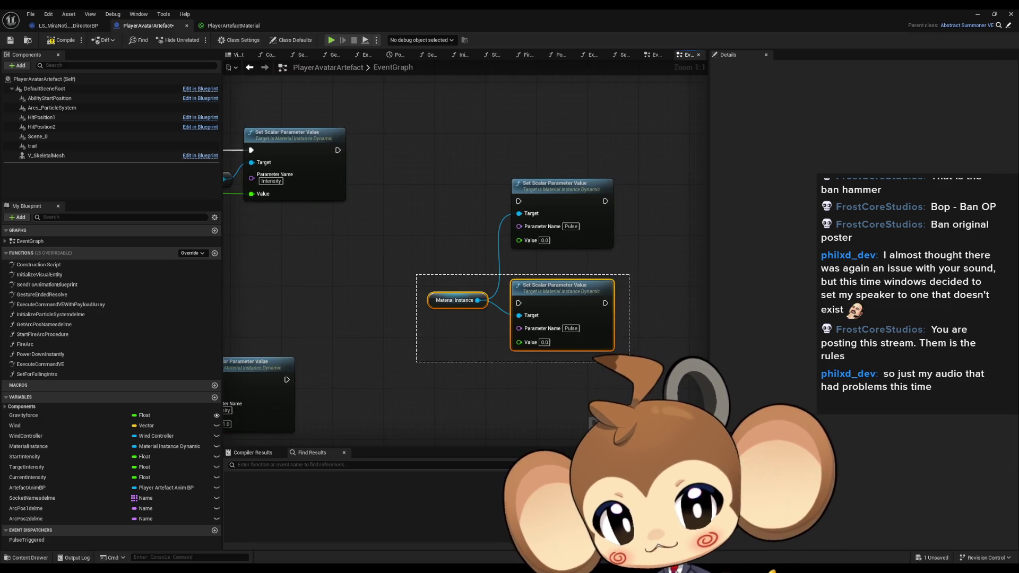
key(Delete)
drag(358, 435, 461, 464)
mouse_move(635, 276)
mouse_down()
mouse_move(351, 276)
mouse_move(275, 233)
mouse_up()
mouse_move(695, 221)
mouse_down()
mouse_move(566, 171)
mouse_move(455, 258)
mouse_up()
Step: Duplicate the Material Instance node as the Pulse Set Scalar node's target
click(367, 212)
key(ctrl+c)
key(ctrl+v)
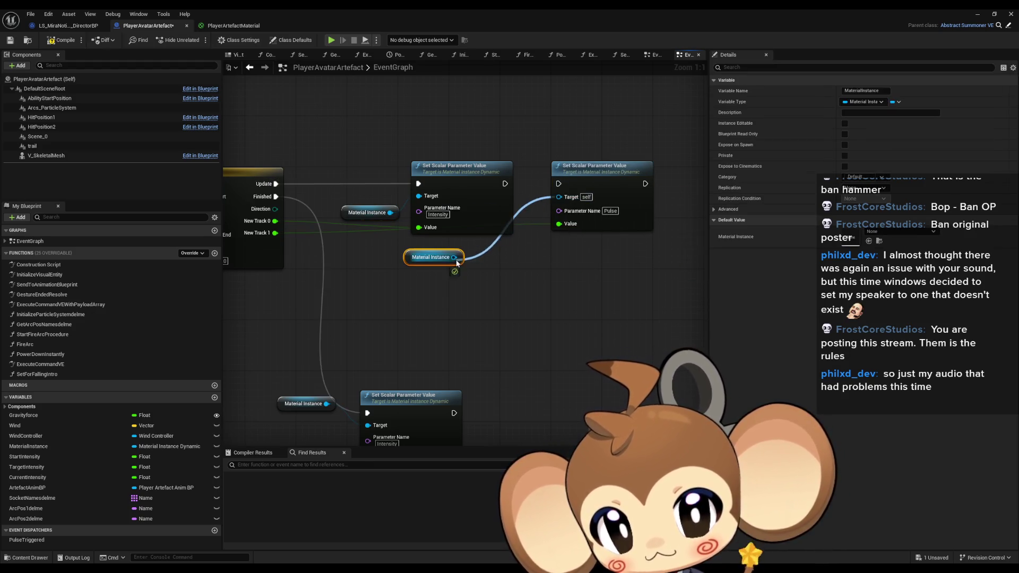
drag(558, 184, 505, 190)
click(599, 166)
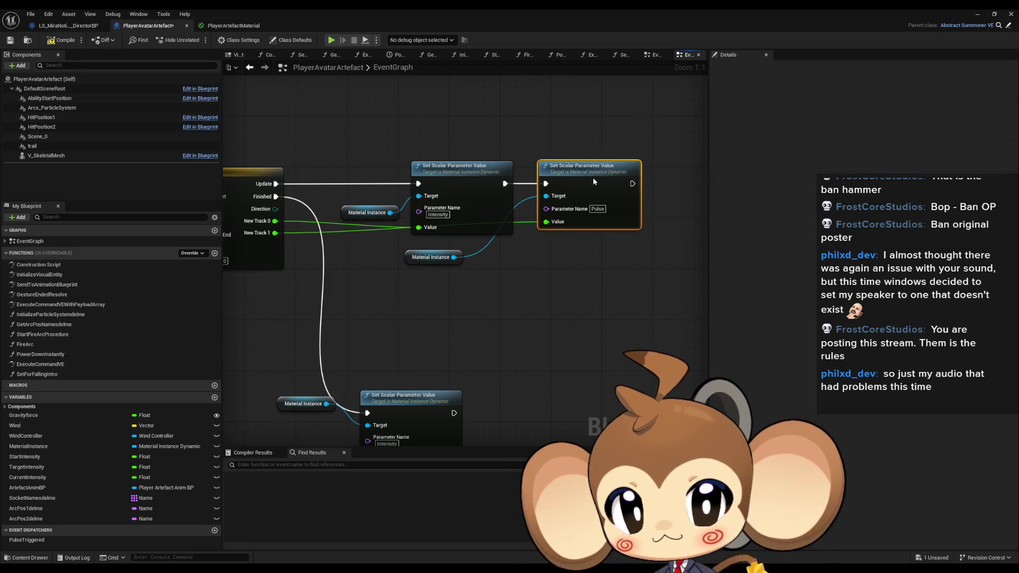
Step: Add a Pulse Set Scalar with its own Material Instance after the Finished Intensity node
drag(521, 363, 542, 311)
key(ctrl+v)
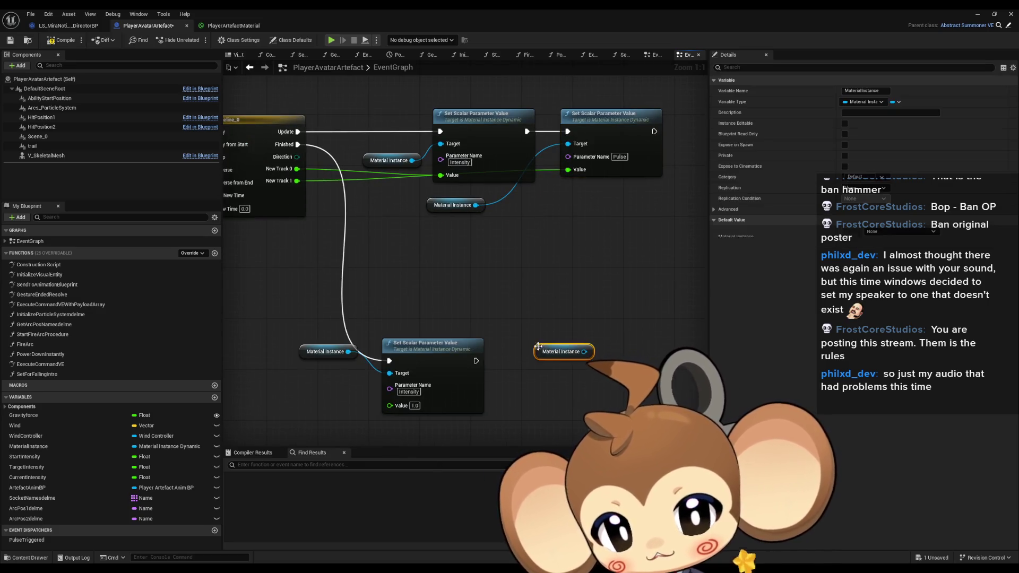
click(610, 113)
key(ctrl+c)
key(ctrl+v)
drag(583, 351, 611, 348)
mouse_move(476, 361)
mouse_down()
mouse_move(612, 335)
mouse_move(515, 396)
mouse_up()
drag(648, 324, 604, 350)
Step: Check the Finished Intensity and Pulse nodes, then compile and save the Blueprint
click(474, 248)
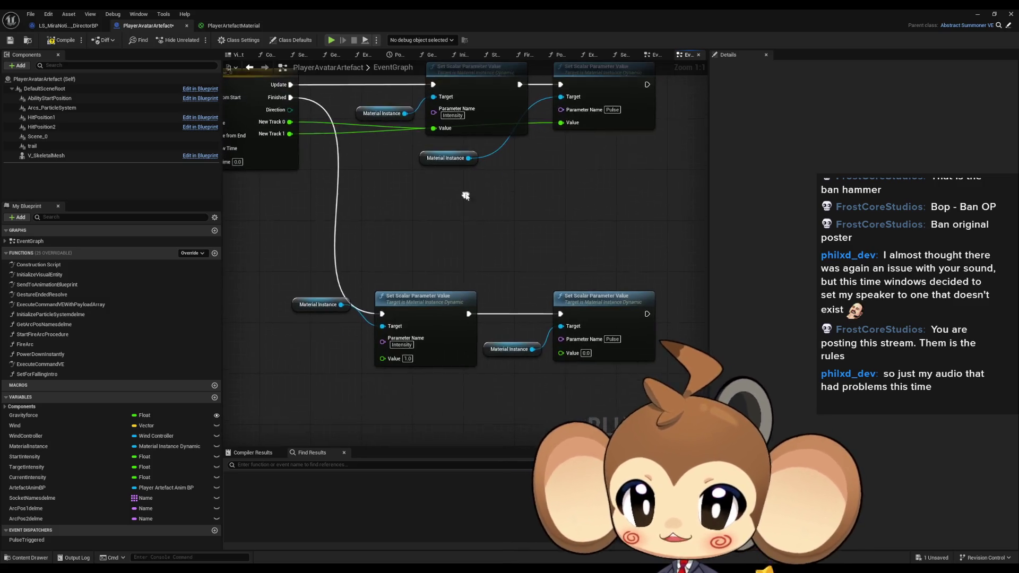
scroll(474, 248, down, 2)
click(435, 260)
click(568, 260)
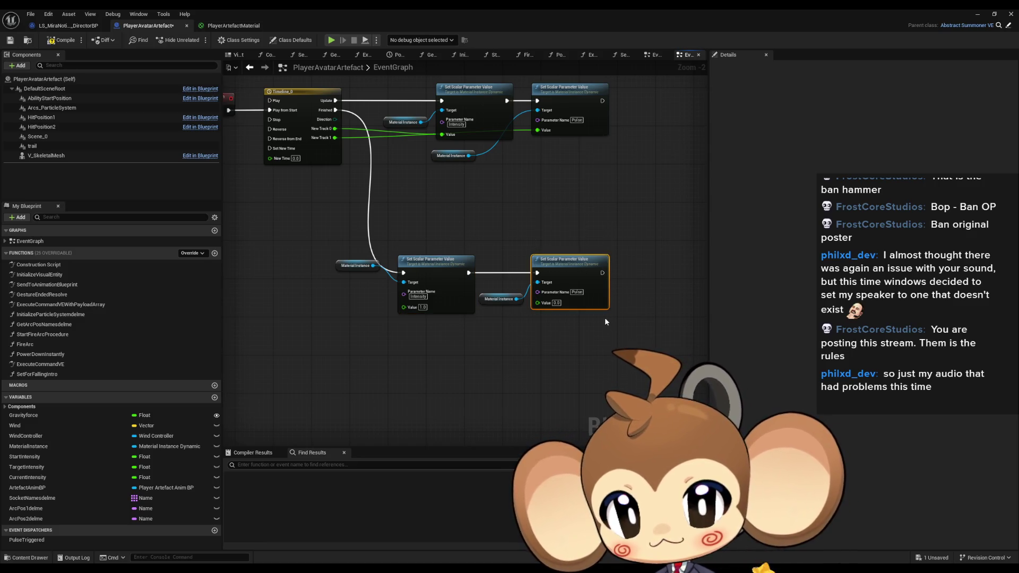
mouse_move(571, 174)
mouse_down()
mouse_move(602, 198)
mouse_move(471, 246)
mouse_move(587, 235)
mouse_move(477, 227)
mouse_up()
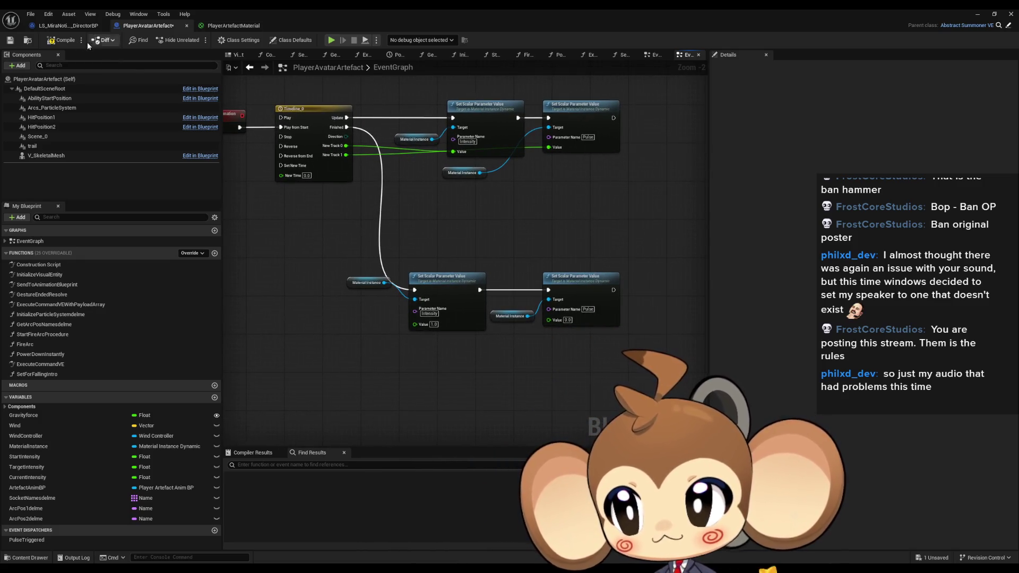
click(59, 41)
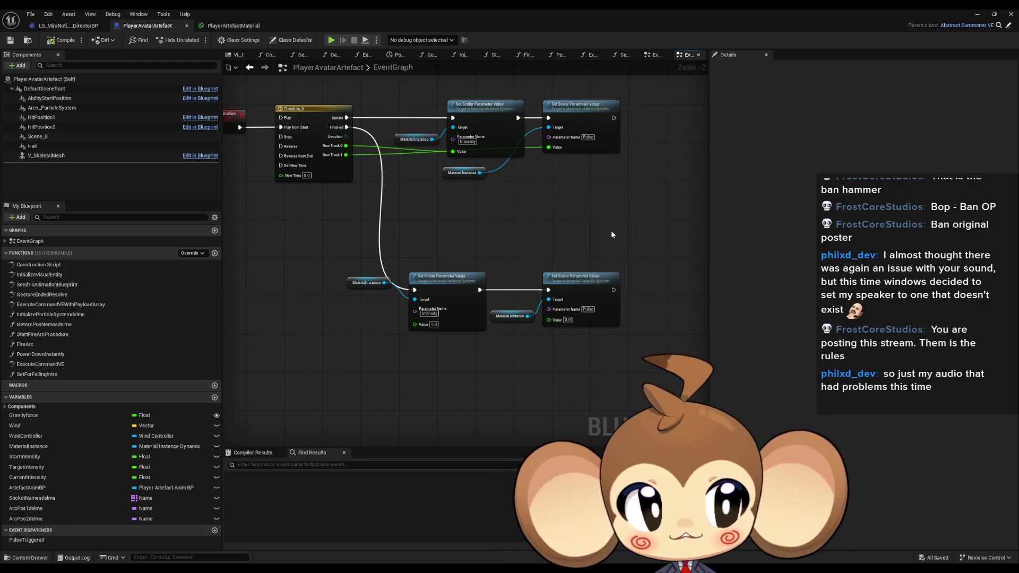
Step: Arrange the Find First Actor Of Class, Cast and Do Pulse nodes in the director Blueprint
key(Home)
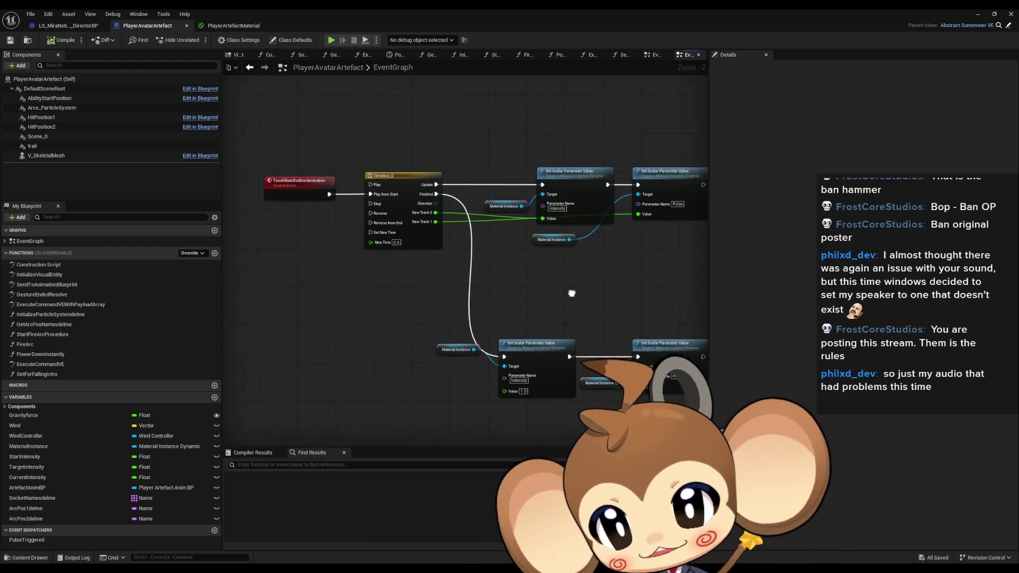
click(68, 25)
drag(546, 341, 552, 234)
drag(372, 208, 398, 252)
mouse_move(344, 234)
mouse_down()
mouse_move(371, 195)
mouse_move(358, 187)
mouse_up()
Step: Connect SequenceEvent to Find First Actor Of Class, compile, and minimise the Blueprint window
drag(295, 190, 275, 188)
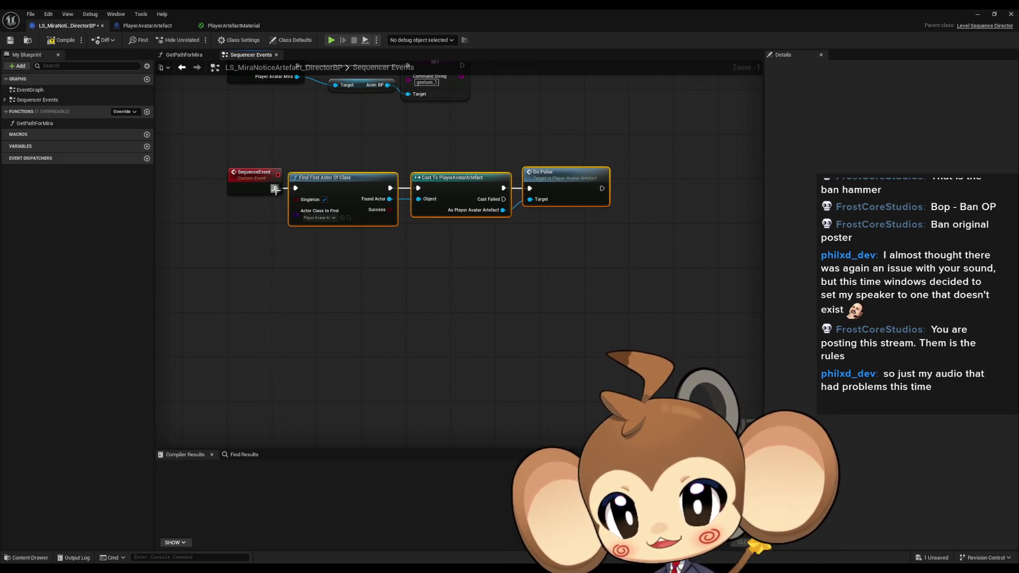
key(F7)
click(977, 15)
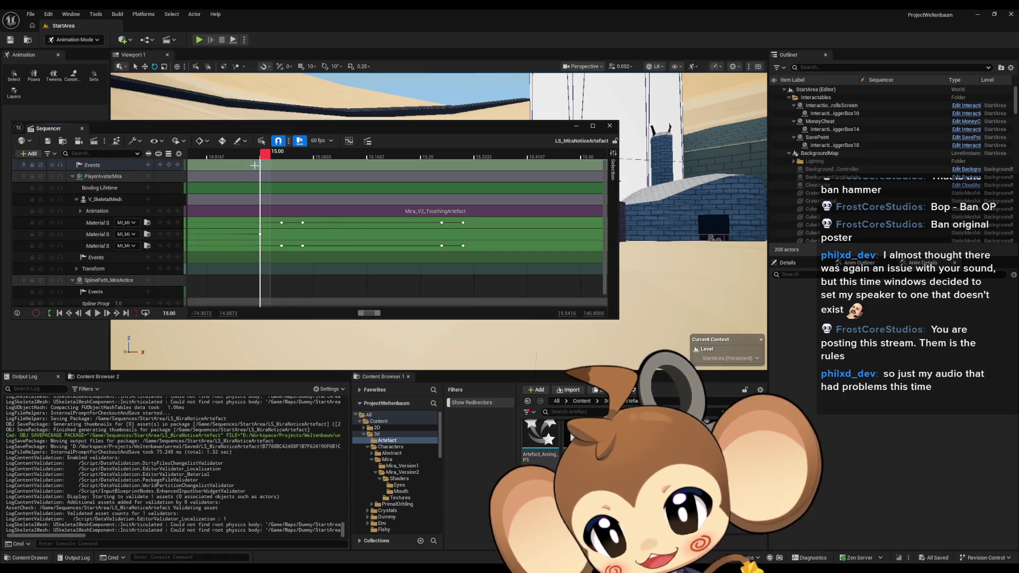
Step: Save and close the level sequence, open the Main level from Content, and start Play
click(48, 142)
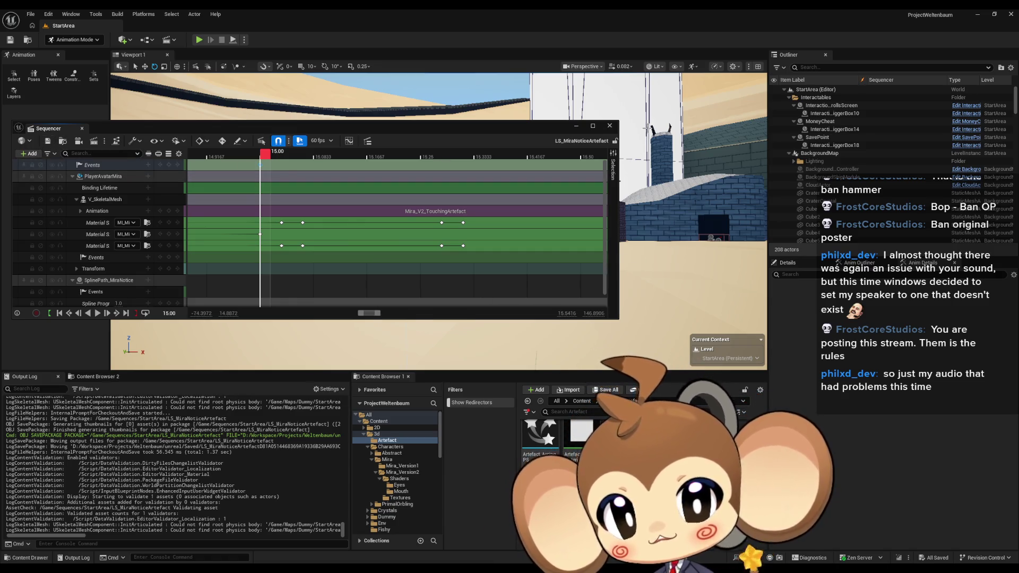
click(610, 129)
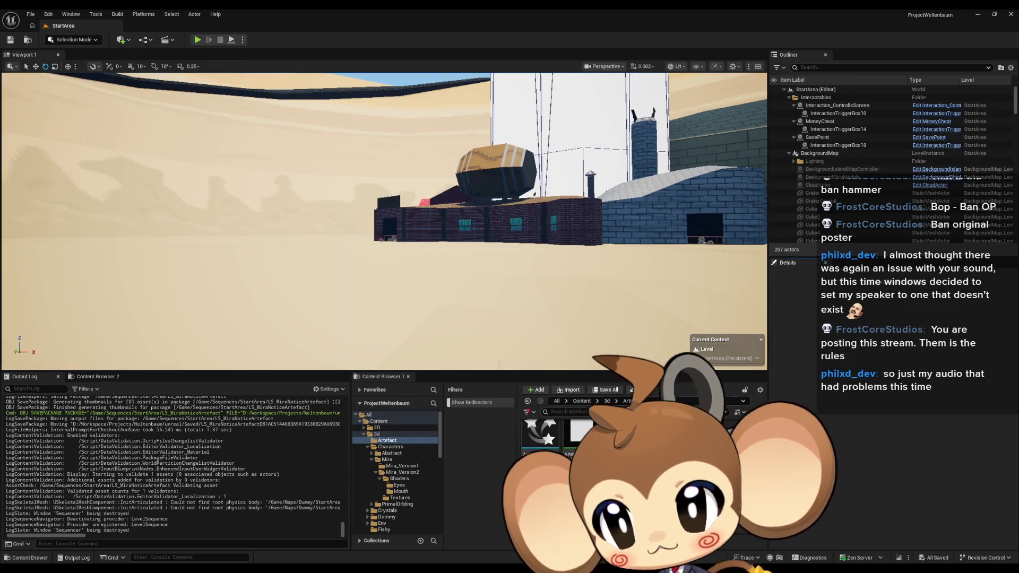
click(580, 401)
double_click(621, 430)
click(197, 40)
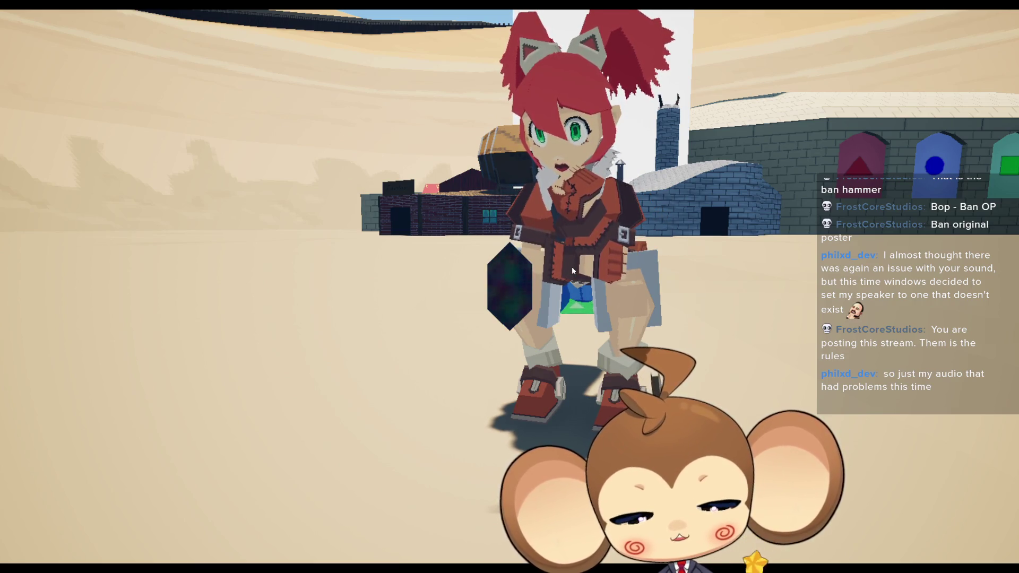
Step: Stop the play session and return to the PlayerAvatarArtefact Blueprint's EventGraph
key(F11)
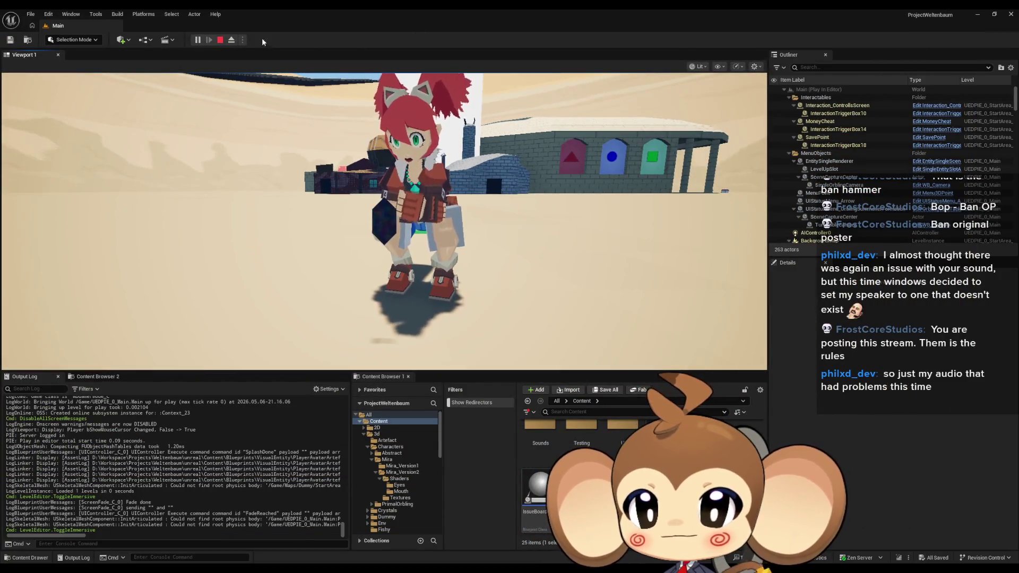
click(220, 40)
mouse_move(417, 571)
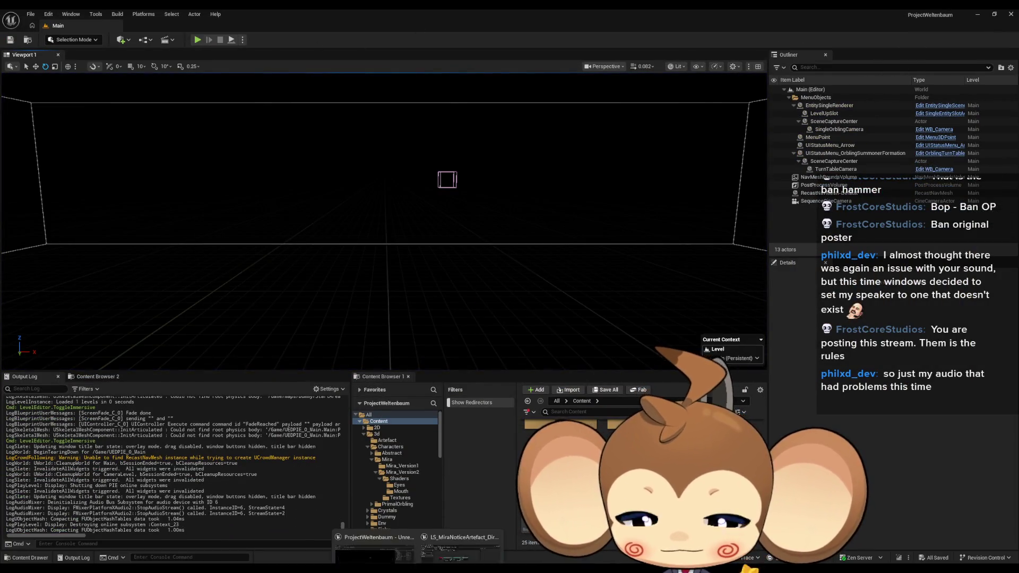
click(456, 536)
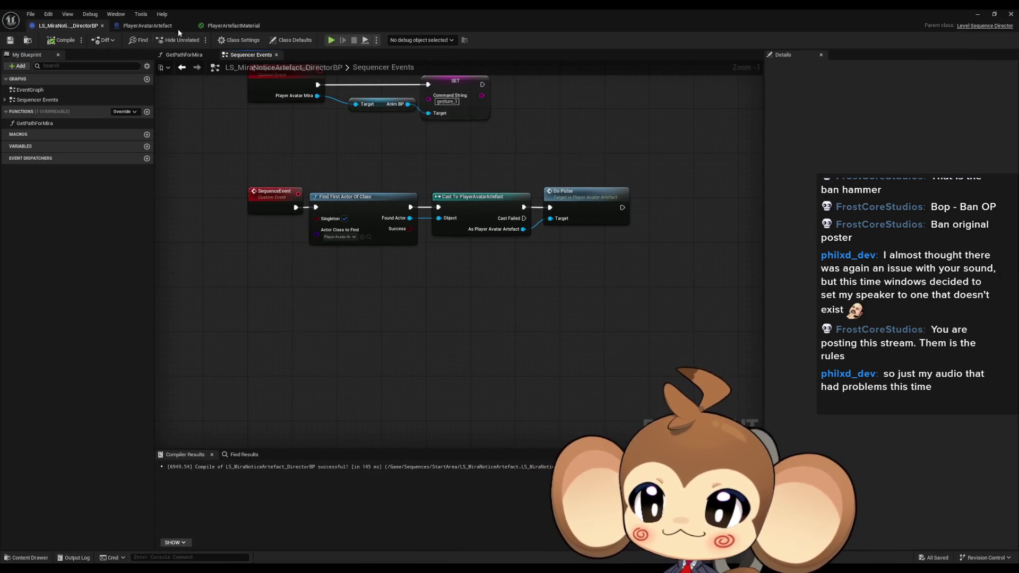
click(148, 26)
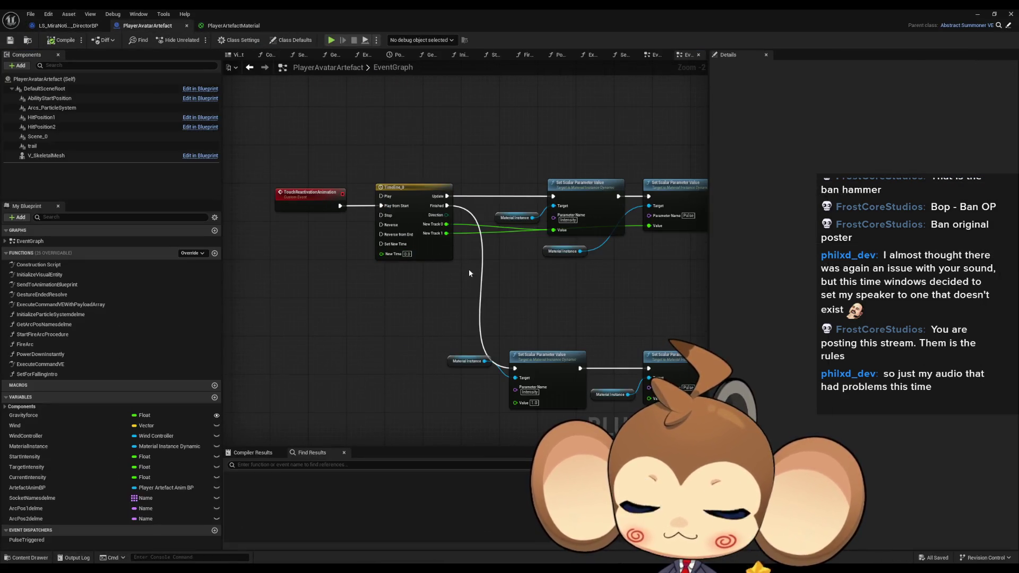
Step: Inspect Timeline_0's NewTrack_0 keys, then go back to the EventGraph at PowerDownTimeline
scroll(381, 197, down, 1)
double_click(381, 197)
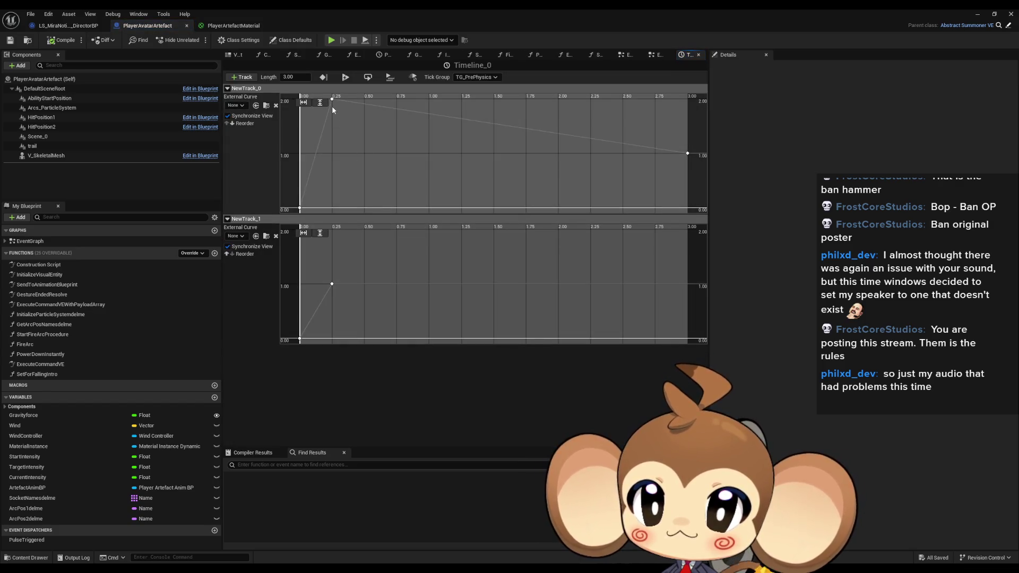
click(654, 156)
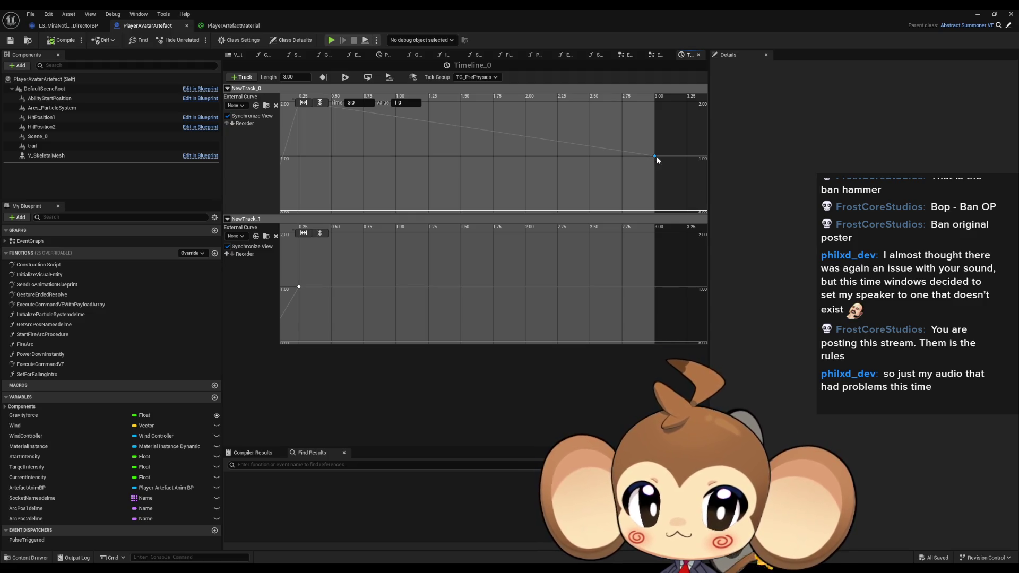
mouse_move(654, 157)
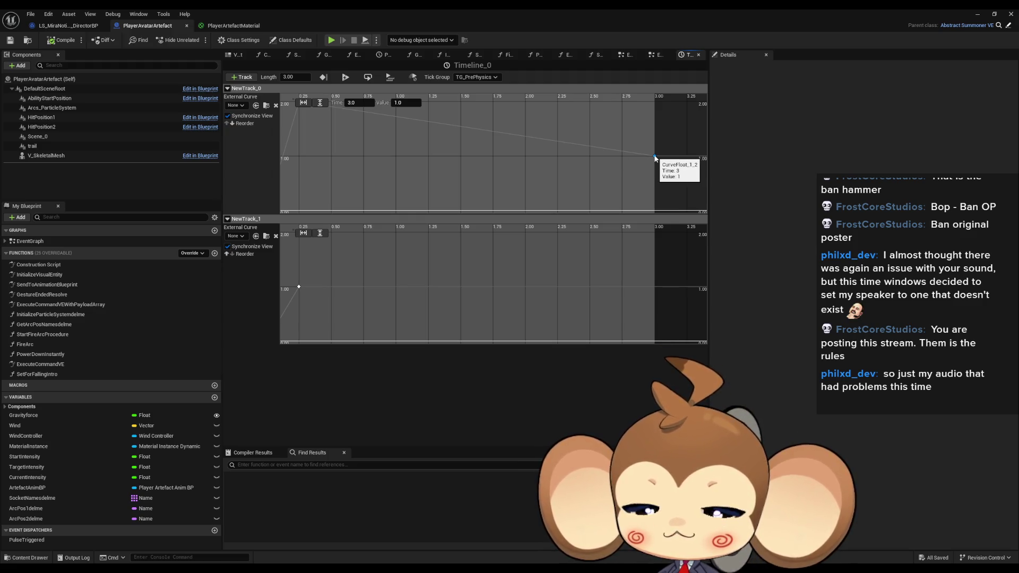
drag(389, 161, 412, 183)
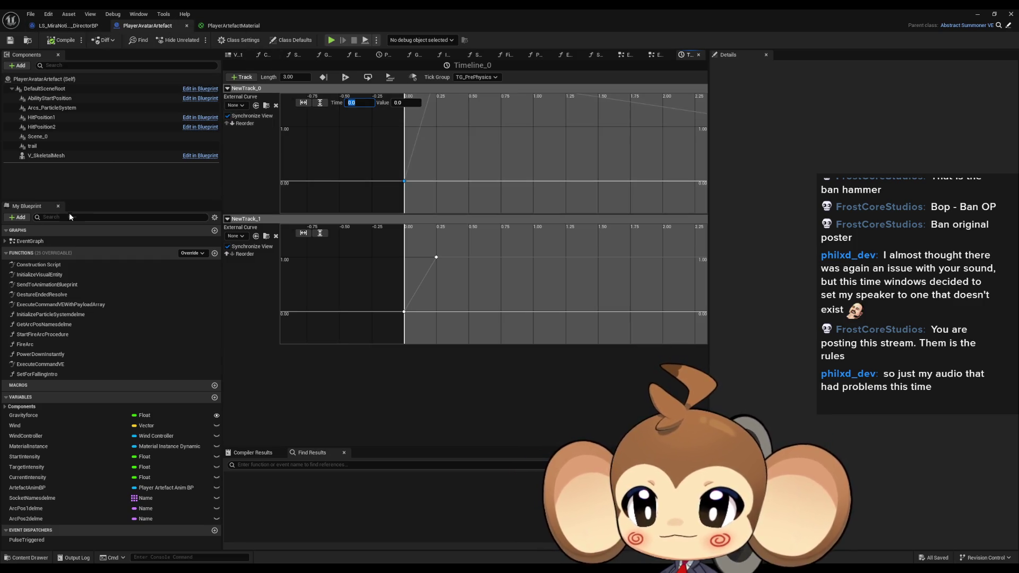
double_click(30, 241)
scroll(453, 174, up, 5)
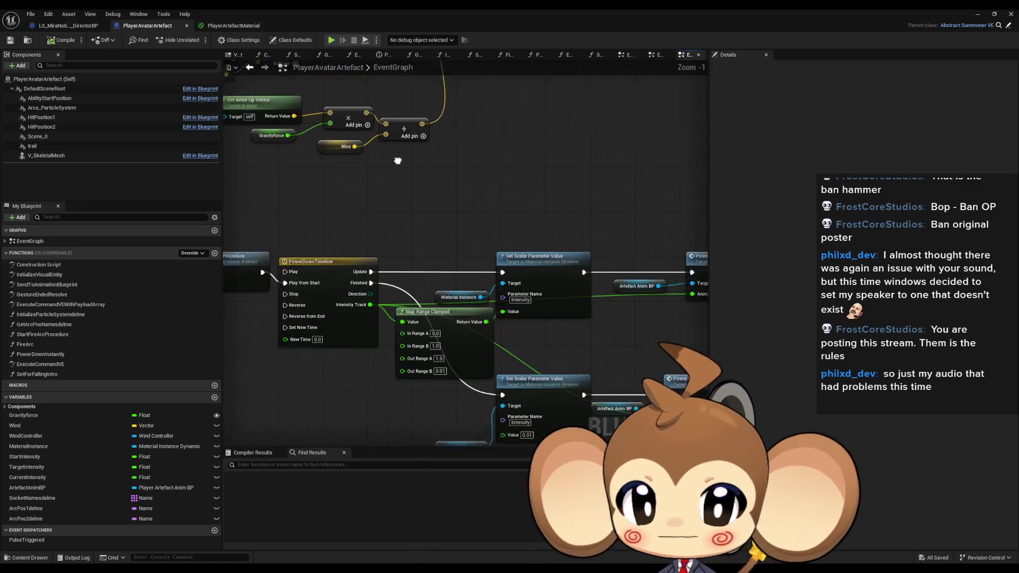
Step: Glance at the PlayerArtefactMaterial graph, then bring Timeline_0 into view in the EventGraph
drag(413, 166, 311, 116)
drag(494, 205, 493, 168)
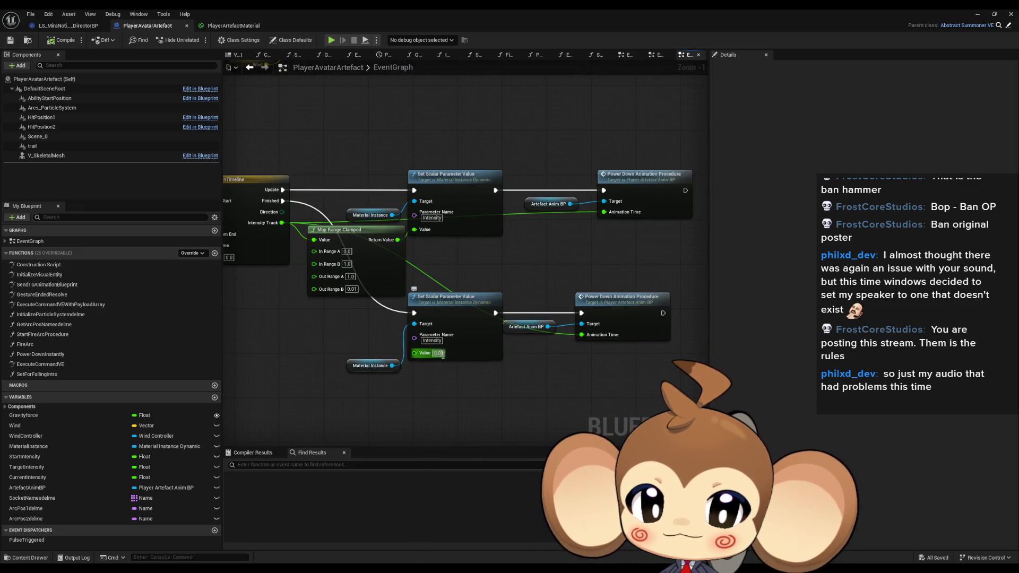
click(231, 26)
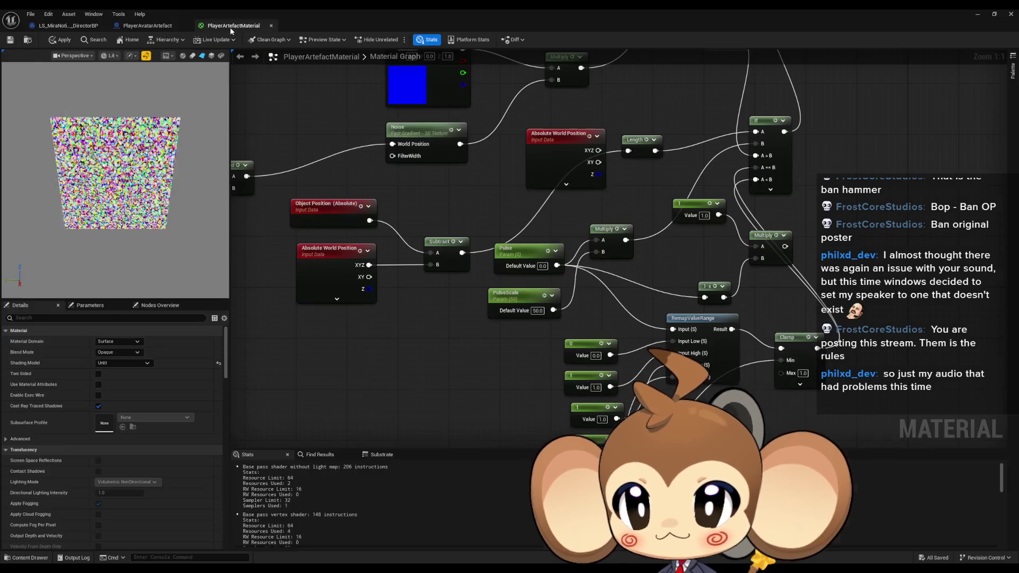
click(148, 25)
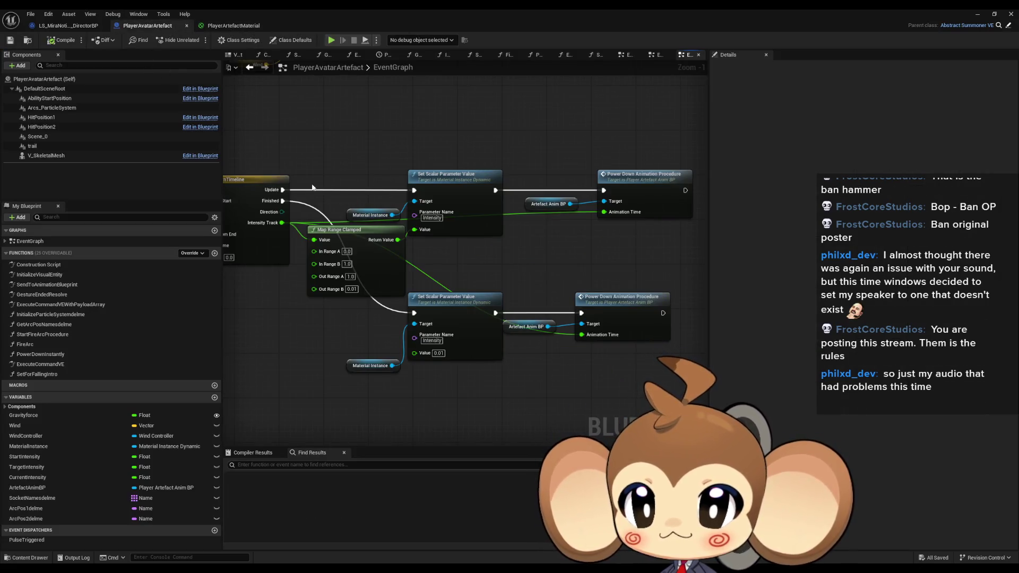
scroll(297, 166, down, 3)
scroll(319, 223, up, 3)
drag(175, 233, 325, 234)
Step: Set NewTrack_0's time-0 key to 0.01, save, and switch to the PlayerArtefactMaterial graph
double_click(325, 234)
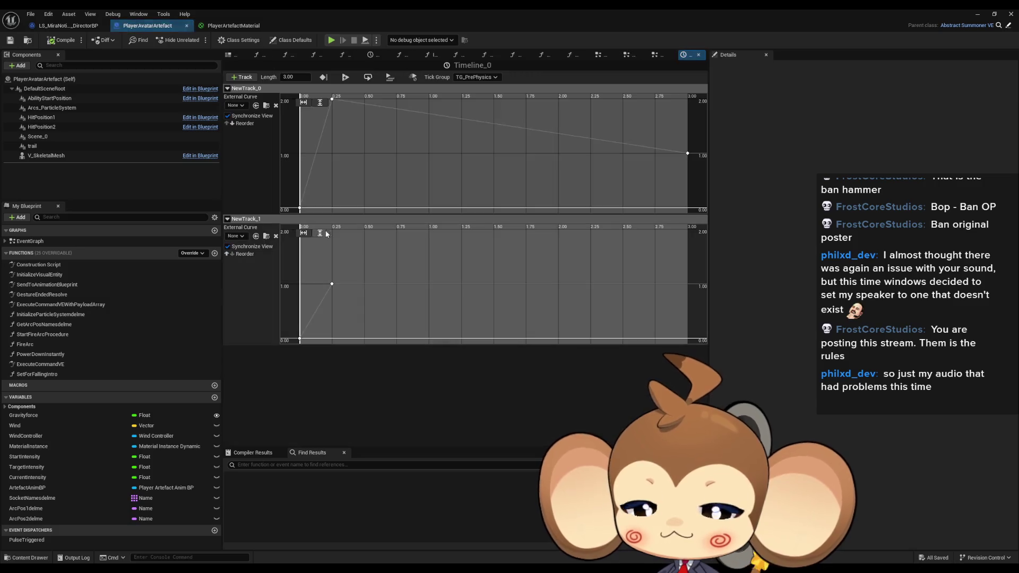
drag(377, 122, 409, 133)
click(332, 197)
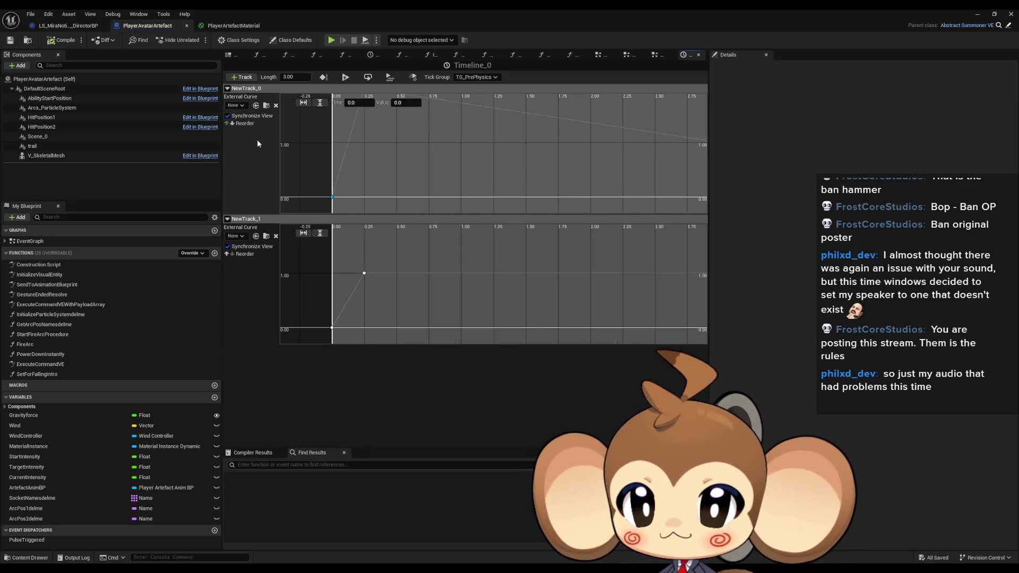
text(0.01)
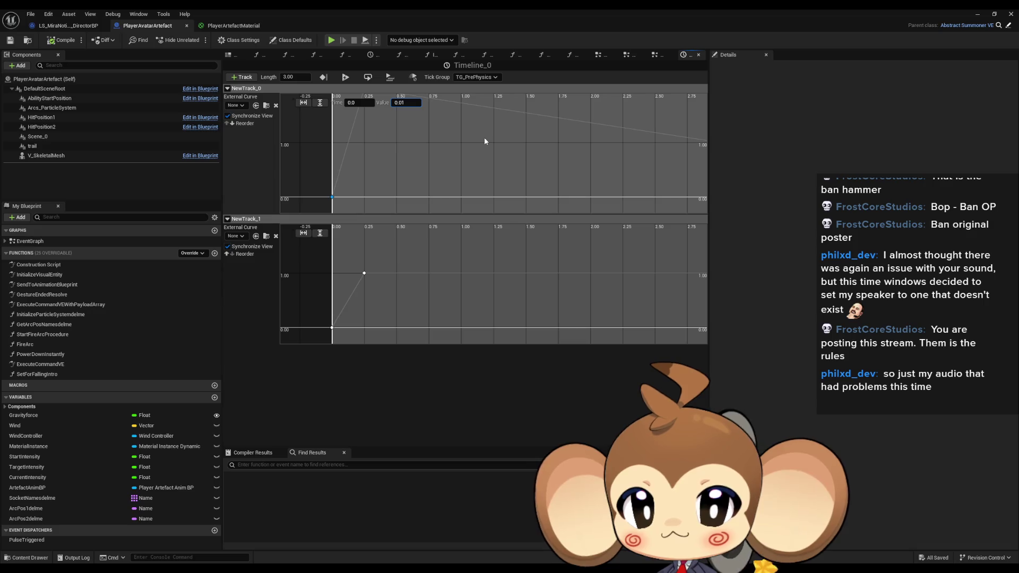
key(Return)
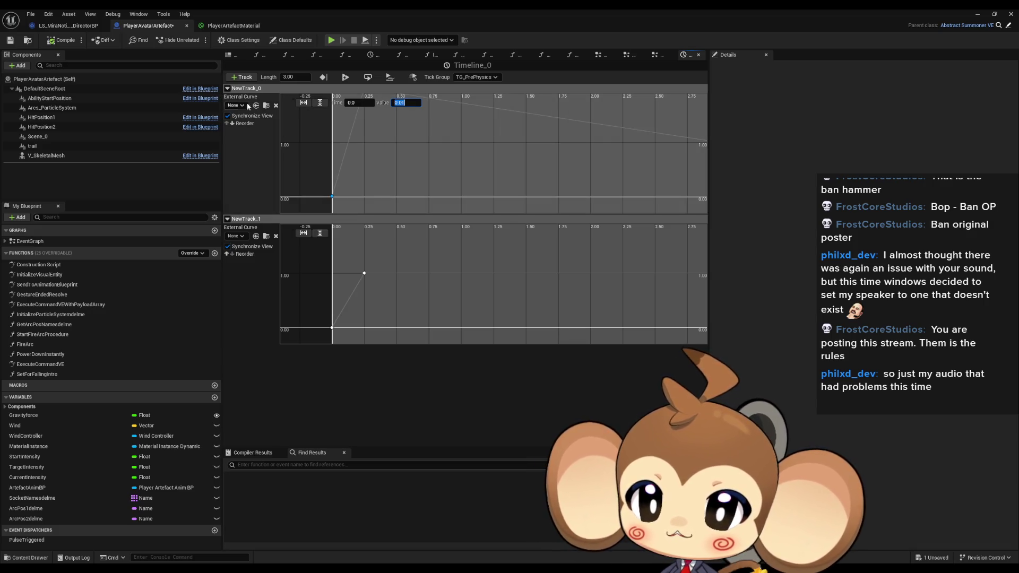
click(23, 42)
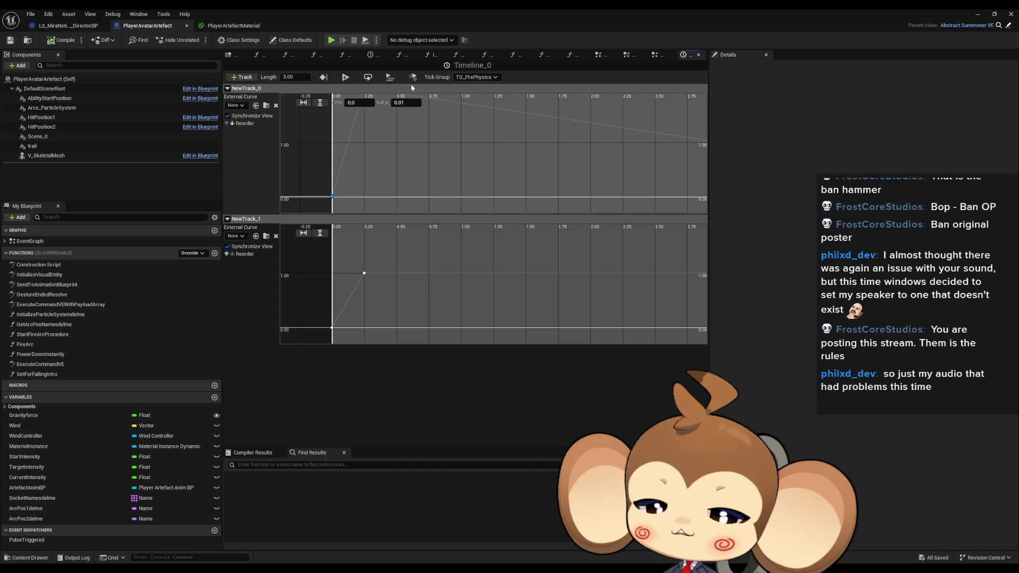
mouse_move(445, 215)
mouse_down()
mouse_move(493, 153)
mouse_move(566, 132)
mouse_move(589, 164)
mouse_move(639, 171)
mouse_move(640, 158)
mouse_move(701, 156)
mouse_up()
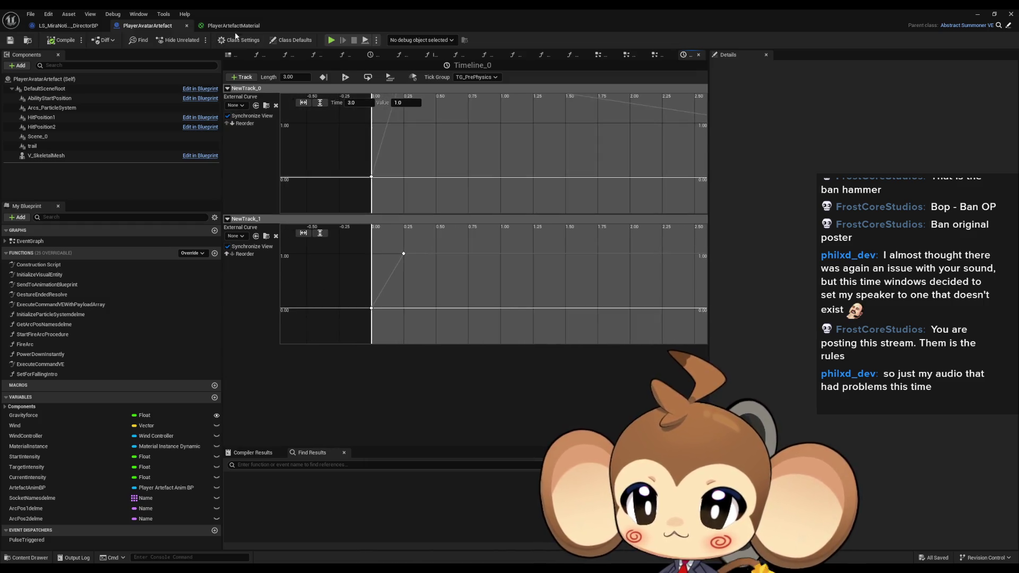
click(232, 26)
scroll(437, 272, down, 1)
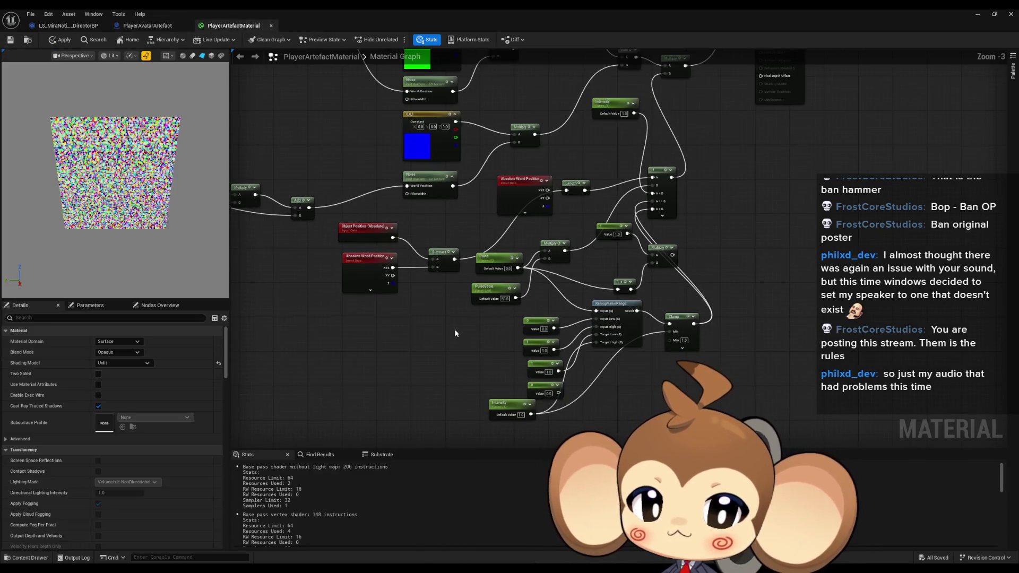
Step: Check the Pulse and Intensity parameters (Intensity default 1.0), then return to PlayerAvatarArtefact
click(500, 249)
scroll(499, 248, down, 1)
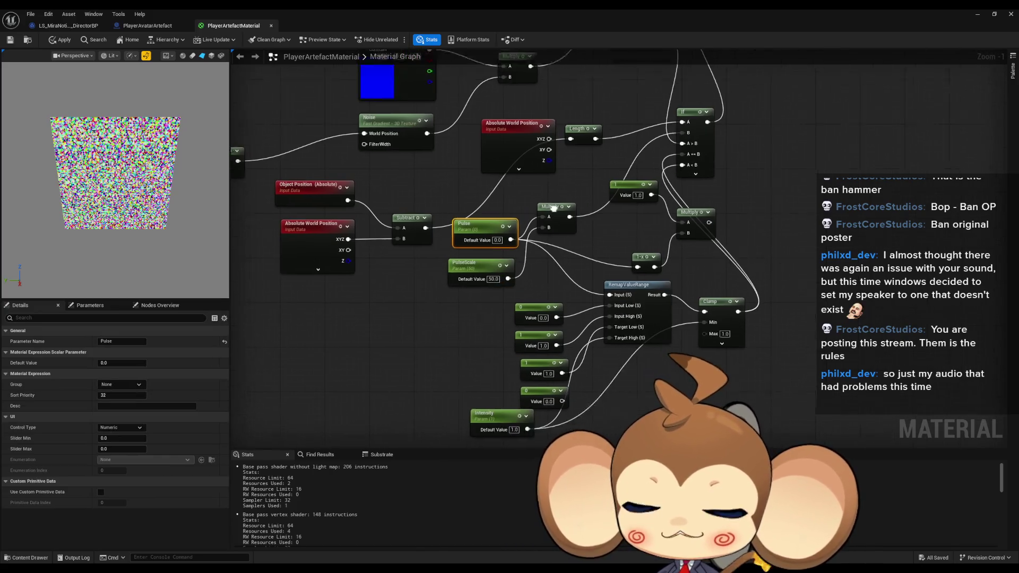
click(493, 407)
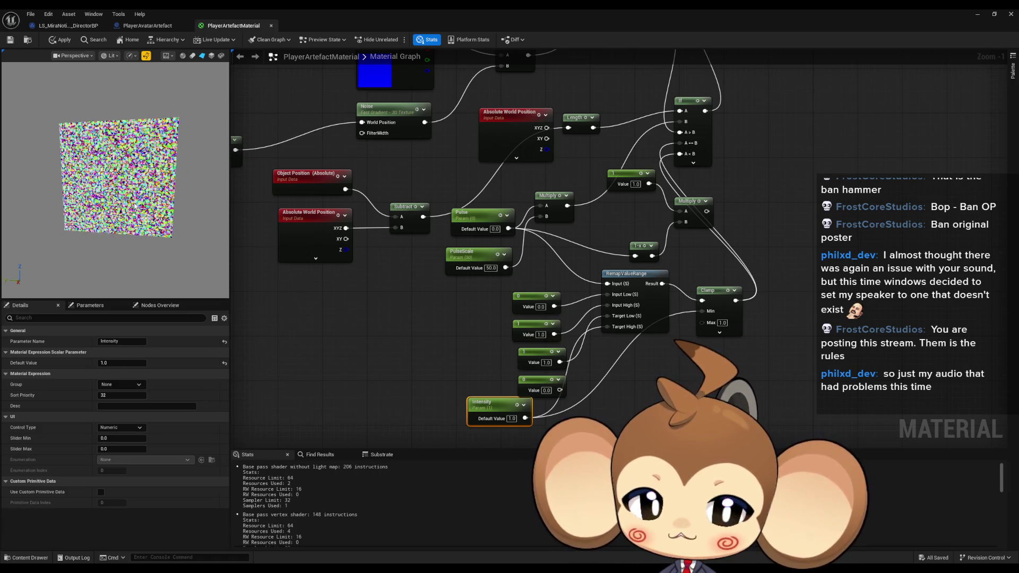
click(147, 25)
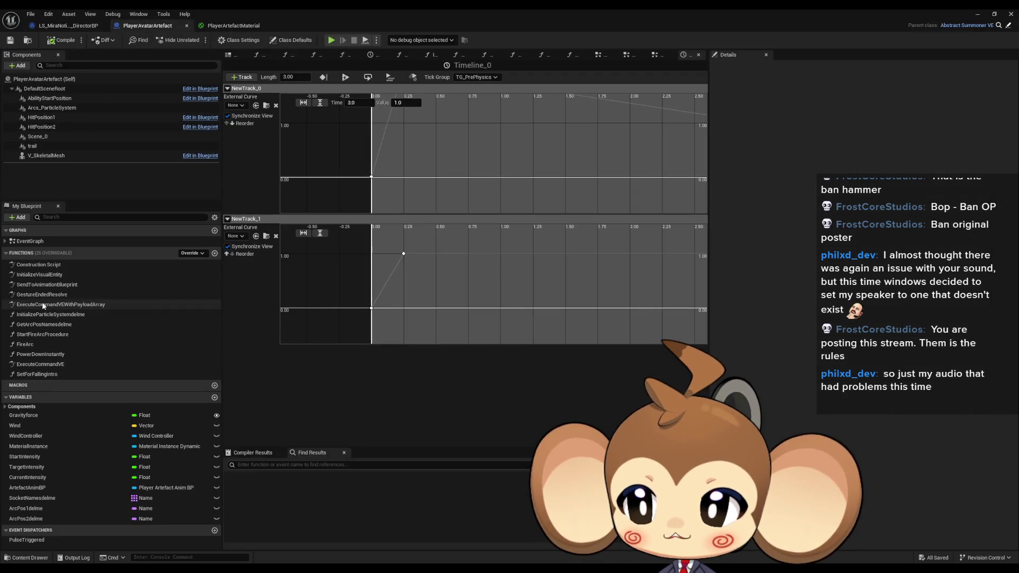
Step: Reopen the EventGraph and zoom to Timeline_0 with its Intensity and Pulse Set Scalar nodes
double_click(34, 242)
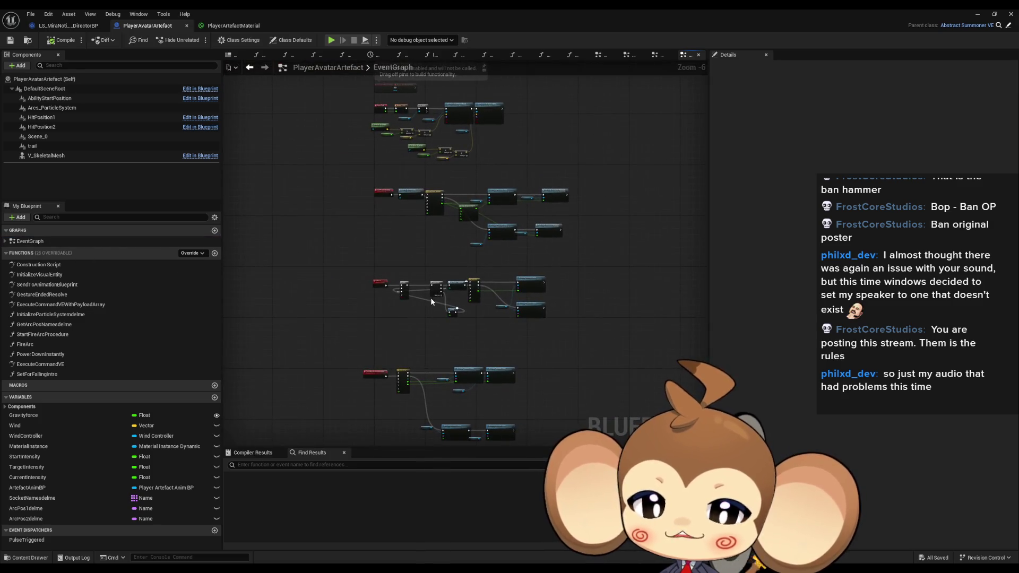
scroll(477, 313, up, 5)
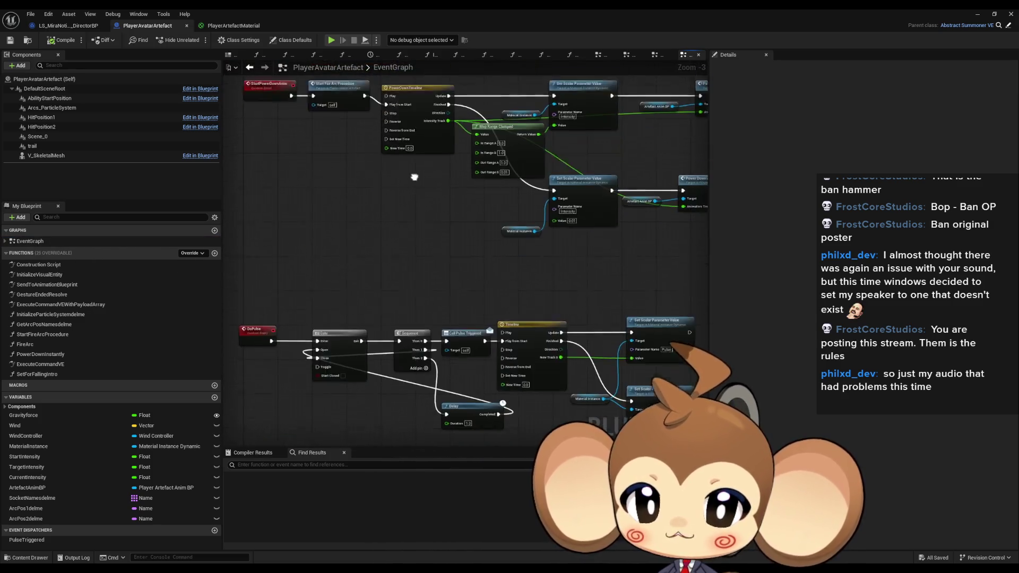
scroll(503, 286, down, 4)
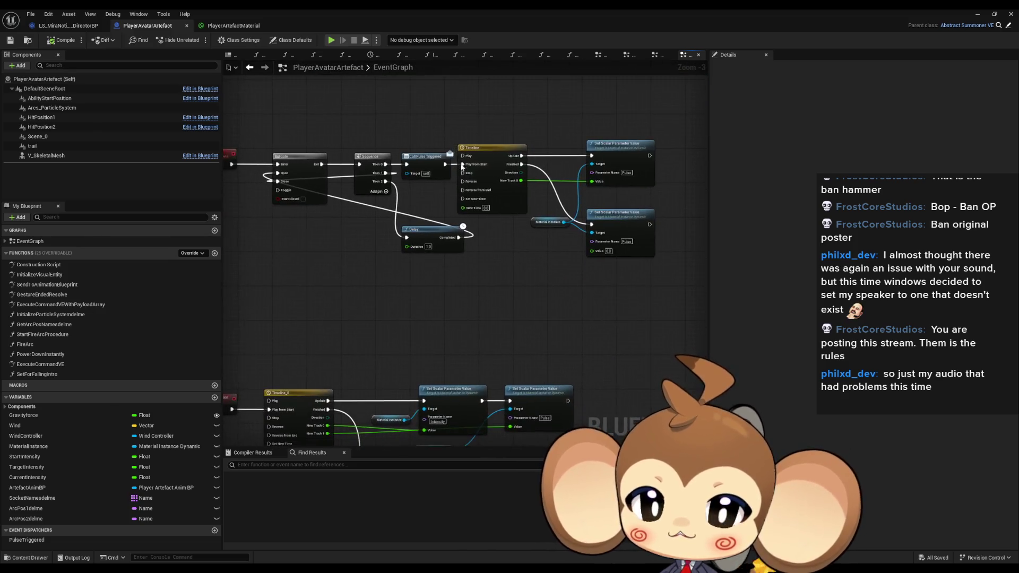
scroll(468, 290, up, 4)
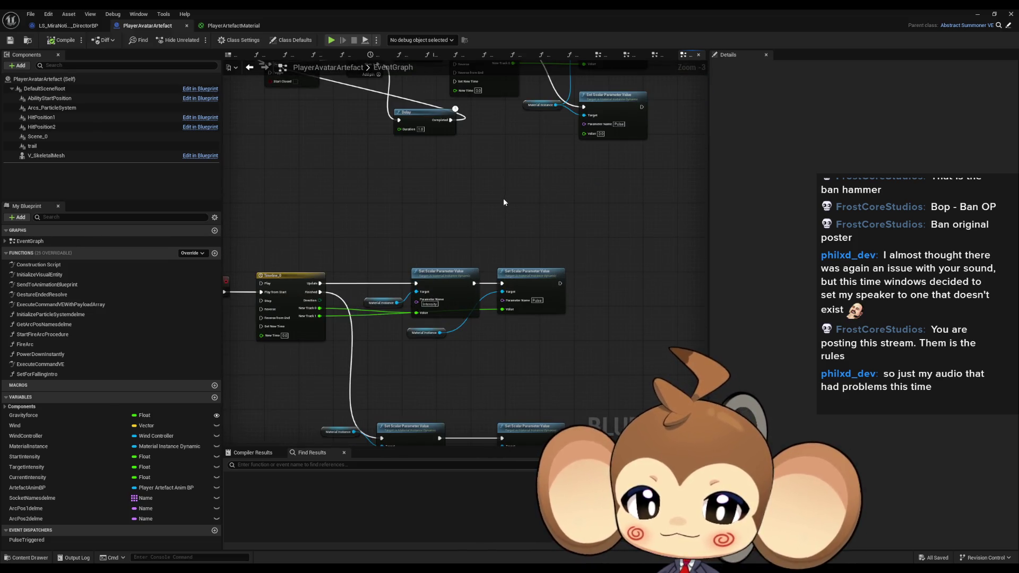
Step: Run Find References on the Set Scalar Parameter Value node
right_click(440, 276)
mouse_move(477, 353)
click(546, 381)
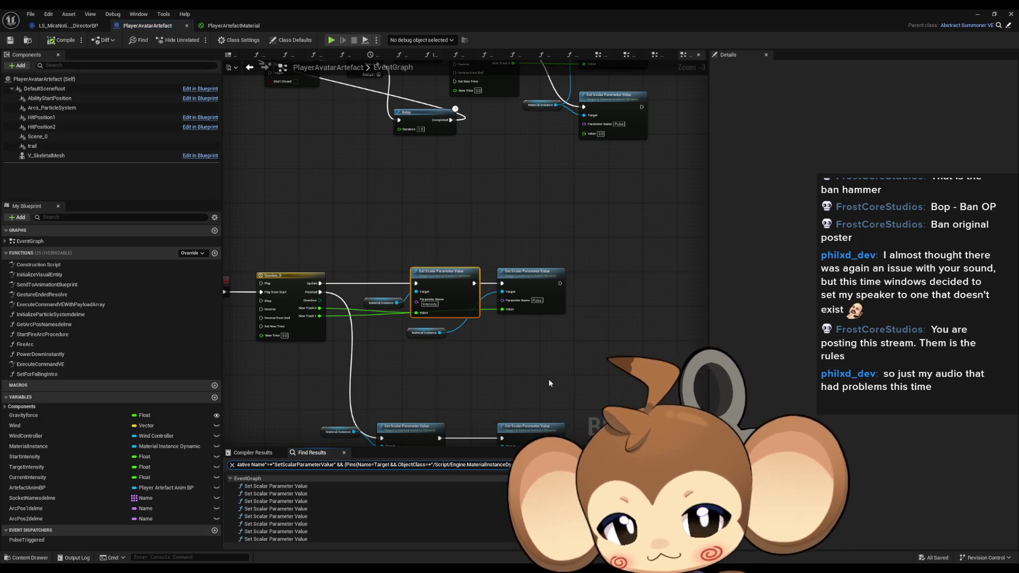
scroll(381, 483, down, 3)
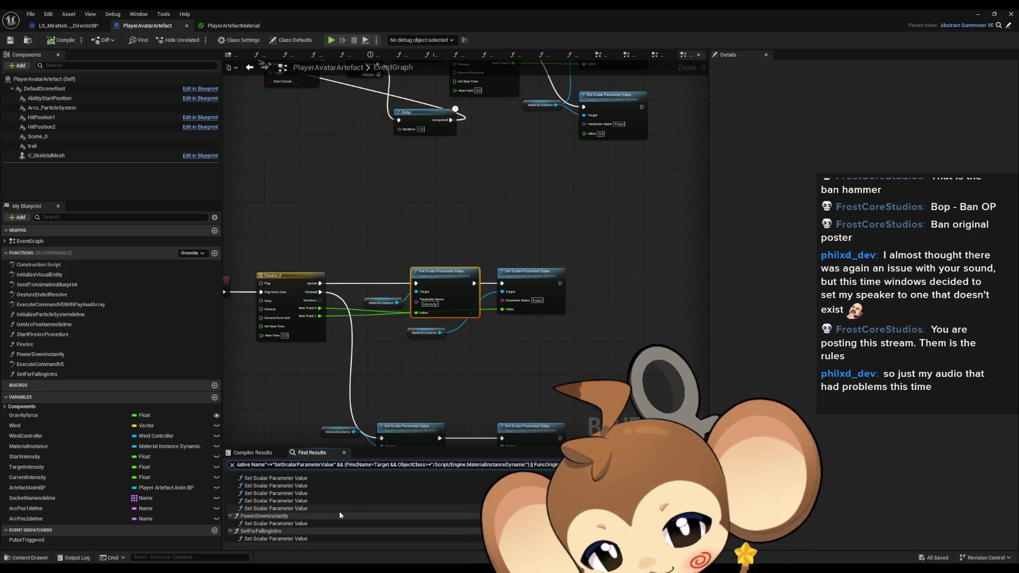
Step: Visit the Set Scalar results in PowerDownInstantly, SetForFallingIntro and two in EventGraph
double_click(293, 524)
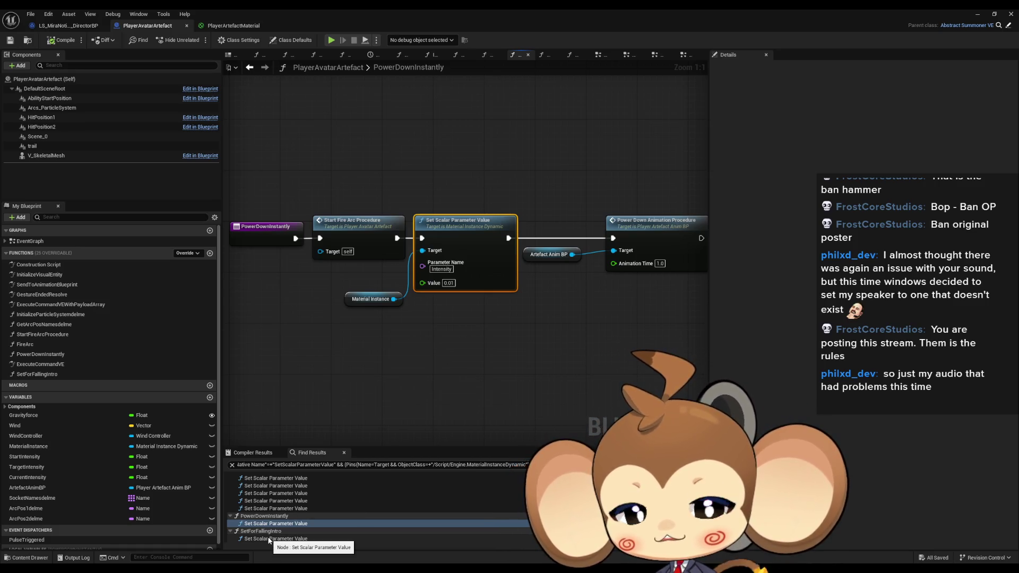
double_click(269, 539)
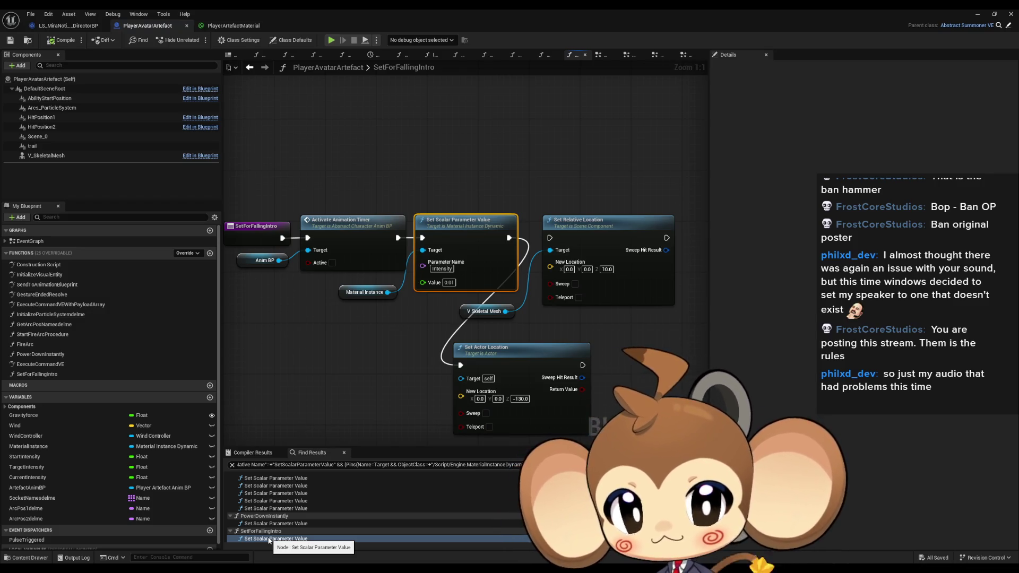
double_click(275, 478)
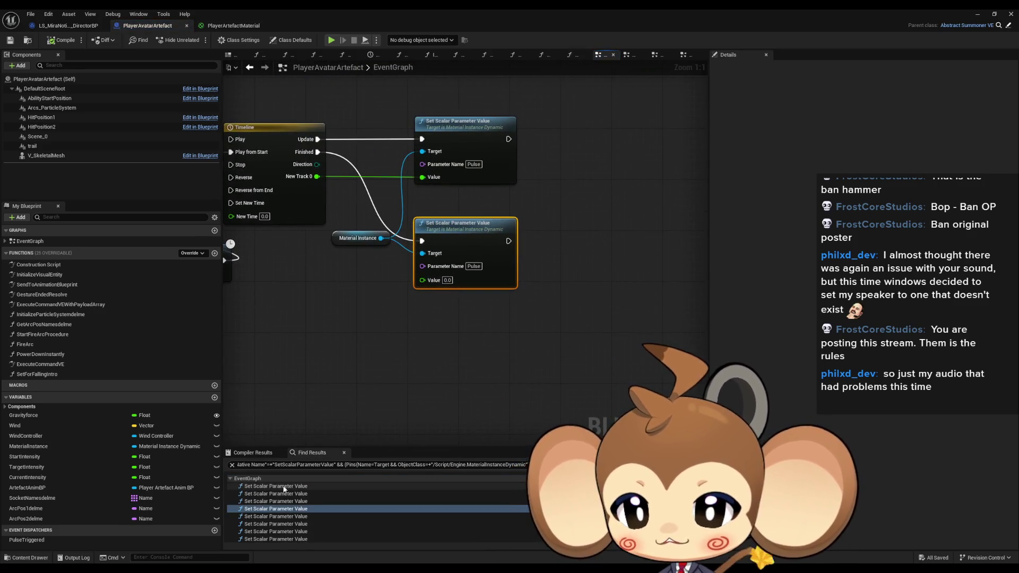
double_click(273, 486)
scroll(399, 275, down, 5)
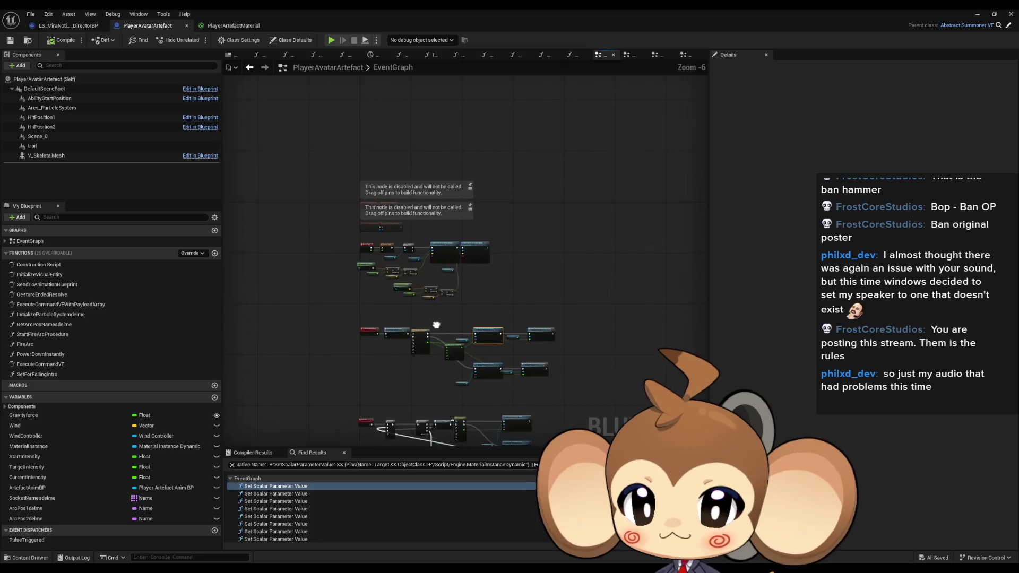
scroll(401, 222, up, 3)
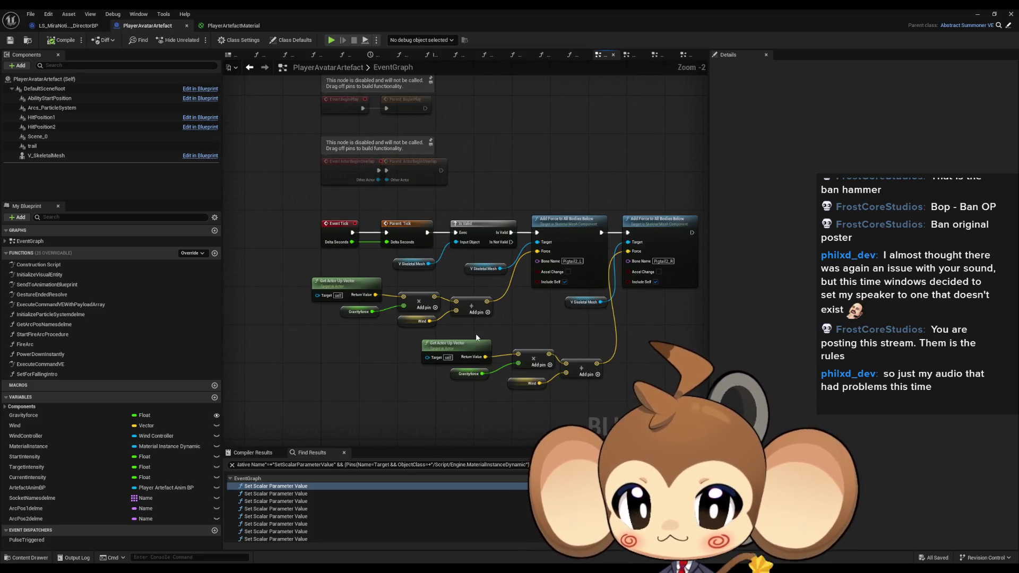
scroll(463, 271, down, 3)
scroll(489, 289, up, 3)
drag(489, 289, 658, 245)
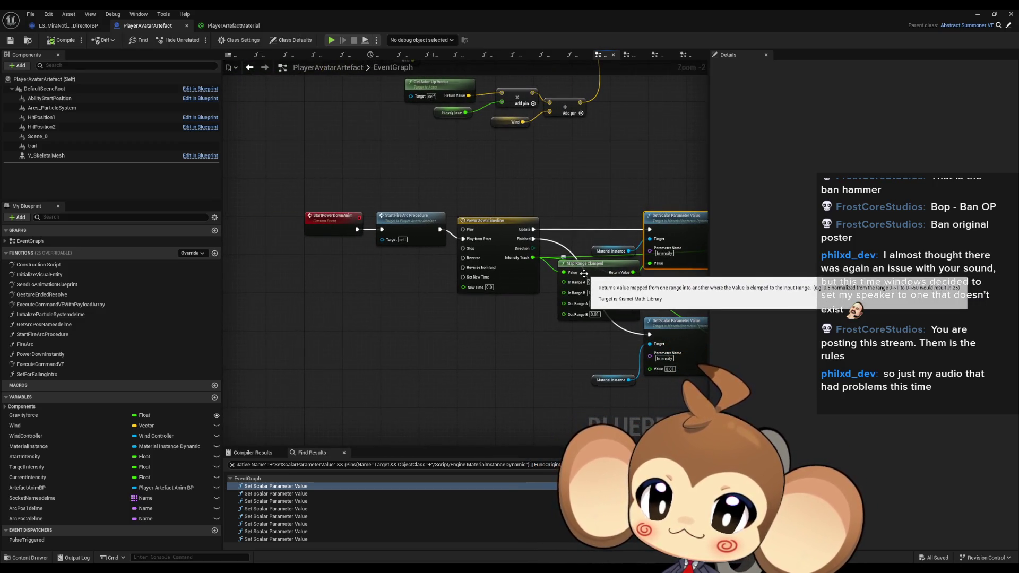
scroll(584, 273, down, 3)
scroll(482, 338, up, 3)
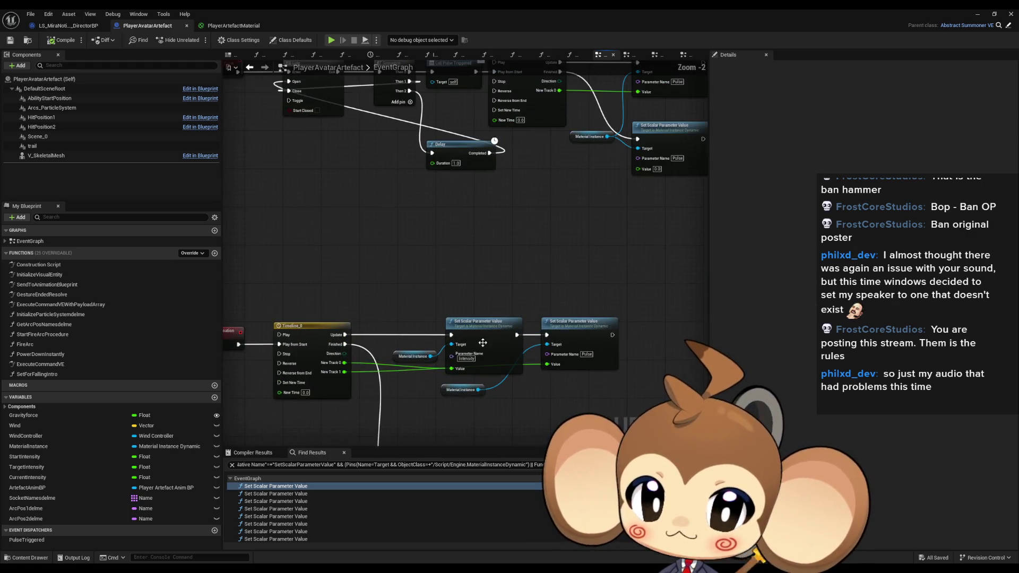
scroll(393, 311, up, 2)
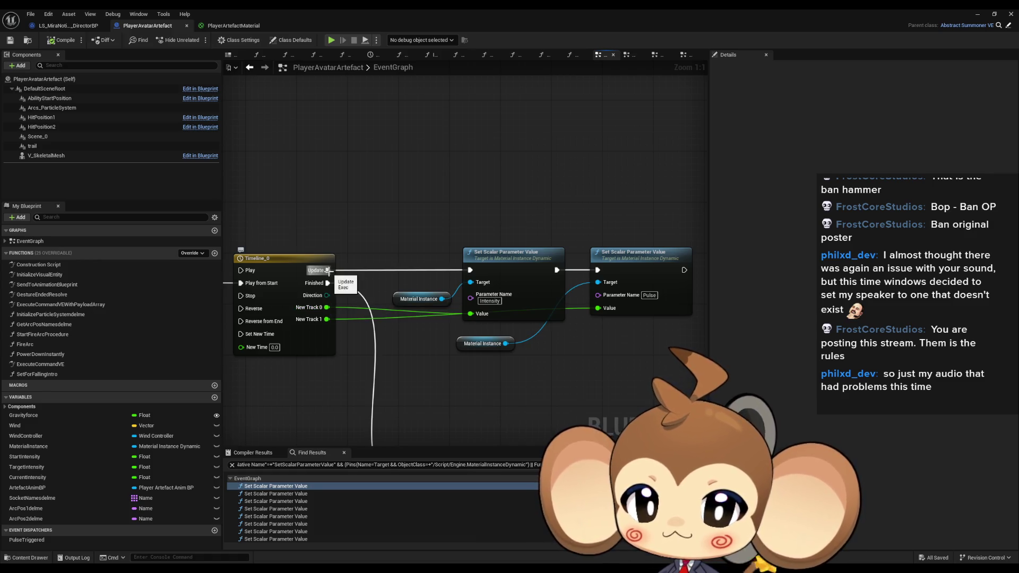
drag(328, 271, 390, 167)
key(Escape)
mouse_move(418, 255)
mouse_down()
mouse_move(397, 215)
mouse_move(428, 378)
mouse_up()
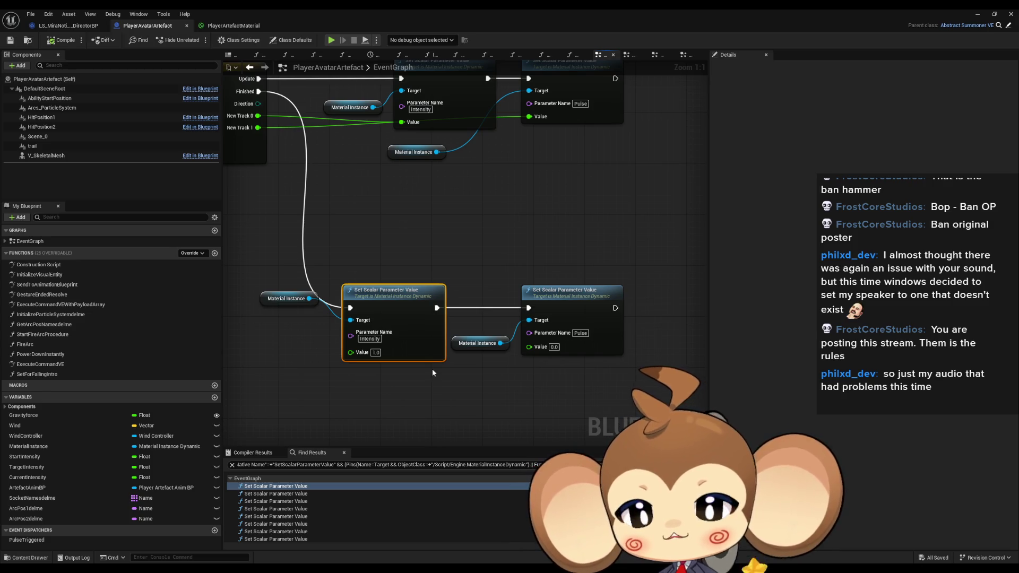
drag(412, 228, 475, 242)
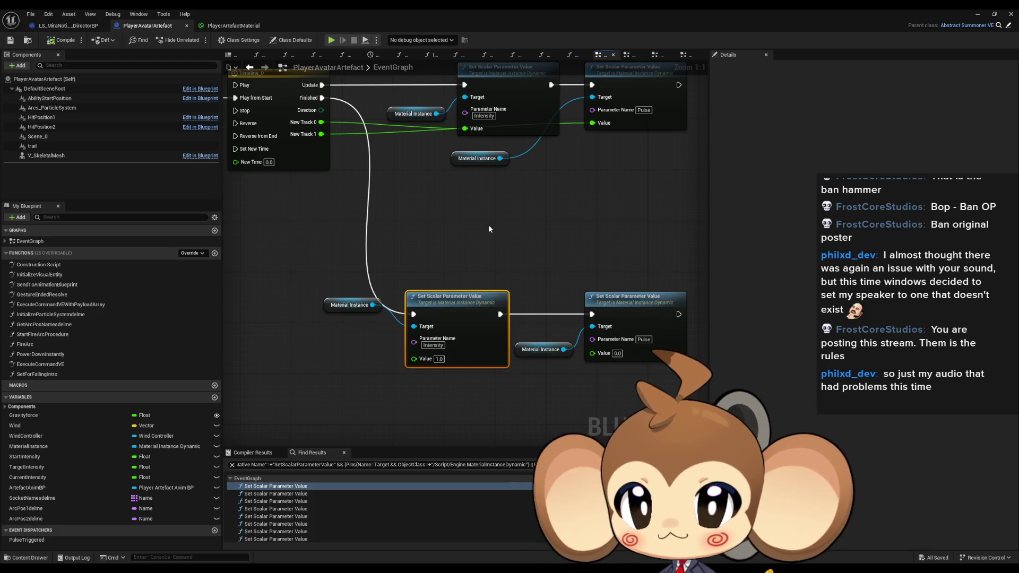
mouse_move(482, 225)
mouse_down()
mouse_move(494, 232)
mouse_move(455, 285)
mouse_up()
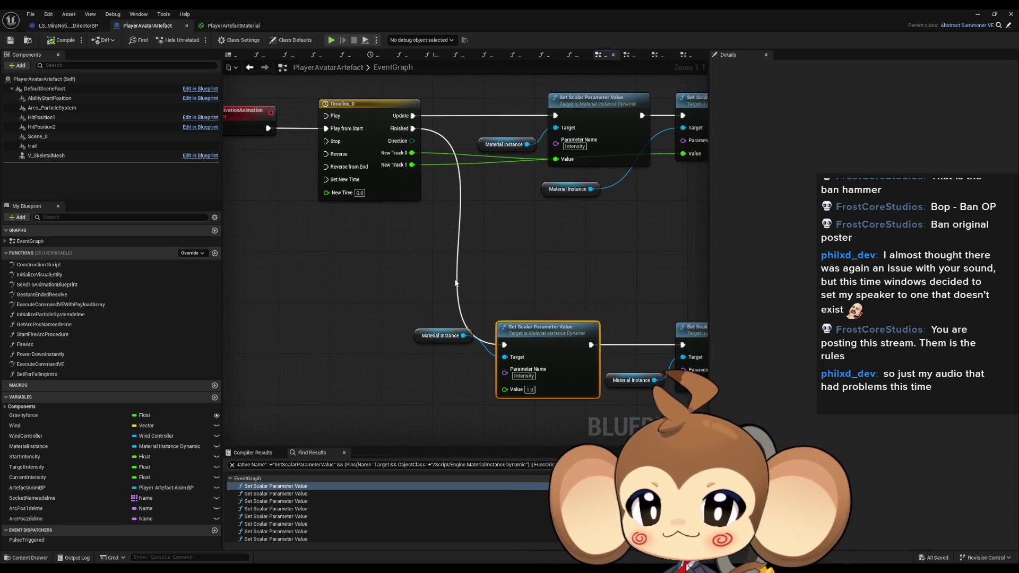
drag(475, 208, 380, 200)
Step: Insert a Print String node after the Intensity Set Scalar node in the Finished chain
mouse_move(494, 337)
mouse_down()
mouse_move(531, 318)
mouse_move(518, 240)
mouse_up()
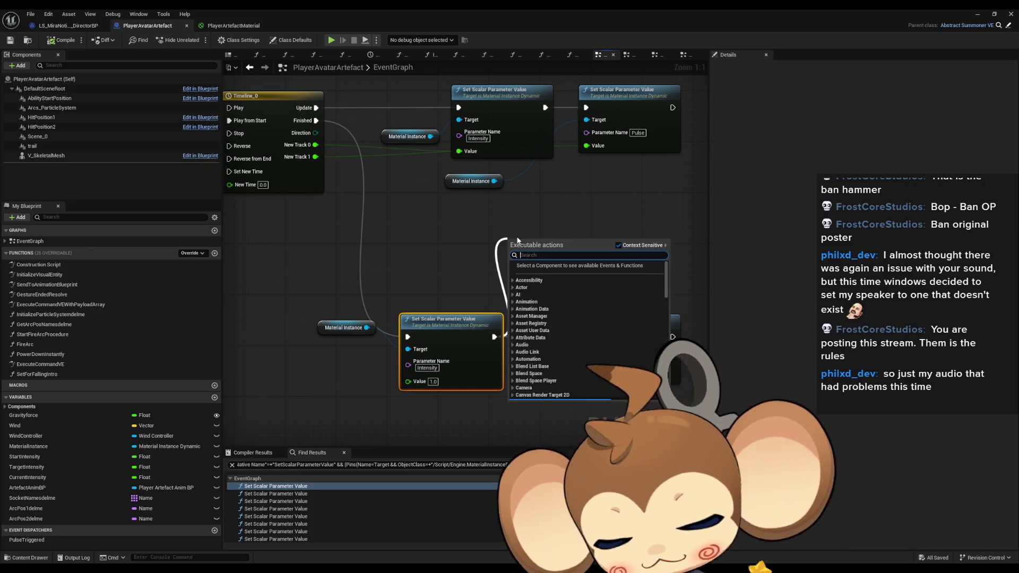
text(print)
key(Return)
key(Return)
Step: Paste a second Print String between the upper Set Scalar nodes, printing New Track 0
drag(553, 238, 528, 261)
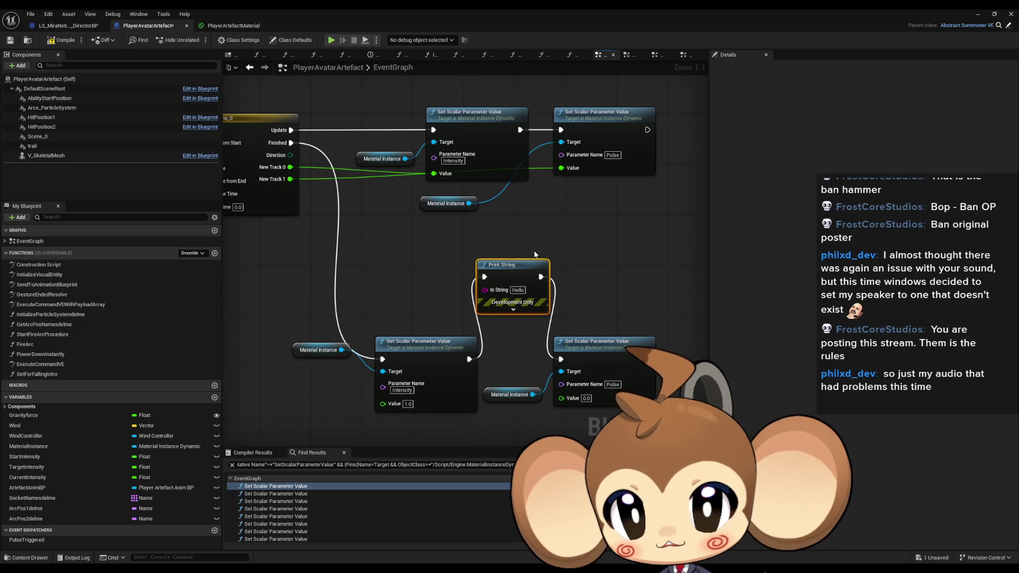
drag(569, 230, 549, 384)
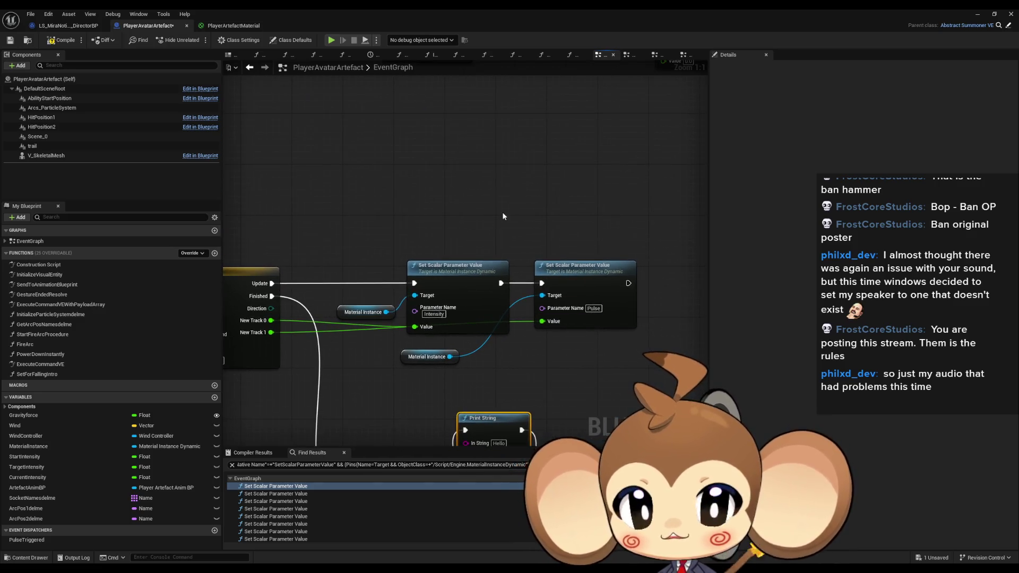
key(ctrl+v)
mouse_move(282, 322)
mouse_down()
mouse_move(477, 226)
mouse_move(504, 232)
mouse_move(501, 283)
mouse_up()
drag(544, 220, 542, 282)
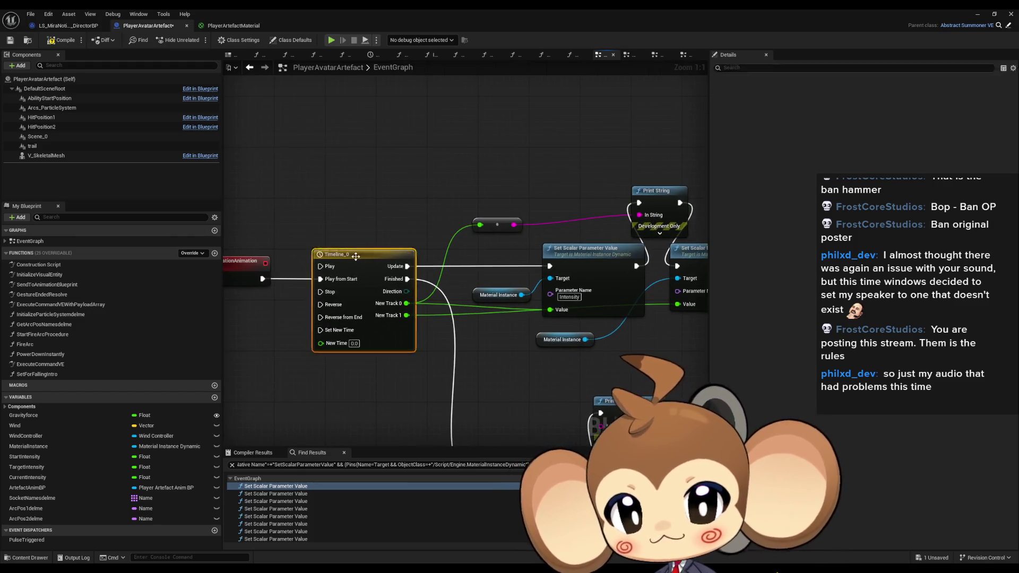
double_click(358, 256)
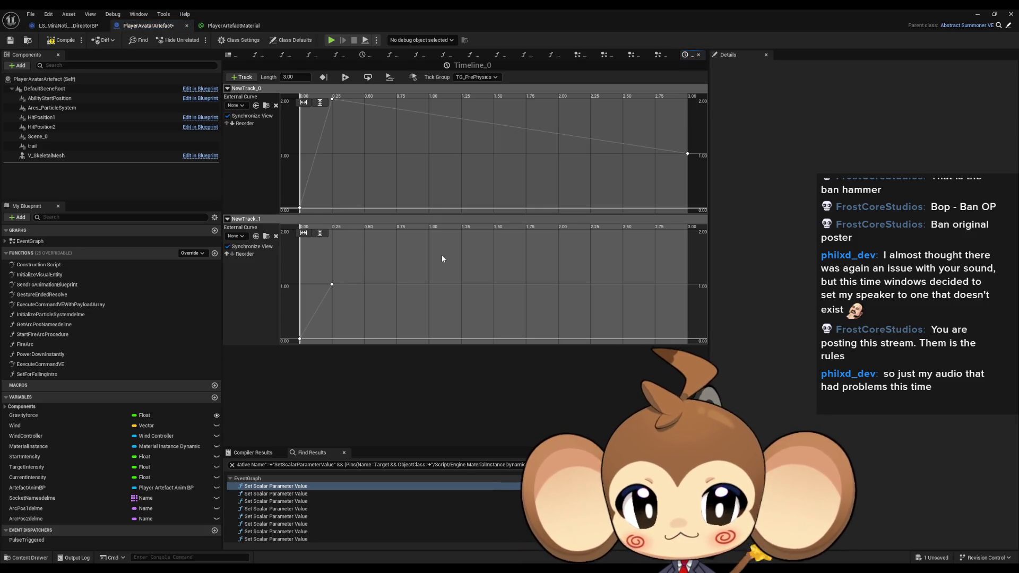
Step: Set Timeline_0's length to 5.00 seconds and move NewTrack_0's last key to 5.0
scroll(441, 256, down, 2)
click(291, 77)
text(5)
key(Return)
click(639, 154)
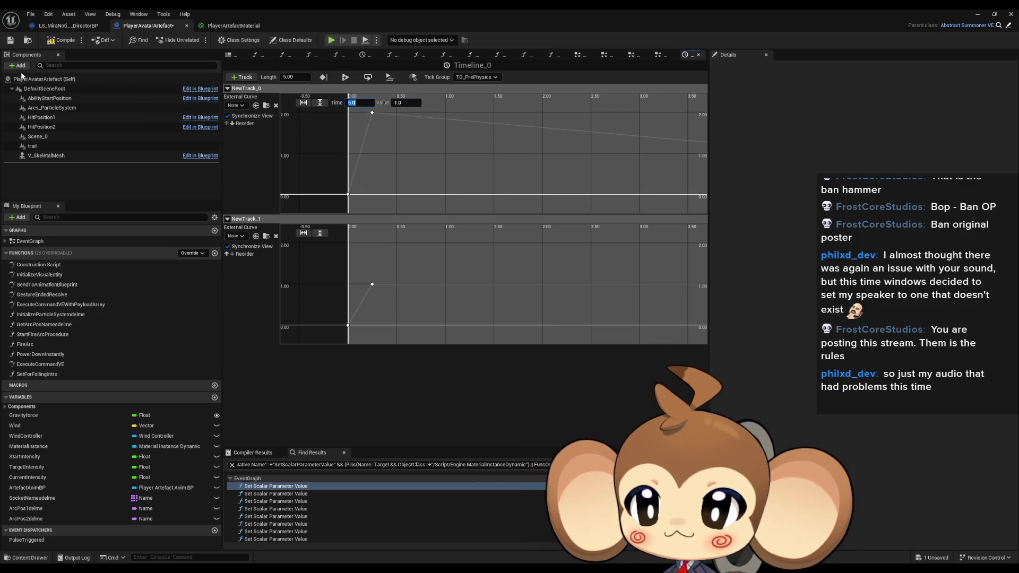
Step: Save the PlayerAvatarArtefact Blueprint and return to the Main level editor
key(ctrl+s)
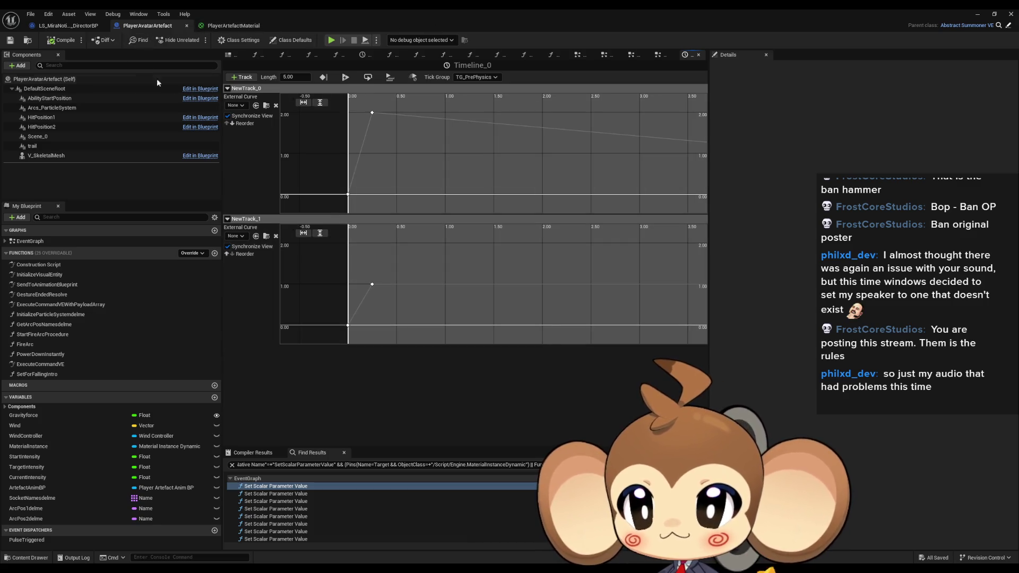
double_click(29, 241)
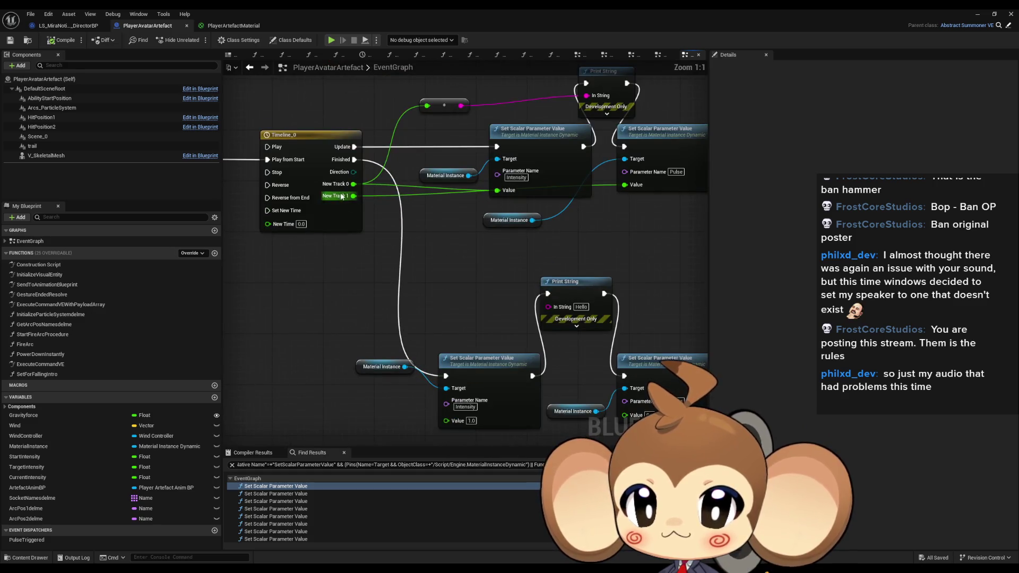
click(977, 15)
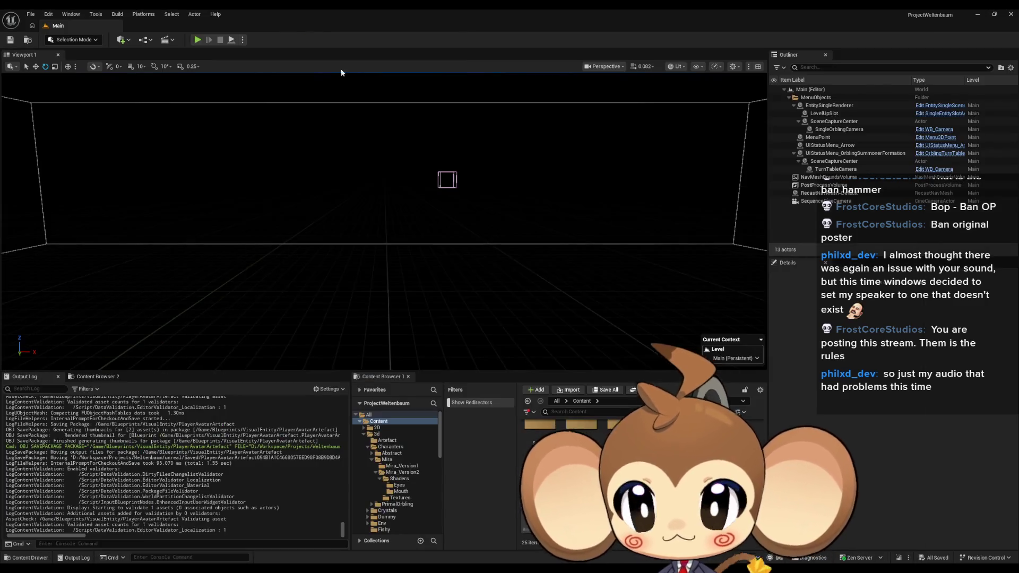
click(197, 41)
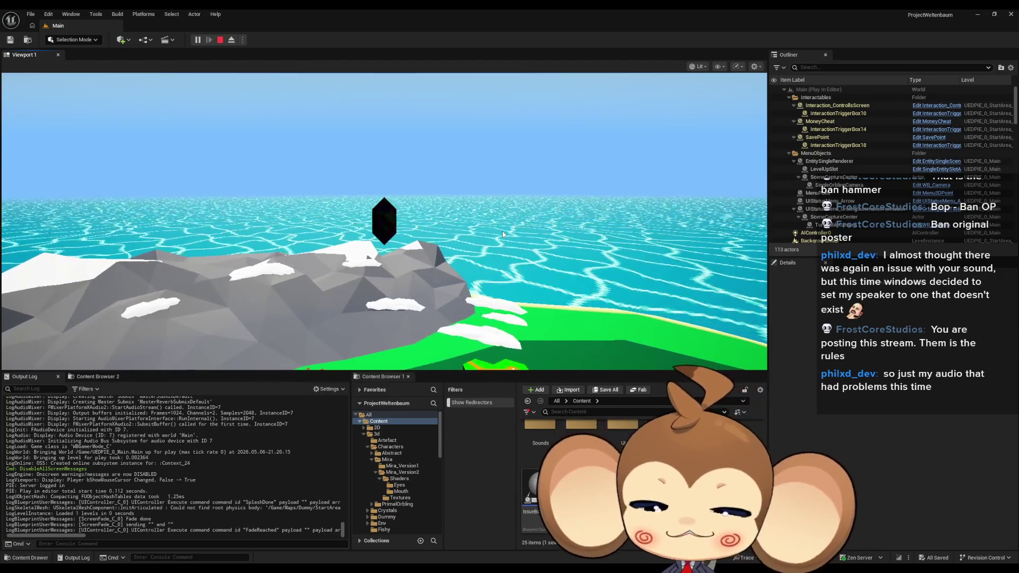
key(F11)
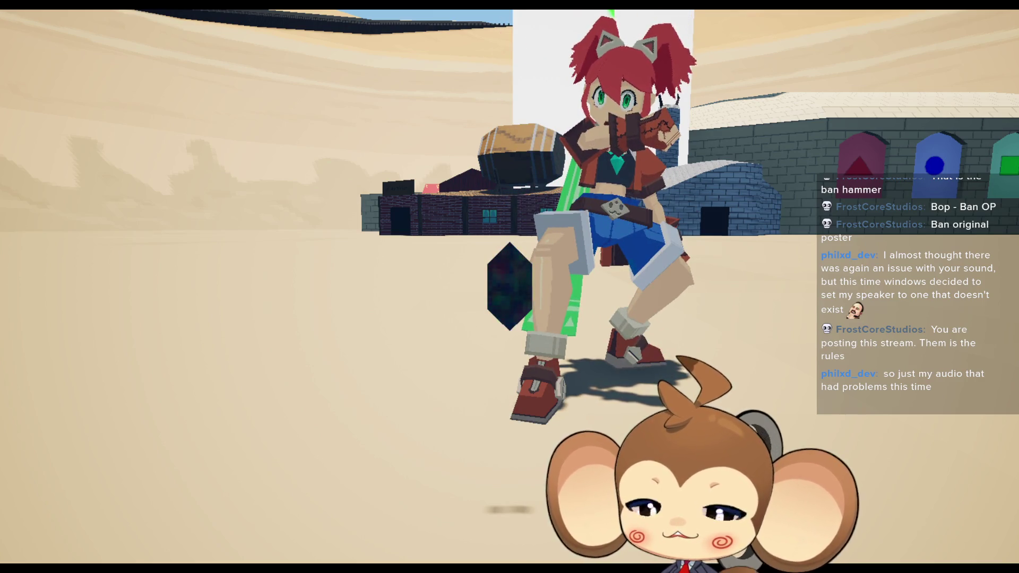
key(F11)
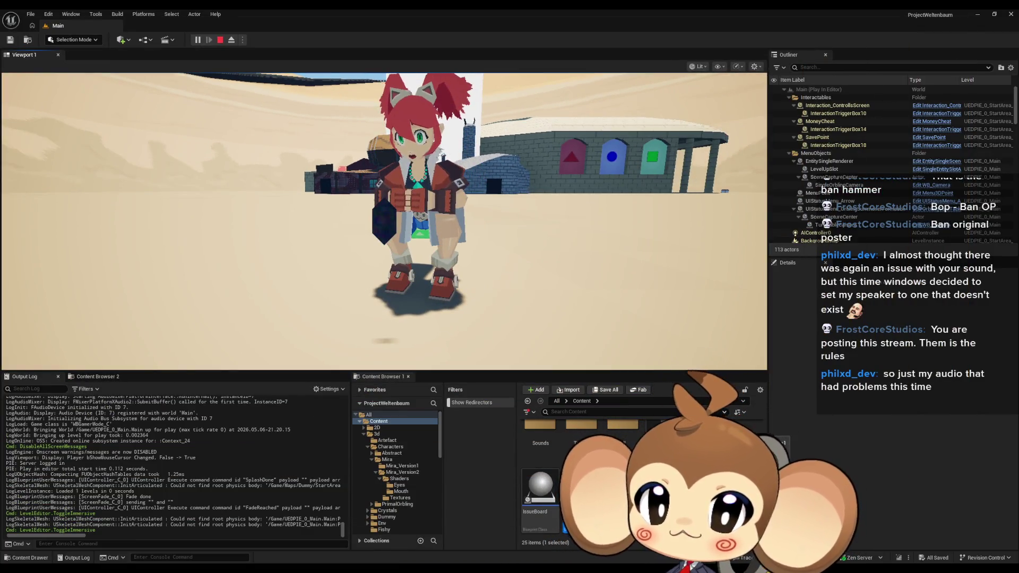
scroll(237, 479, up, 3)
scroll(237, 479, up, 8)
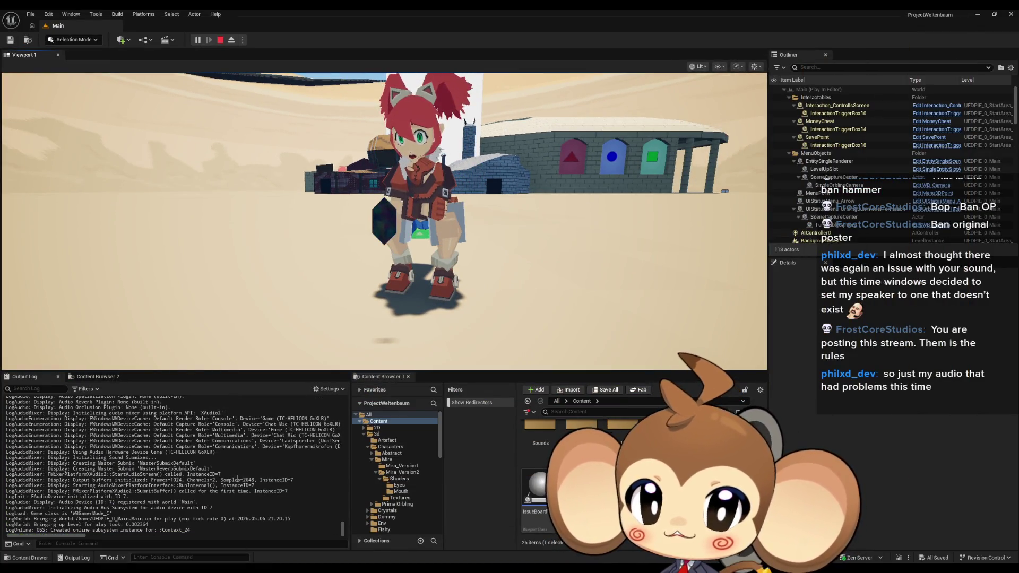
scroll(237, 473, up, 2)
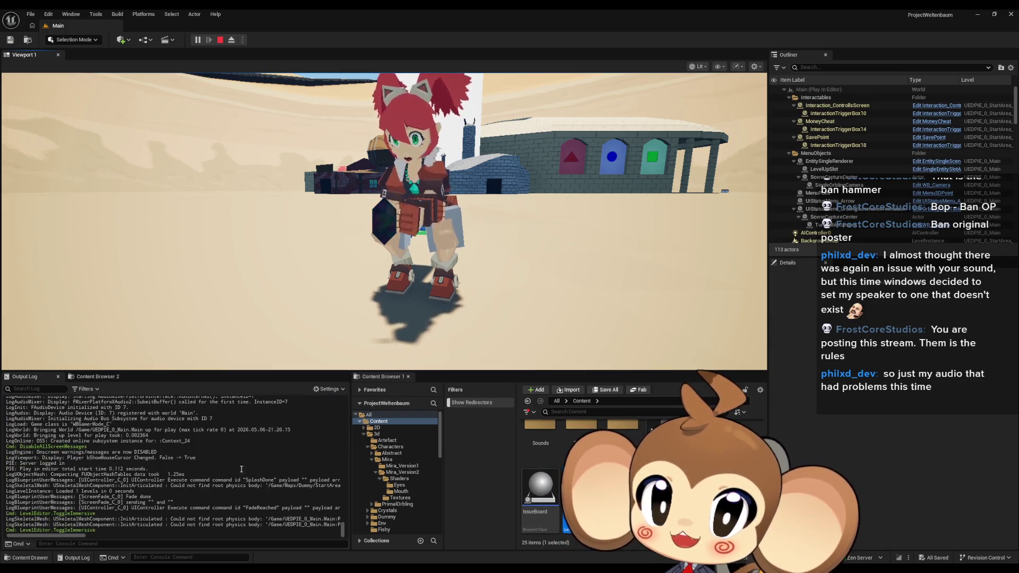
click(219, 40)
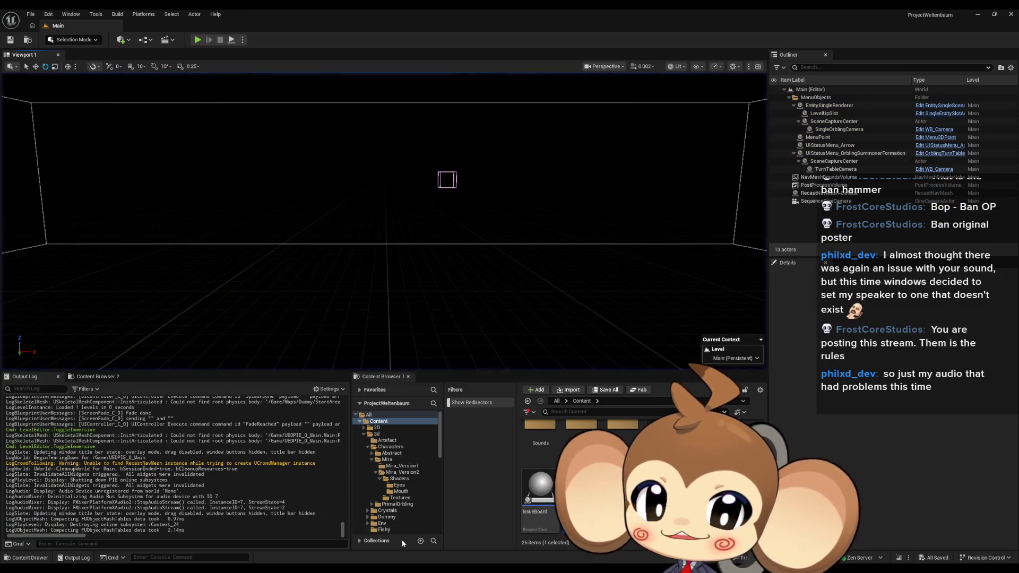
Step: Select the Do Pulse call in the director Blueprint's Sequencer Events graph
click(465, 546)
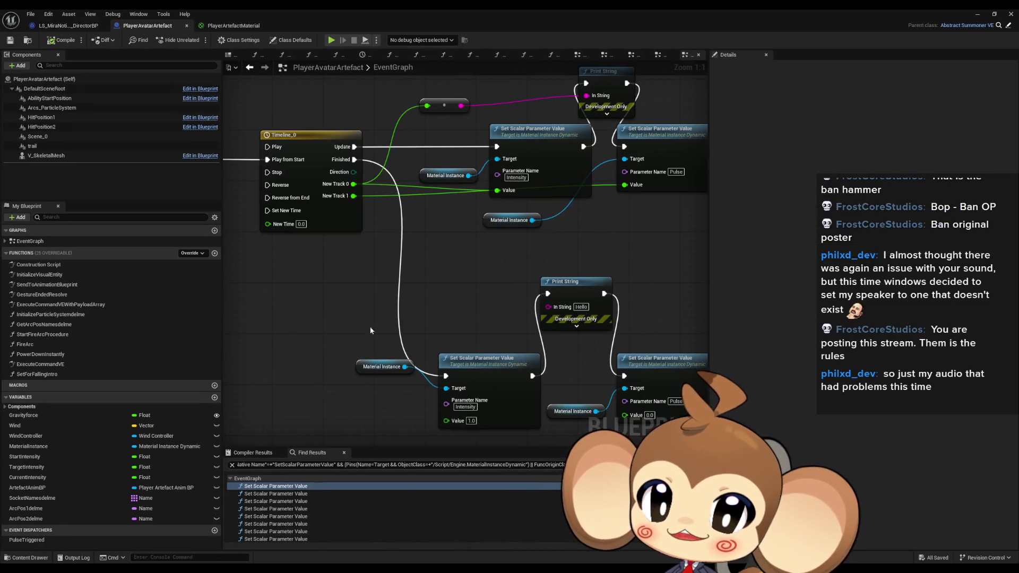
click(73, 26)
drag(556, 130, 663, 333)
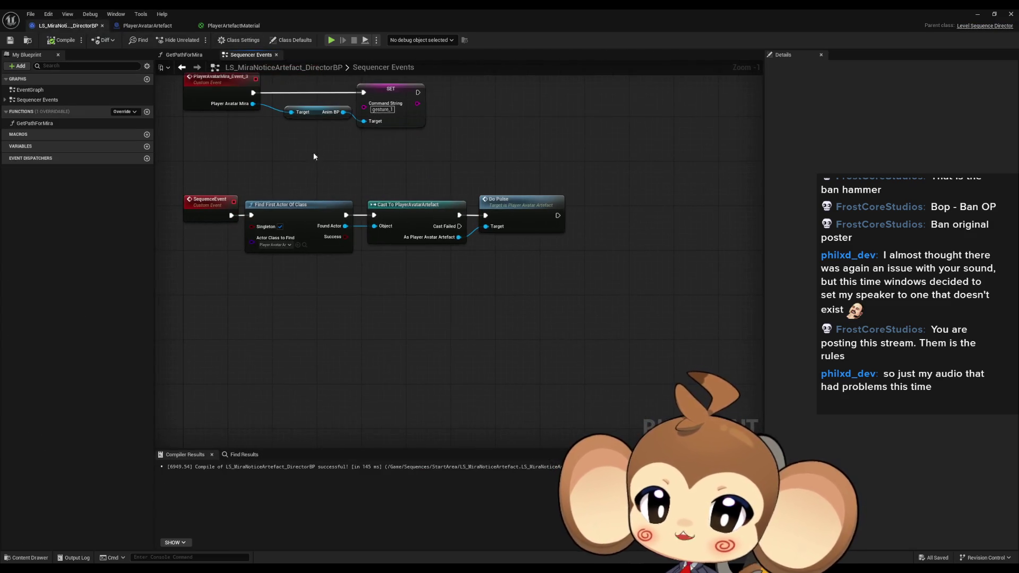
click(147, 25)
scroll(431, 234, up, 5)
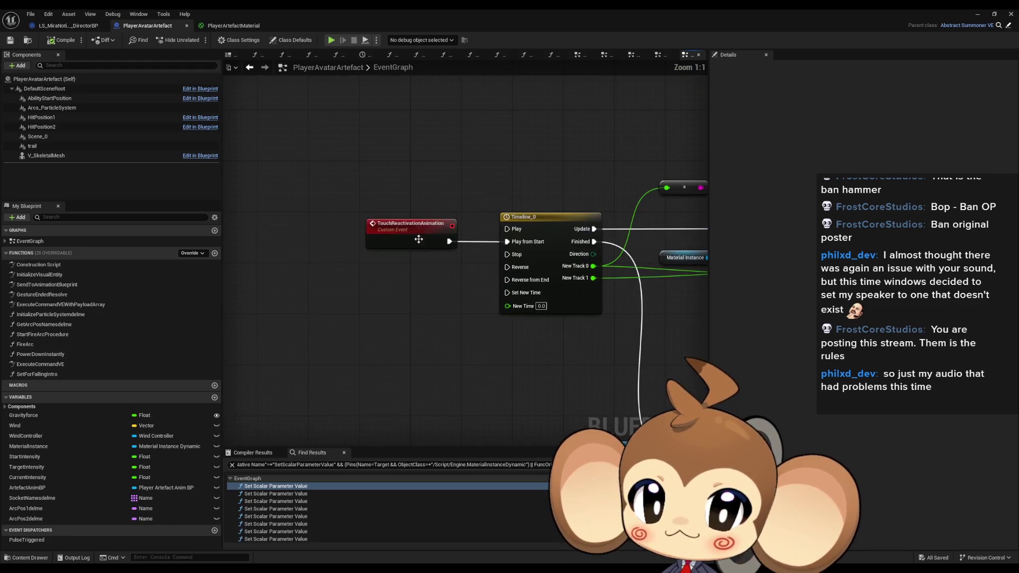
click(69, 25)
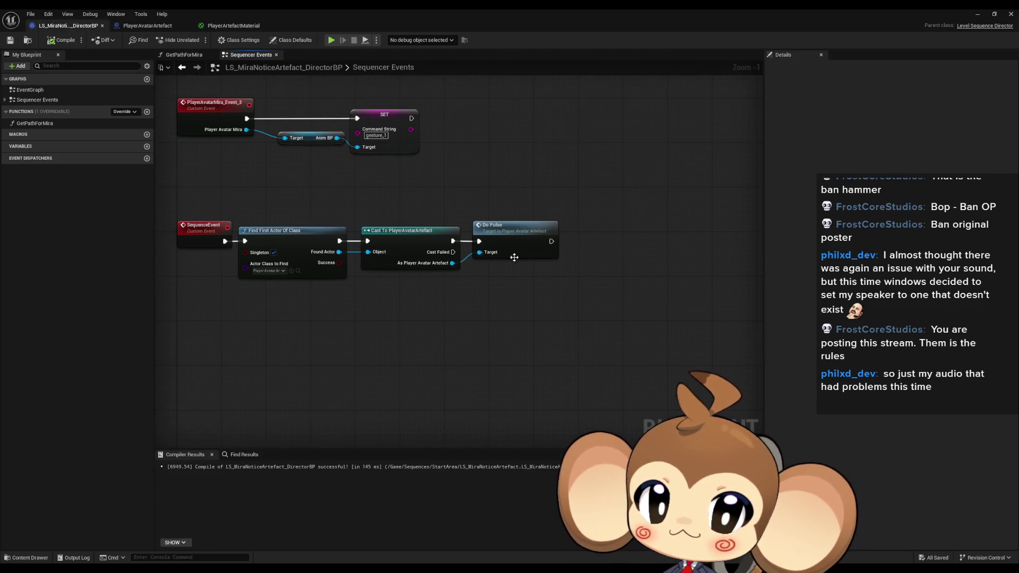
Step: Swap Do Pulse for a wired Touch Reactivation Animation call and compile the director Blueprint
mouse_move(452, 262)
mouse_down()
mouse_move(504, 294)
mouse_move(495, 287)
mouse_move(493, 300)
mouse_move(454, 242)
mouse_up()
text(touch)
key(Return)
click(509, 225)
key(Delete)
drag(524, 287, 501, 224)
click(403, 181)
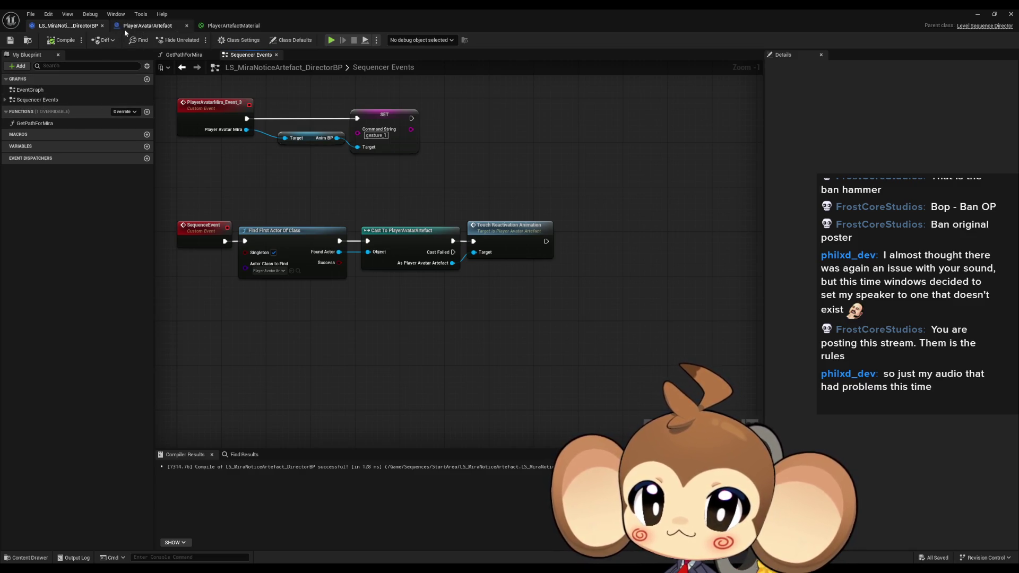
click(138, 25)
scroll(469, 269, down, 2)
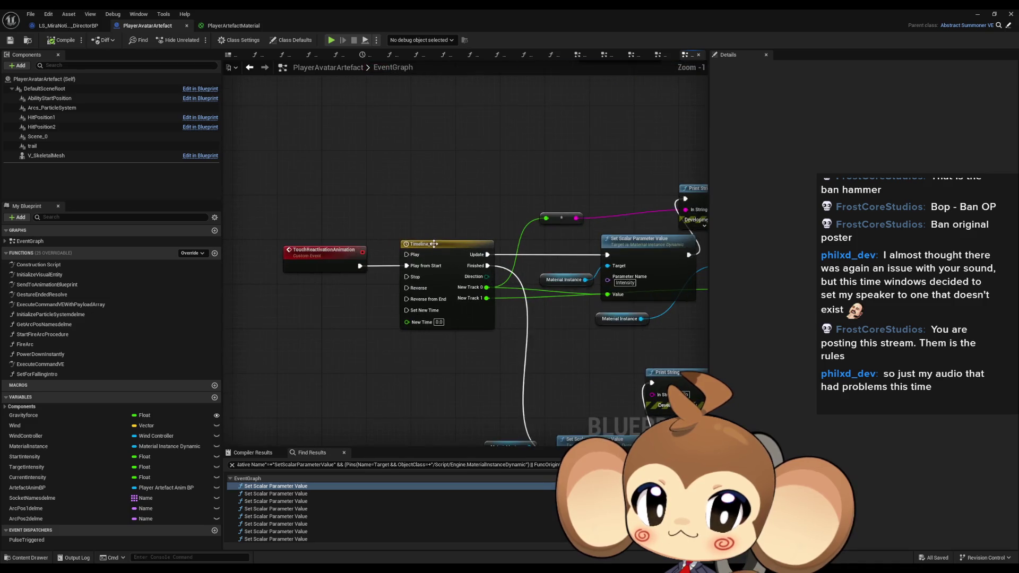
Step: Reset Timeline_0 to 3.00 seconds with NewTrack_0's end key at 3.0, and save
double_click(426, 243)
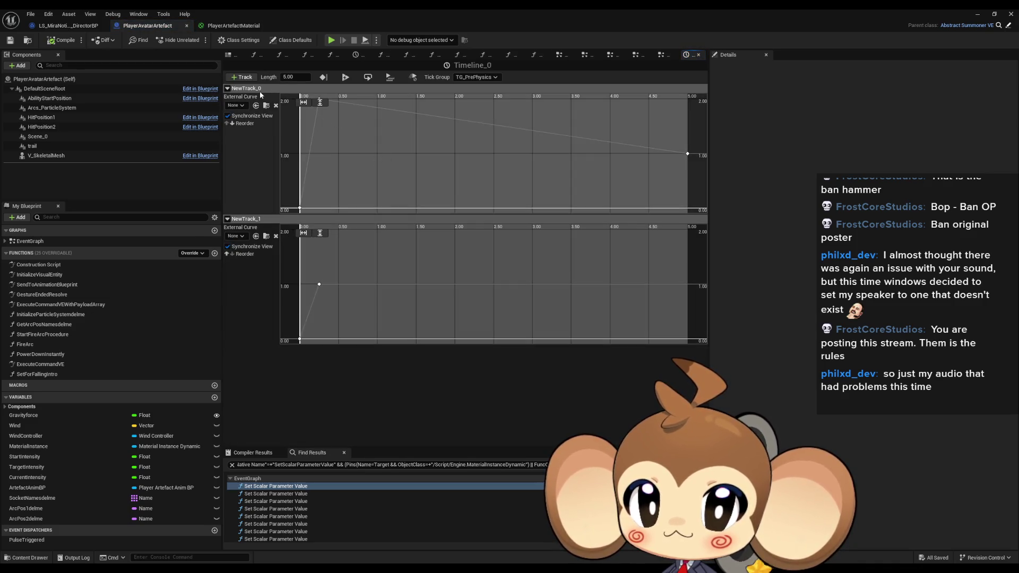
text(3)
key(Return)
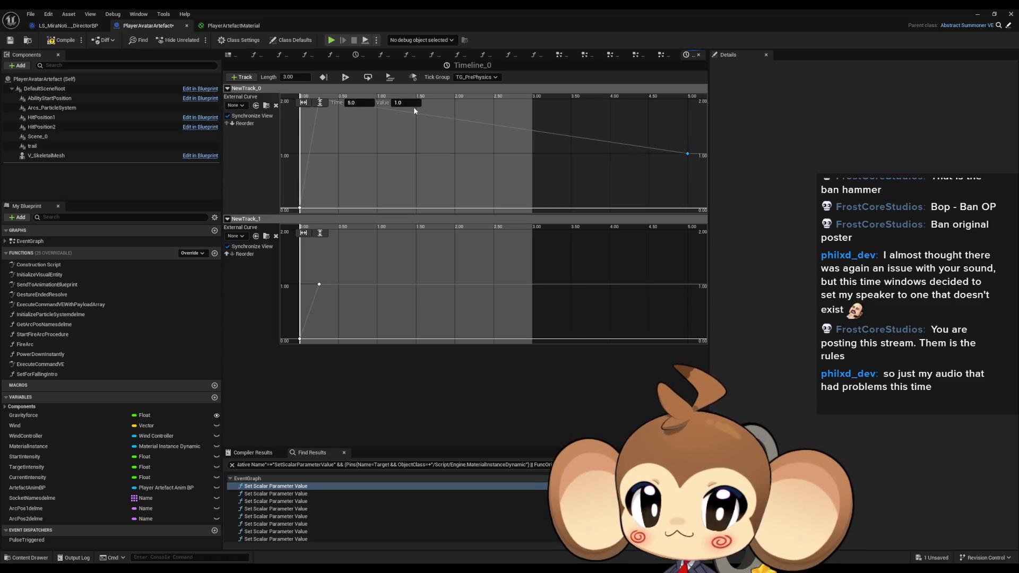
text(3)
key(Return)
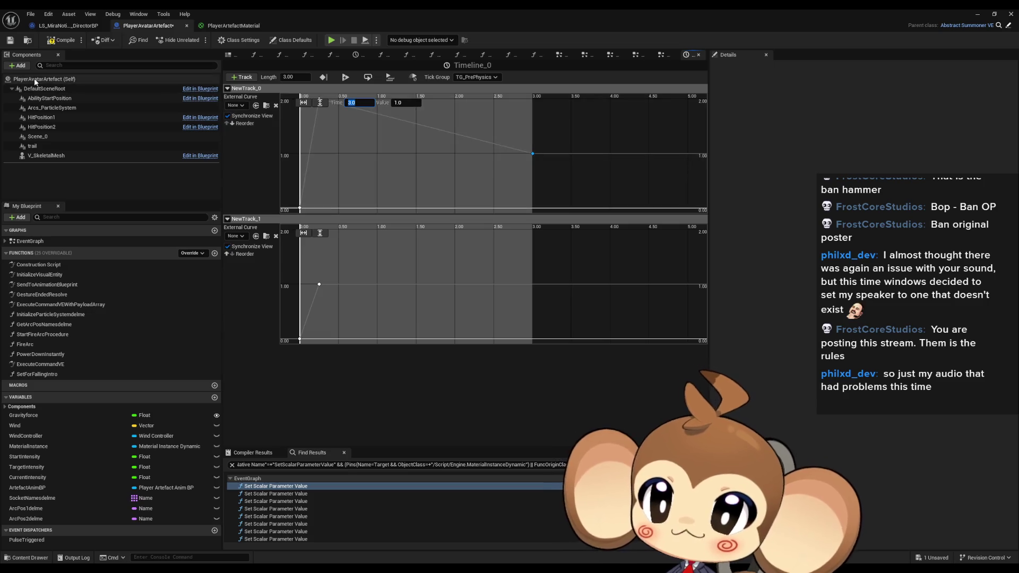
key(ctrl+s)
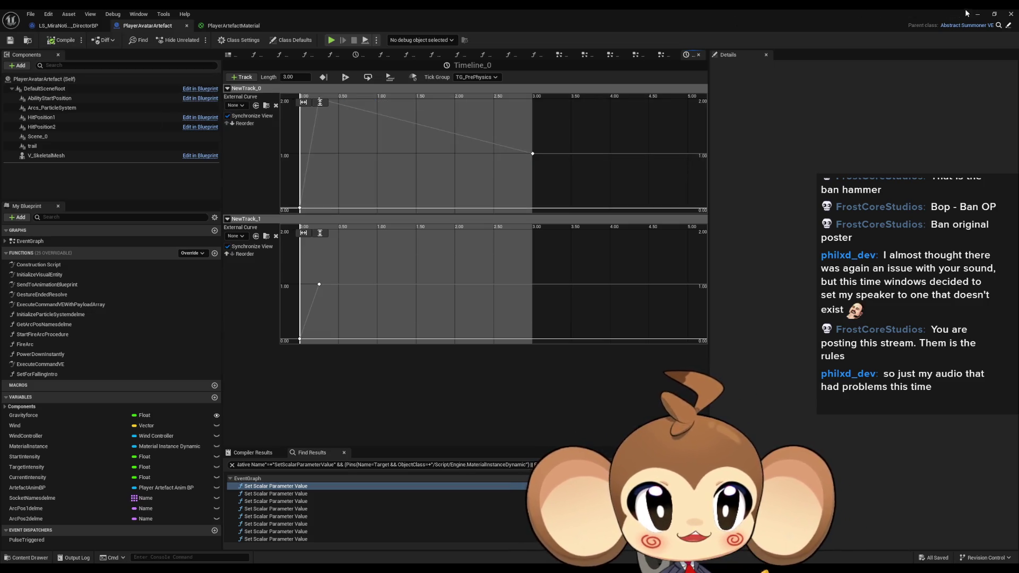
click(976, 14)
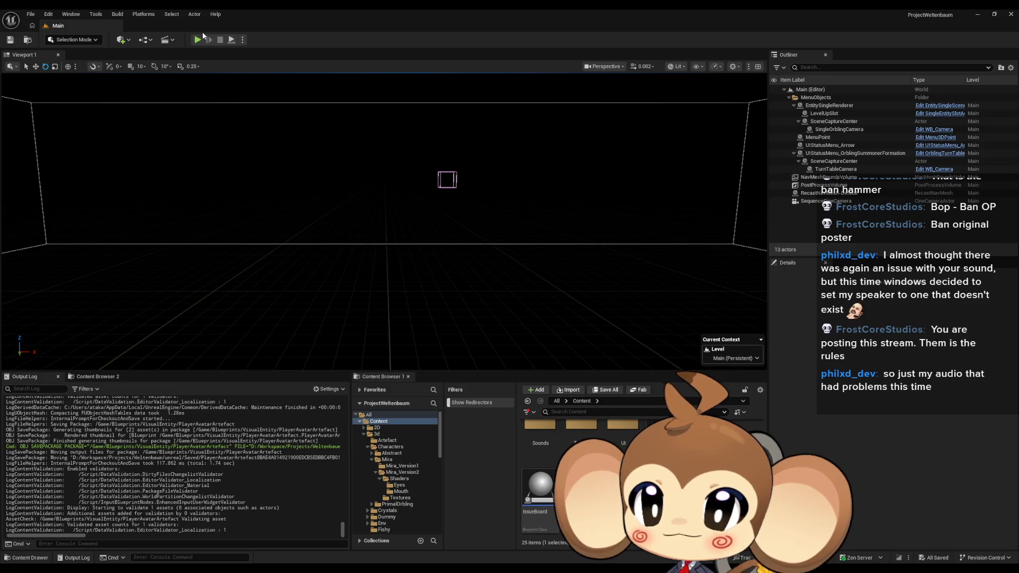
click(197, 39)
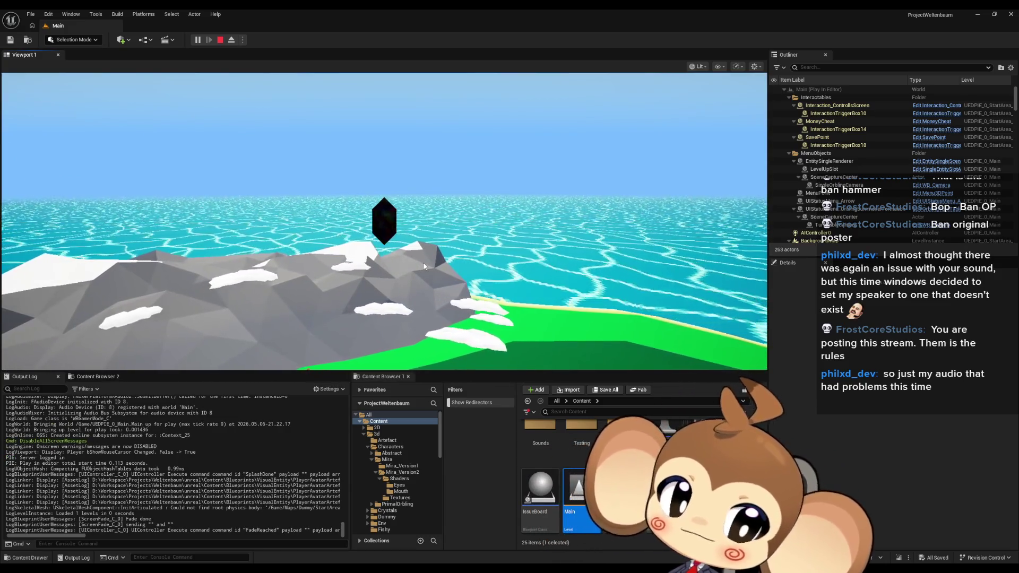
key(F11)
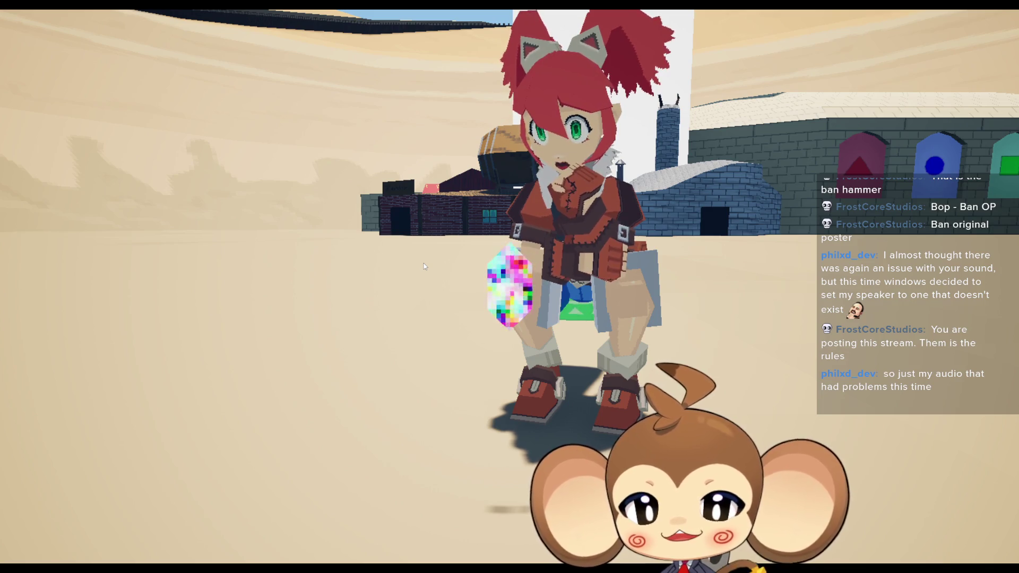
key(F11)
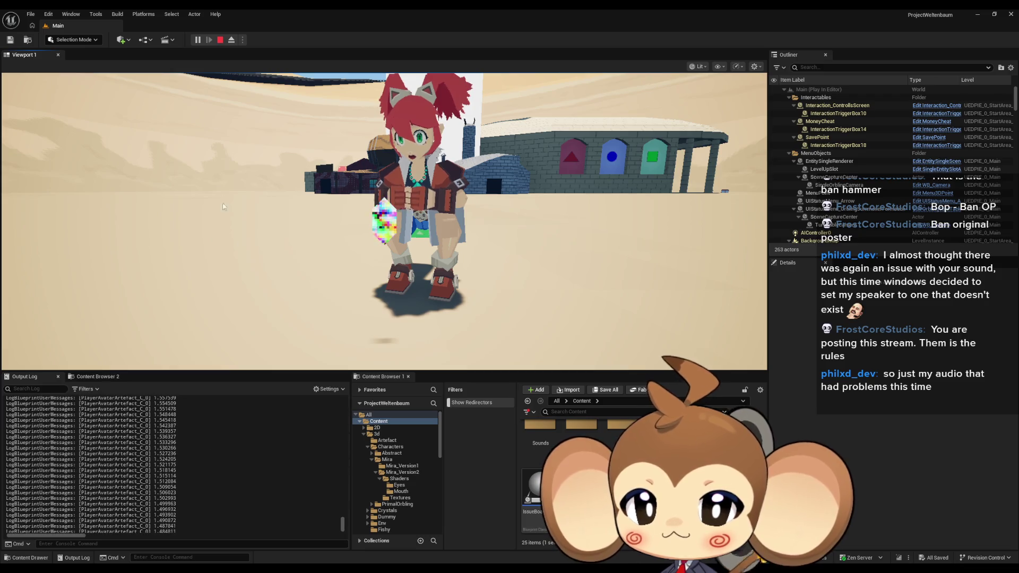
click(221, 40)
mouse_move(417, 570)
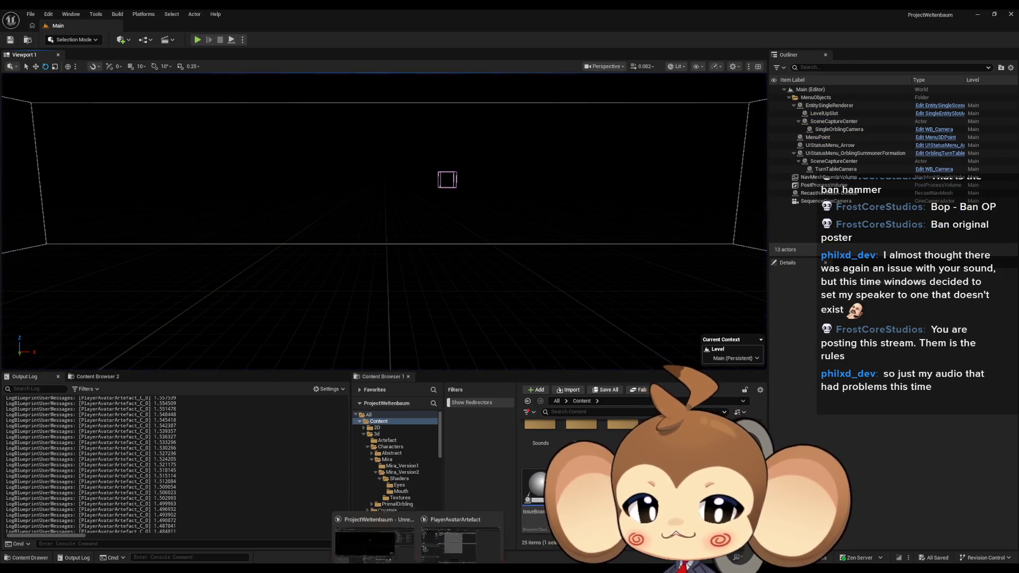
Step: Open the PlayerArtefactMaterial graph and test Intensity defaults of 2, 4, 10 and 5
click(448, 542)
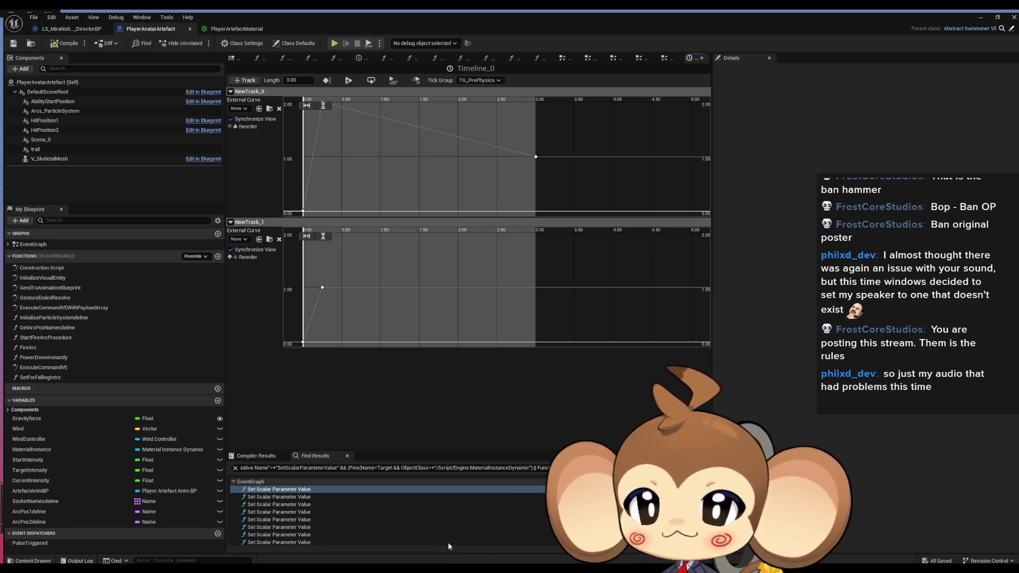
click(237, 29)
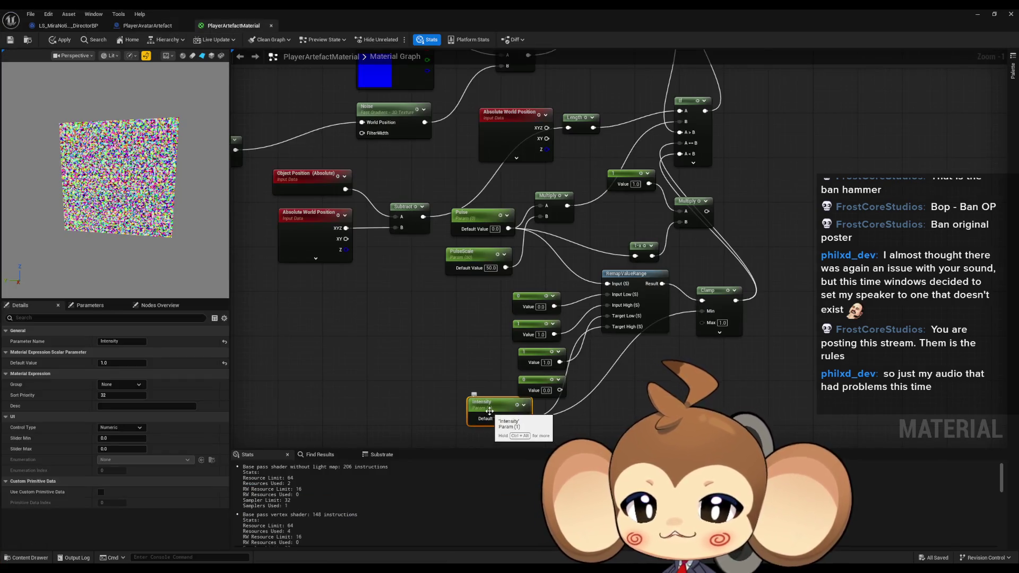
text(2)
key(Return)
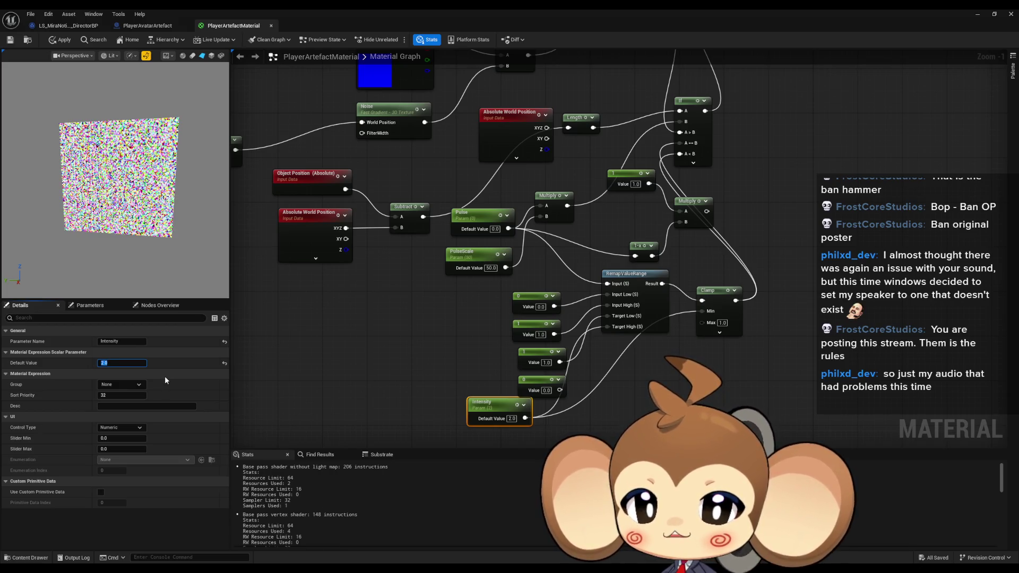
text(4)
key(Return)
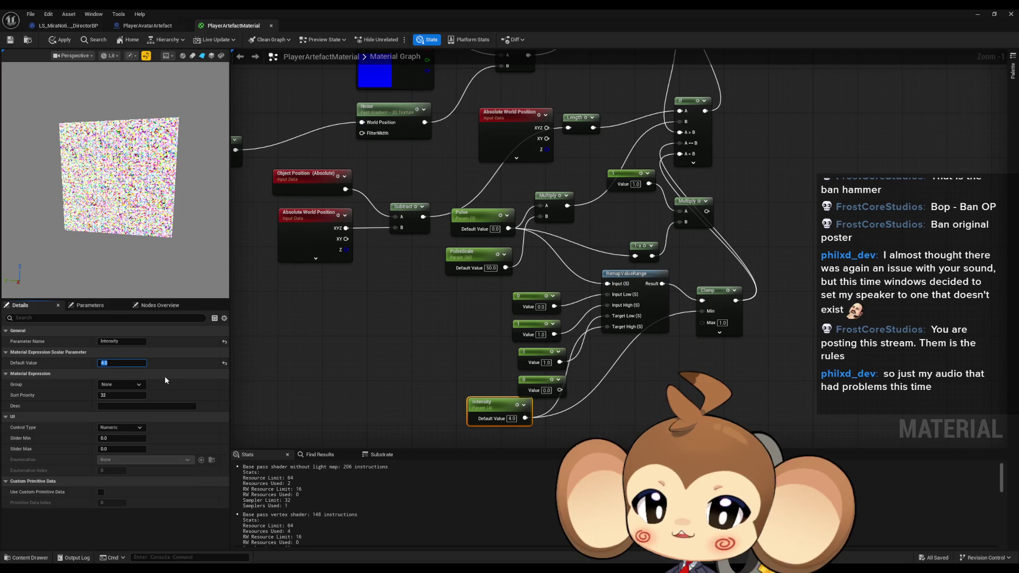
text(10)
key(Return)
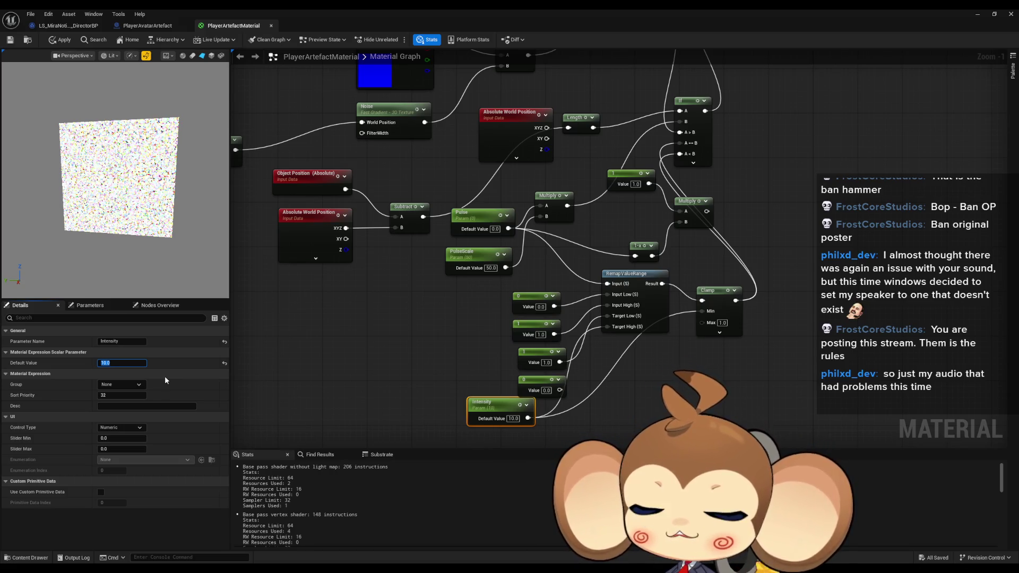
text(5)
key(Return)
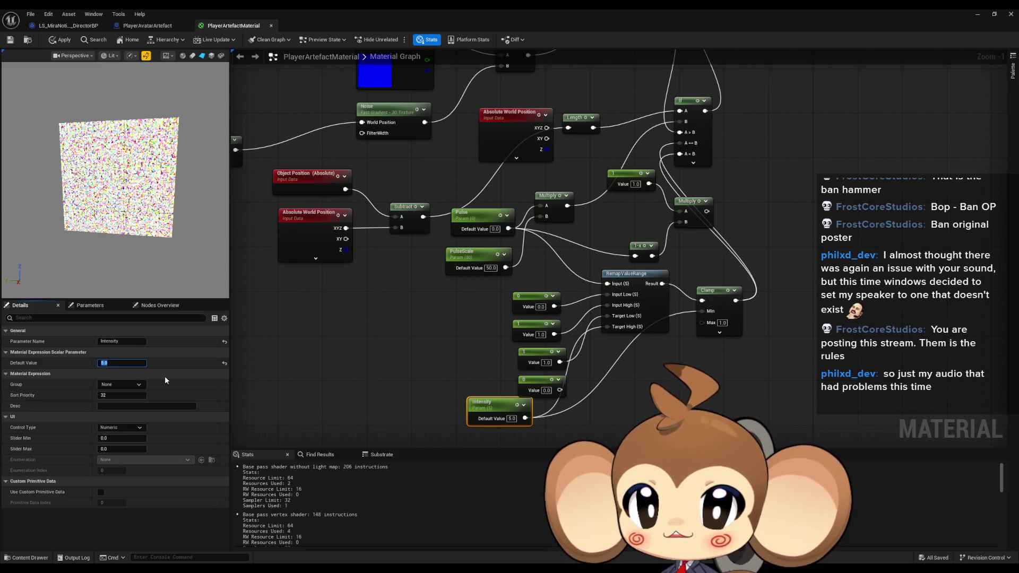
Step: Turn the preview plane toward the viewer and retry Intensity values 10, 2, 1 and 10
scroll(97, 168, up, 5)
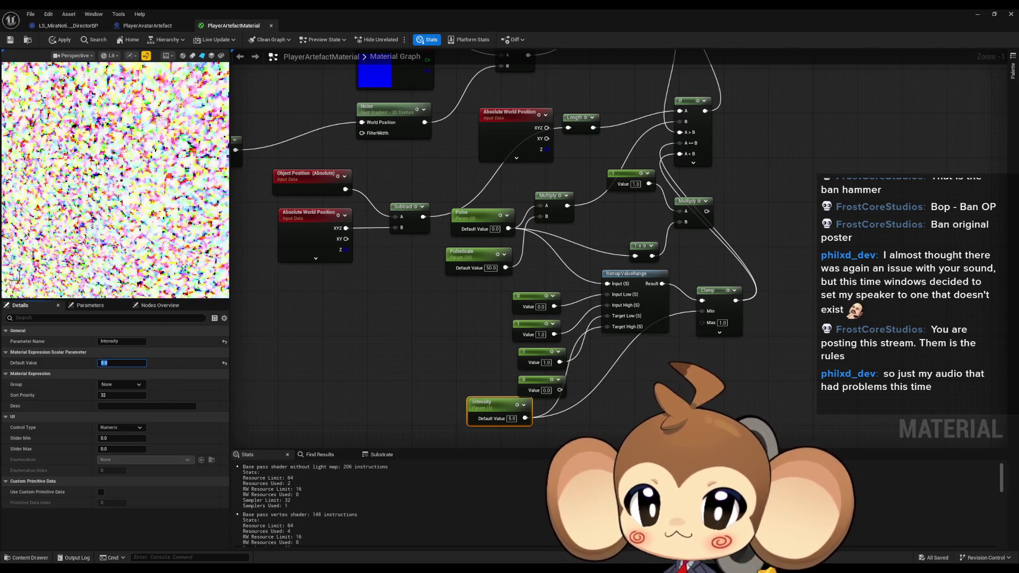
scroll(97, 167, down, 5)
scroll(97, 168, up, 5)
scroll(98, 168, down, 4)
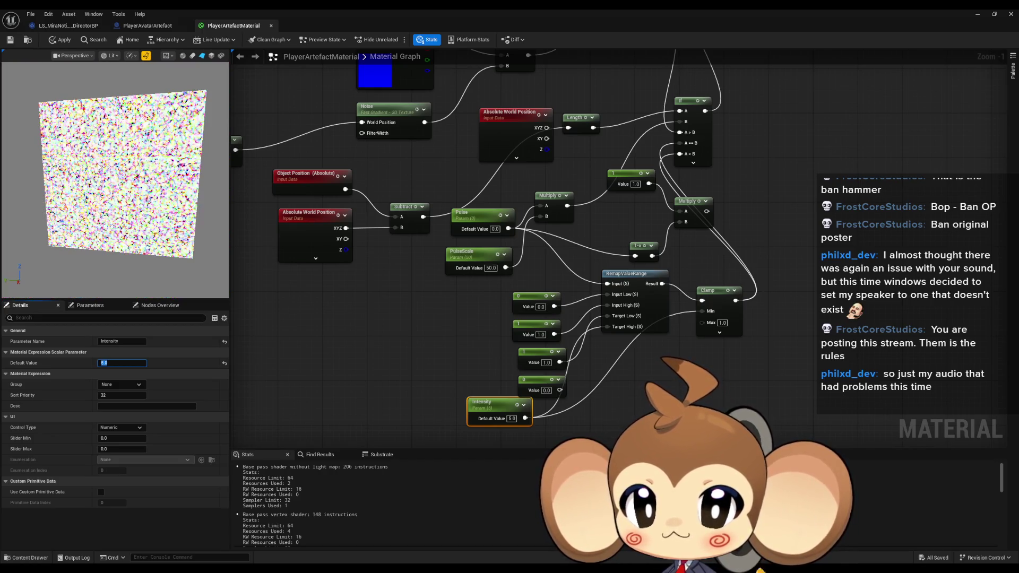
drag(114, 170, 139, 170)
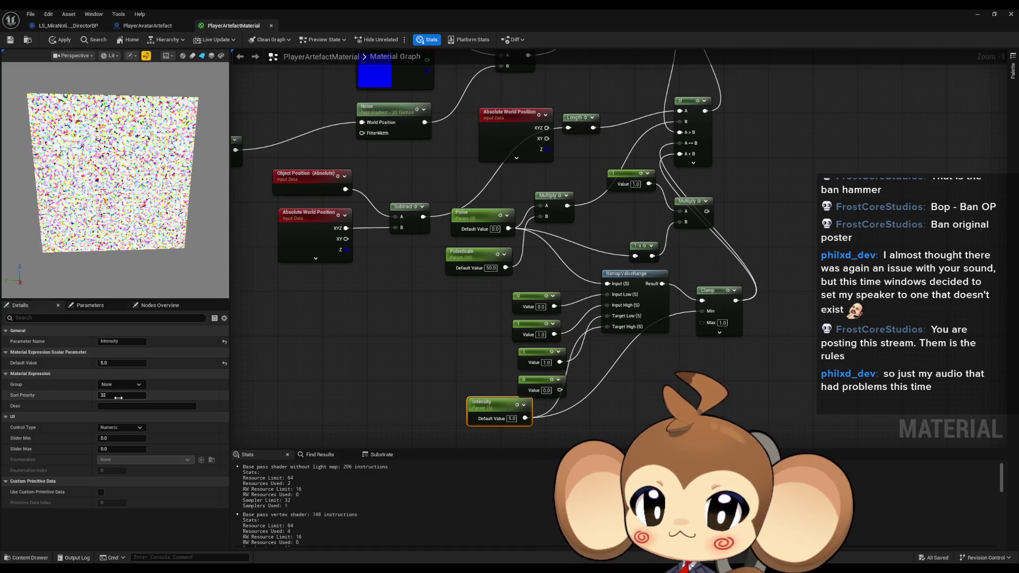
click(112, 364)
text(0)
key(Return)
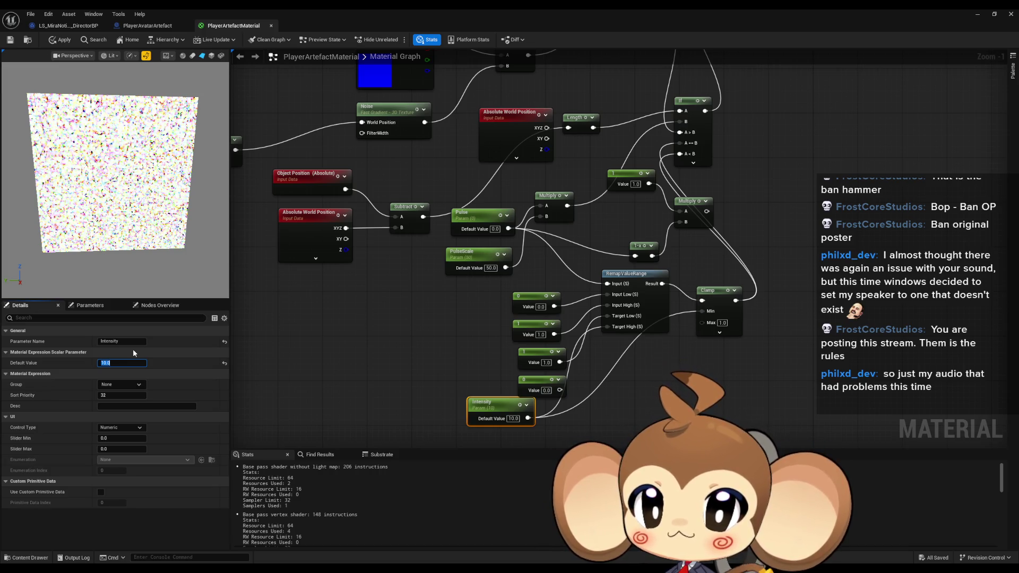
text(2)
key(Return)
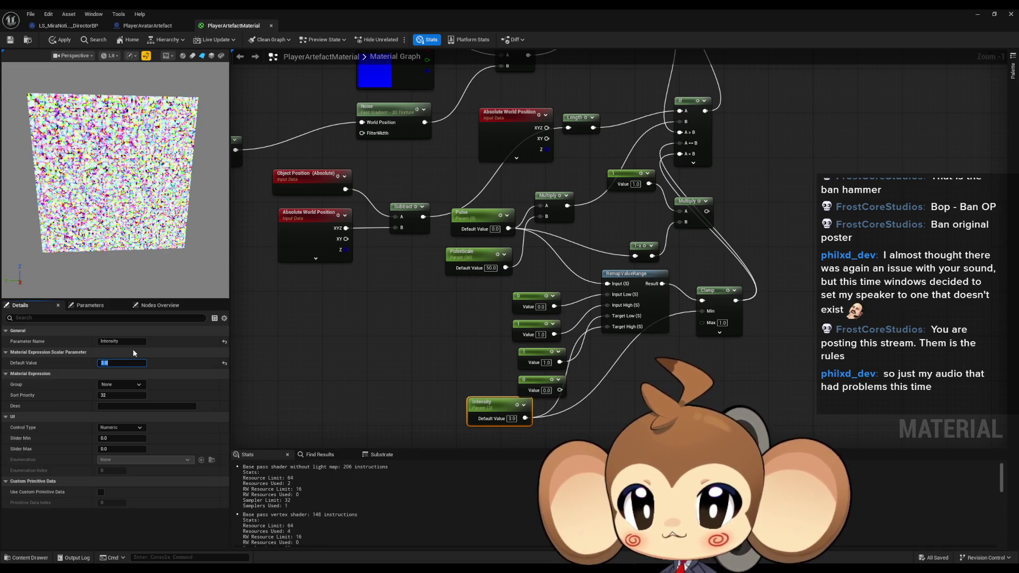
text(1)
key(Return)
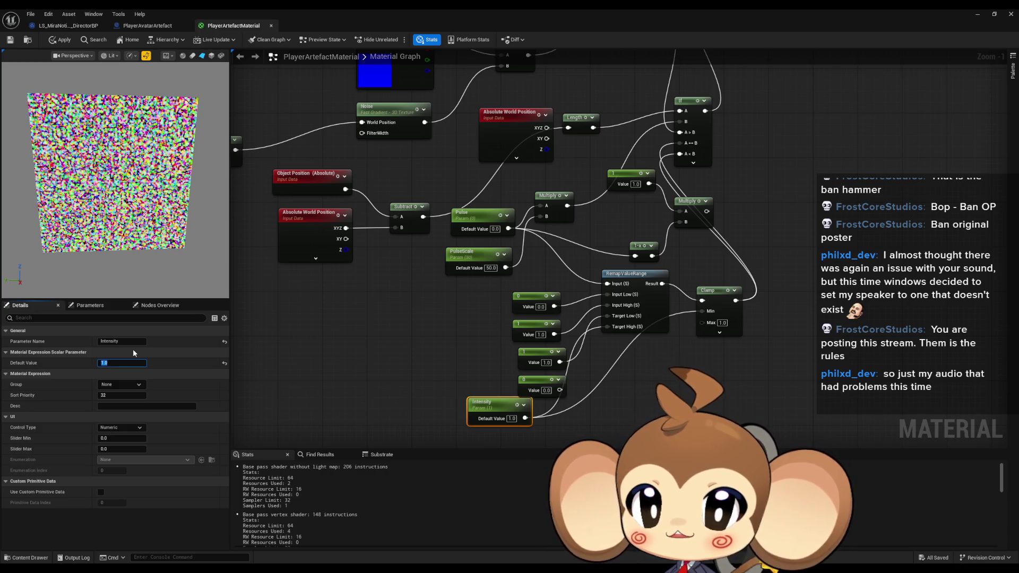
text(10)
key(Return)
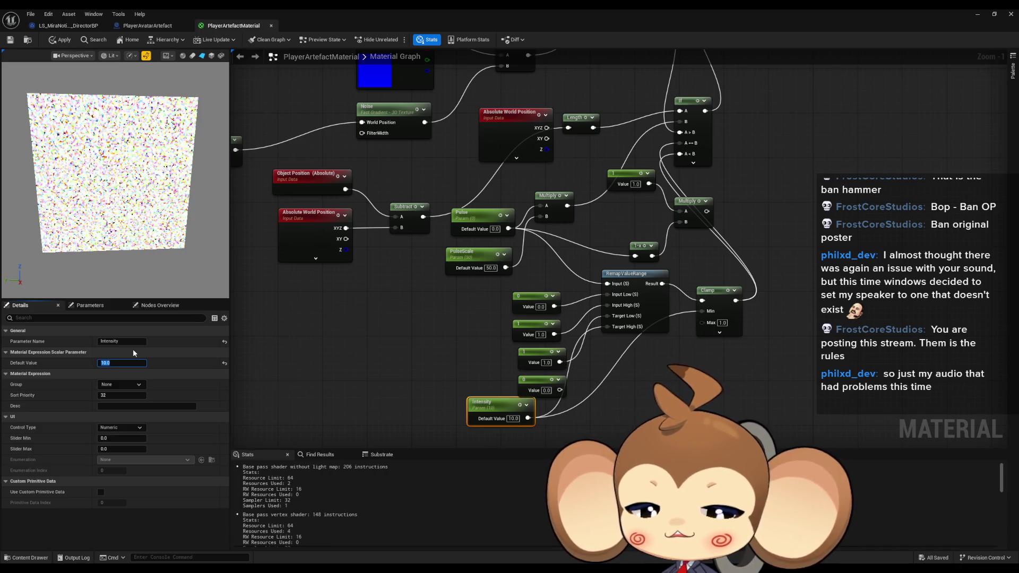
Step: Try Intensity 6, 4 and 5, settle on 1.0, and apply the material
text(6)
key(Return)
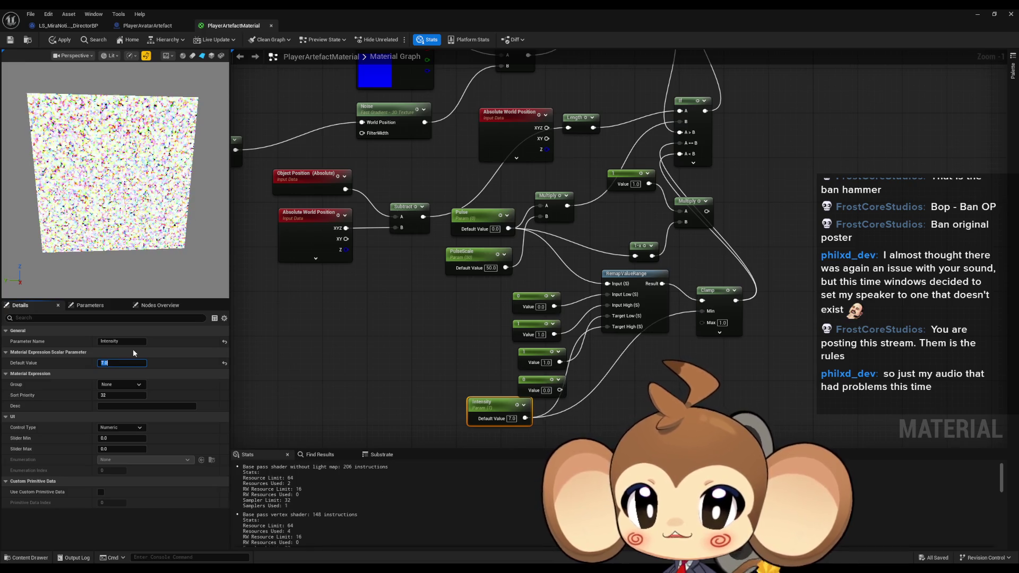
text(4)
key(Return)
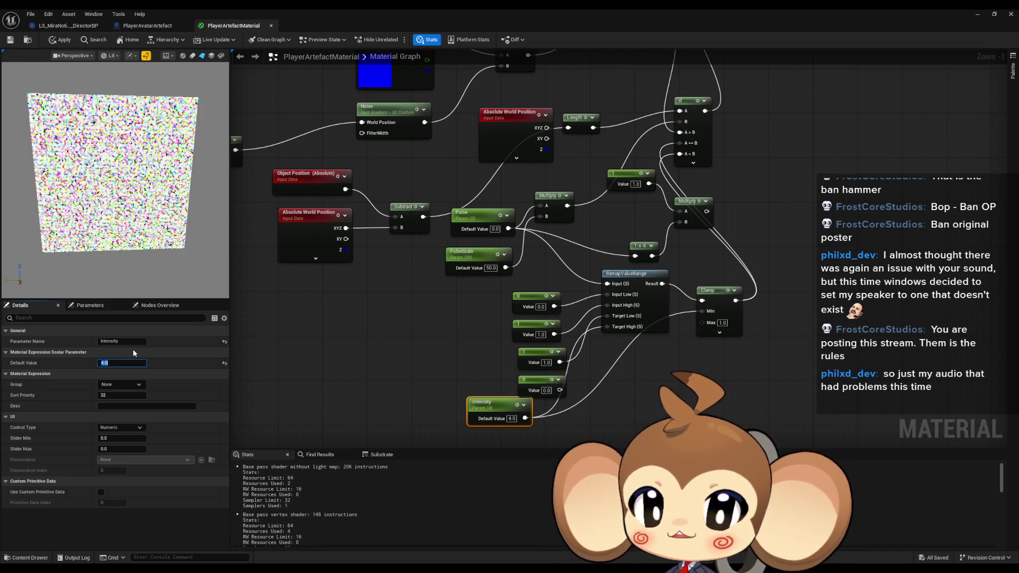
text(5)
key(Return)
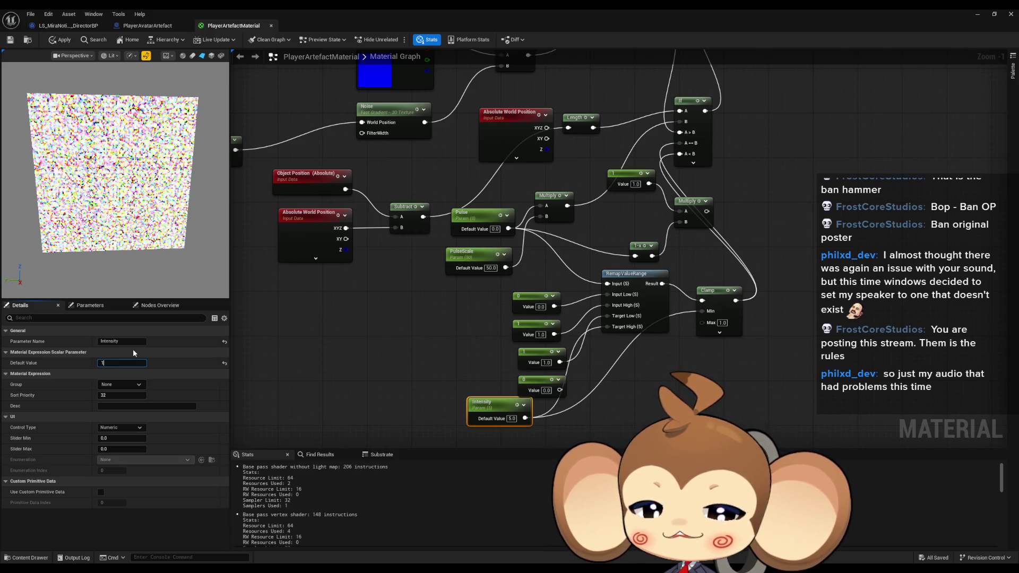
text(1)
key(Return)
click(62, 45)
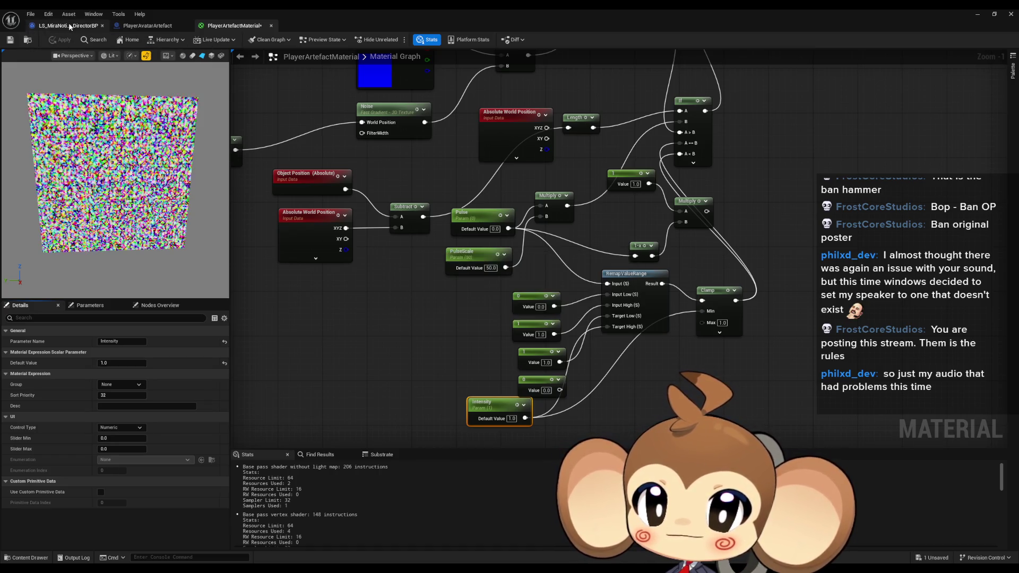
Step: Save the PlayerAvatarArtefact Blueprint and stop the running play session
click(127, 26)
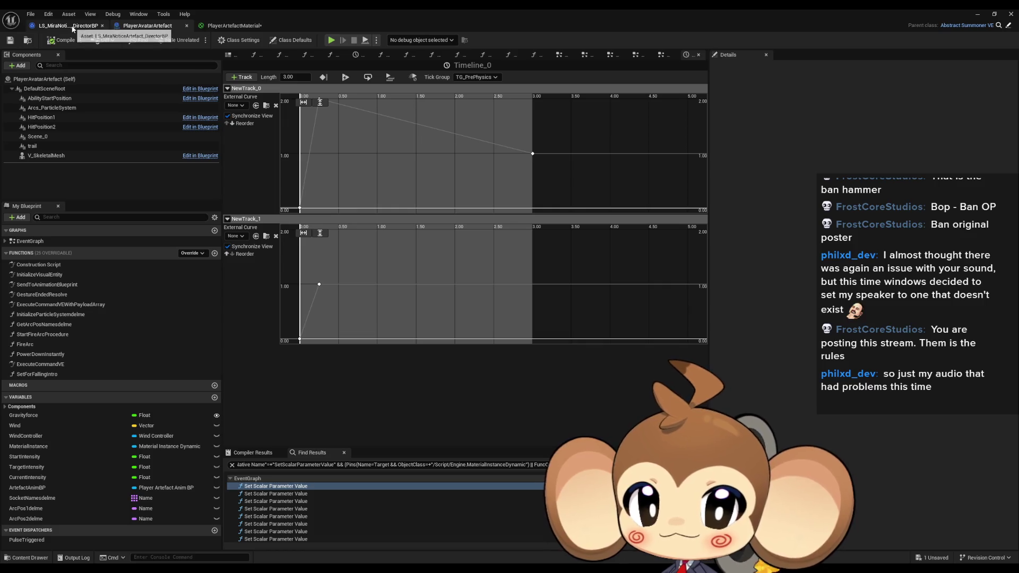
scroll(419, 158, down, 2)
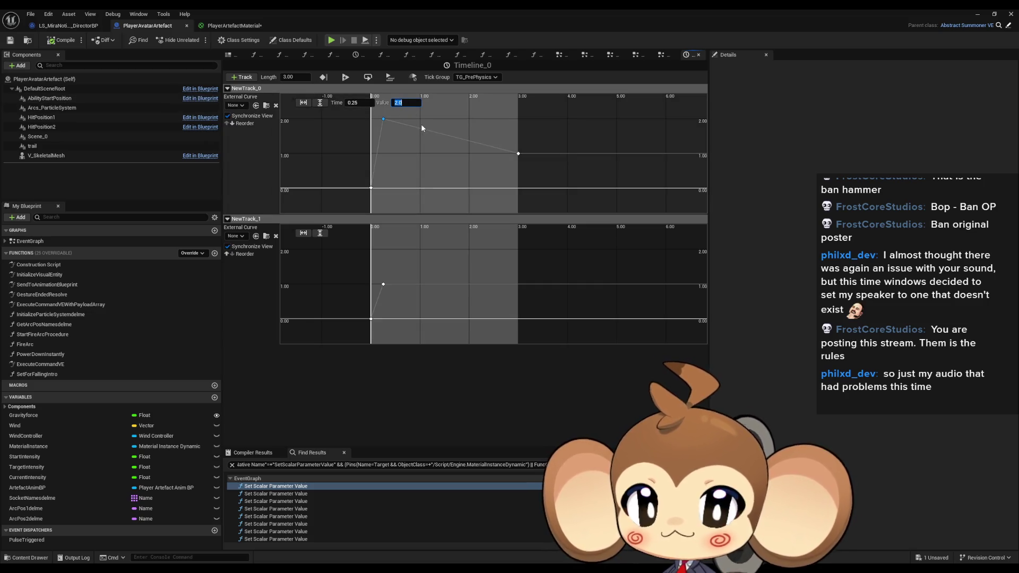
click(10, 42)
click(977, 14)
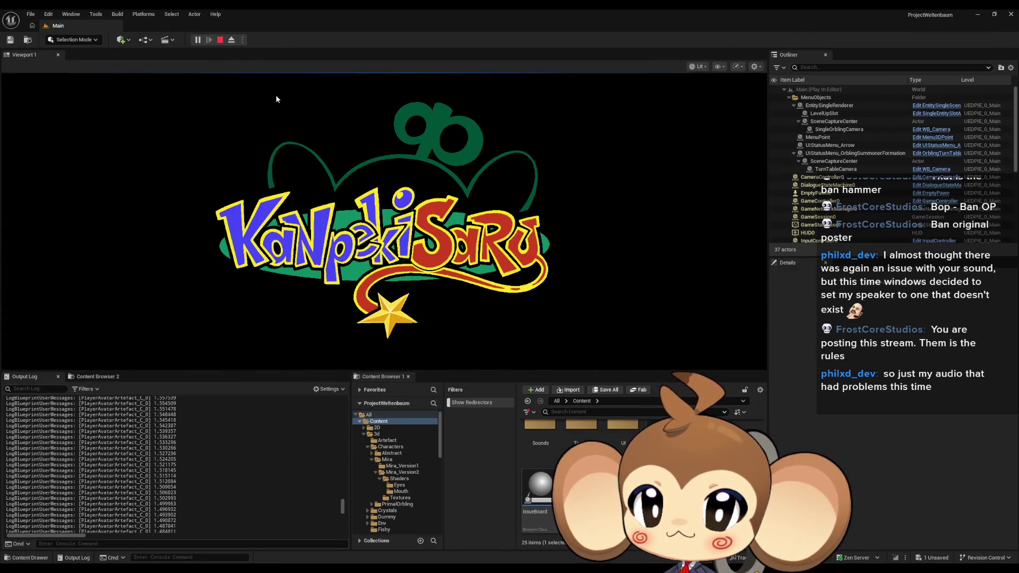
click(220, 39)
Step: Jump from the director Blueprint's events to PlayerAvatarArtefact's TouchReactivationAnimation function
mouse_move(417, 567)
click(468, 539)
click(468, 539)
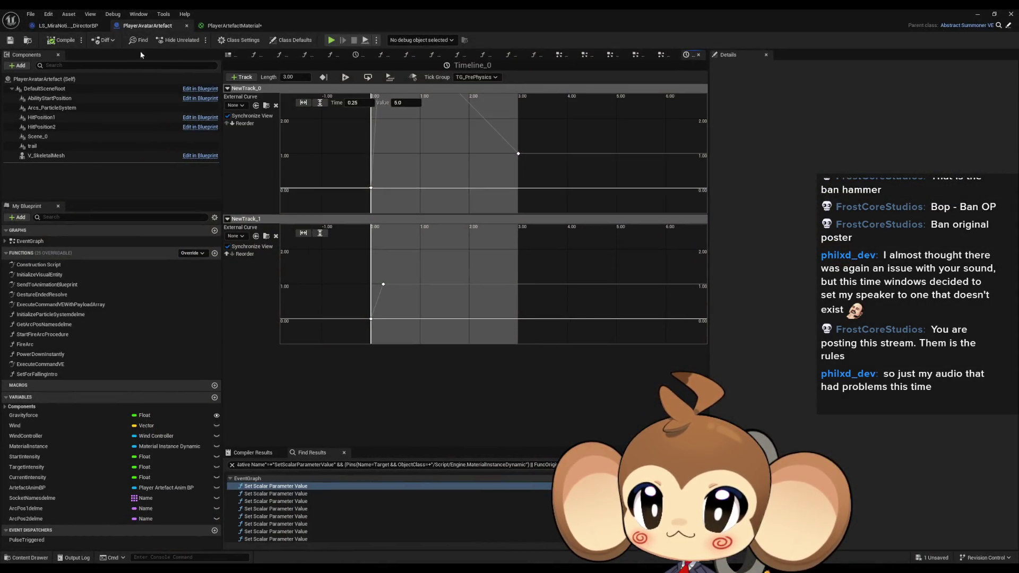
click(60, 26)
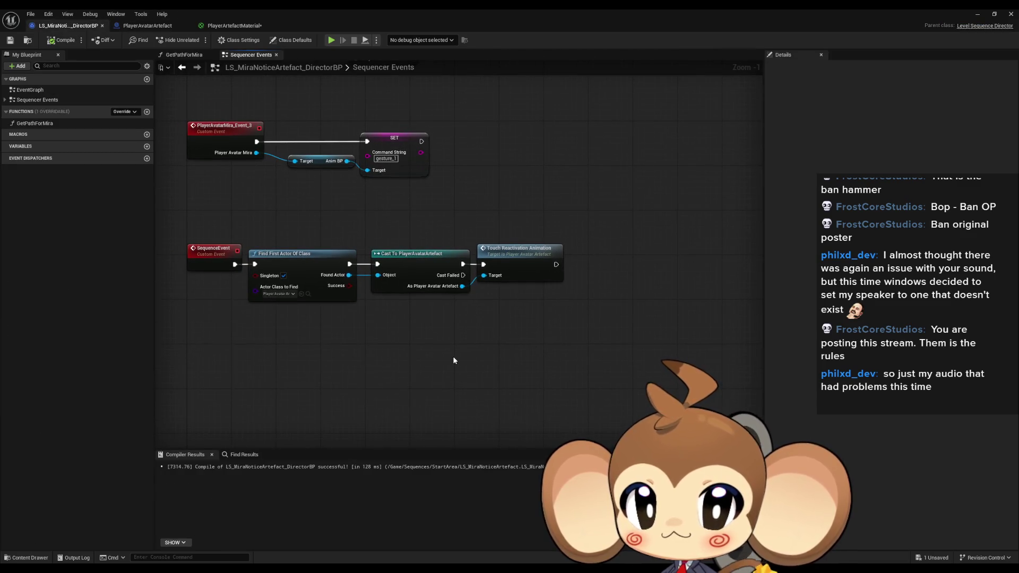
double_click(515, 271)
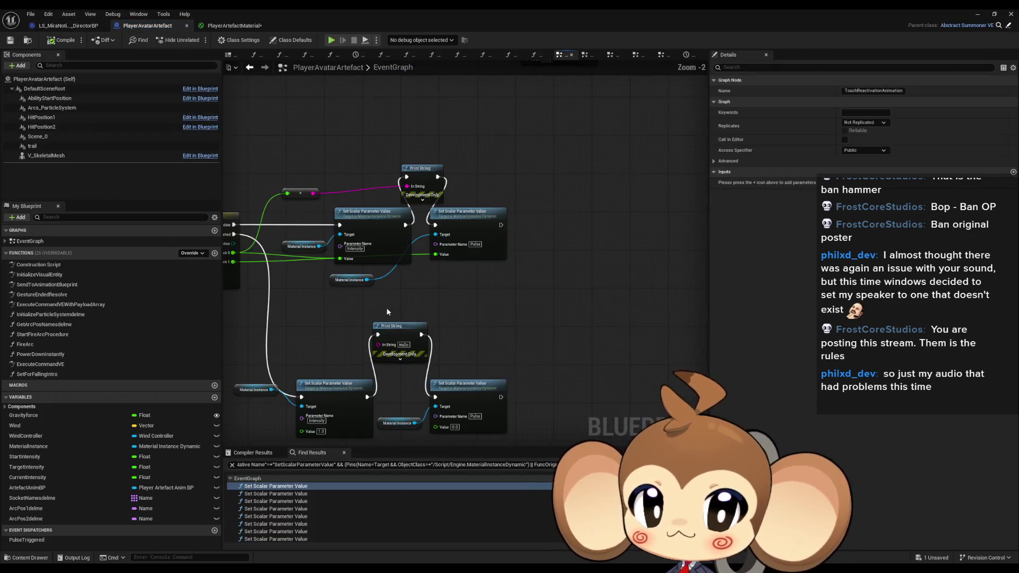
Step: Connect the Set Scalar nodes directly and delete both debug Print String nodes
drag(366, 396, 435, 398)
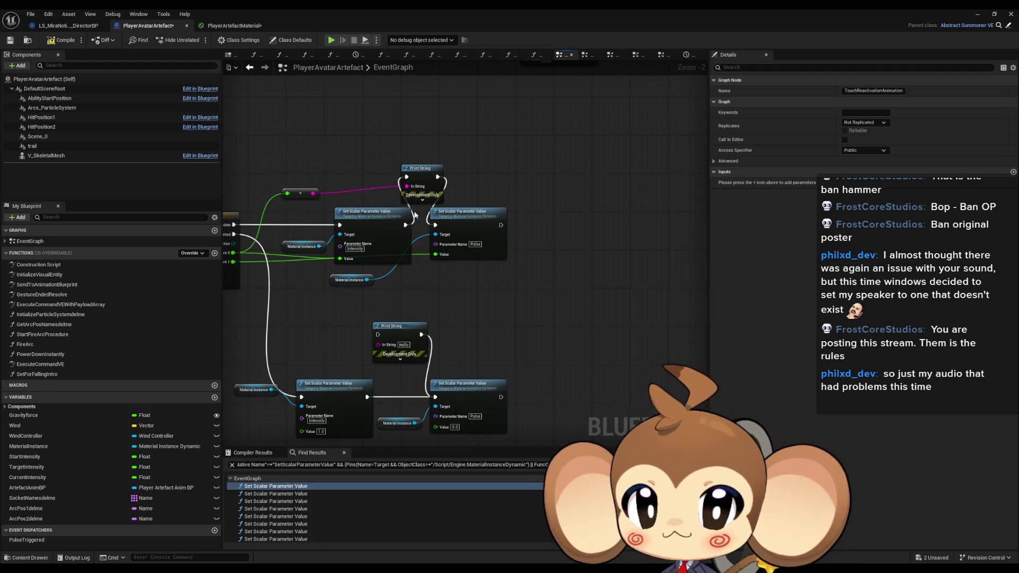
drag(410, 225, 436, 225)
click(419, 168)
key(Delete)
click(397, 326)
key(Delete)
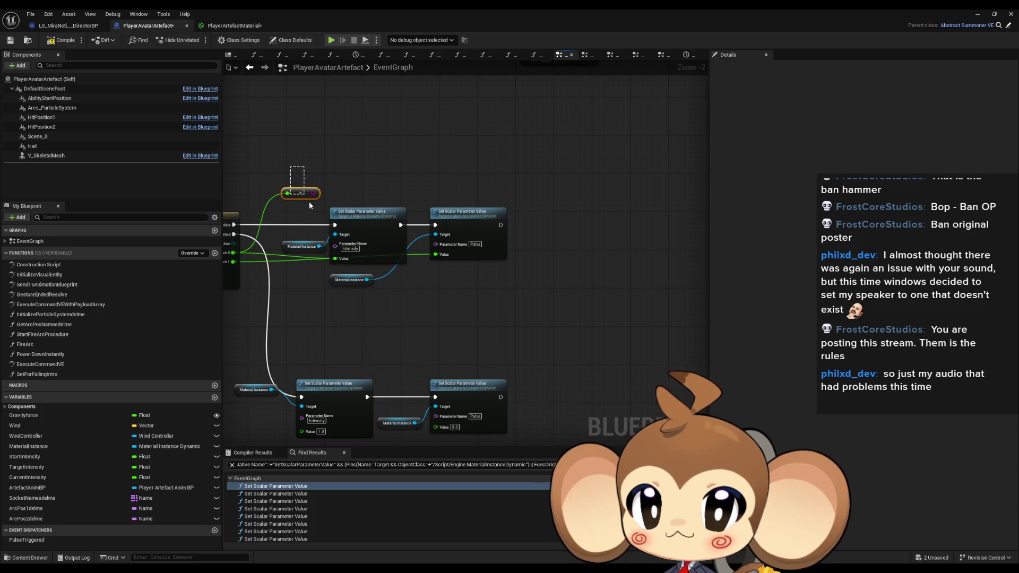
drag(310, 239, 349, 157)
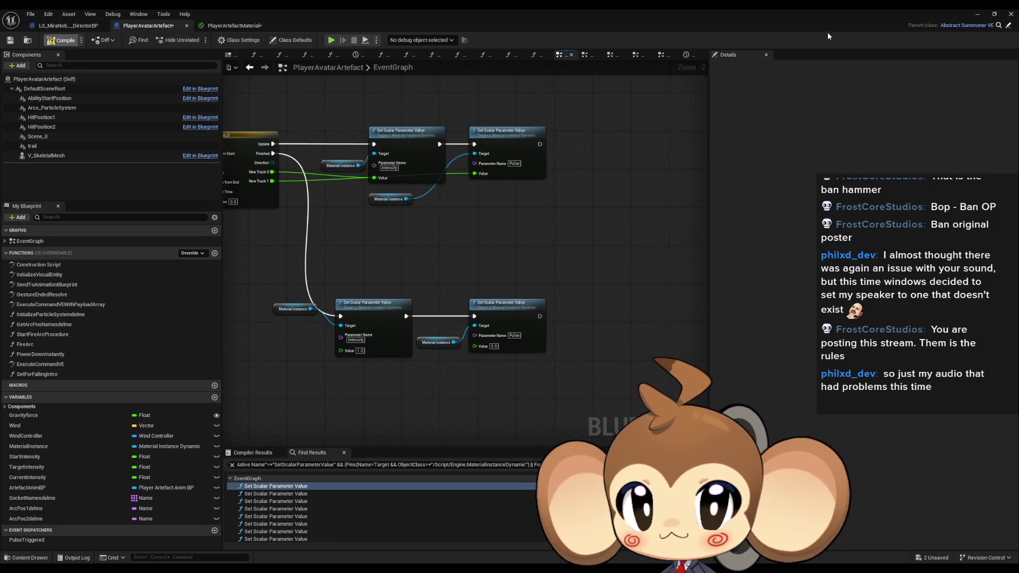
click(978, 13)
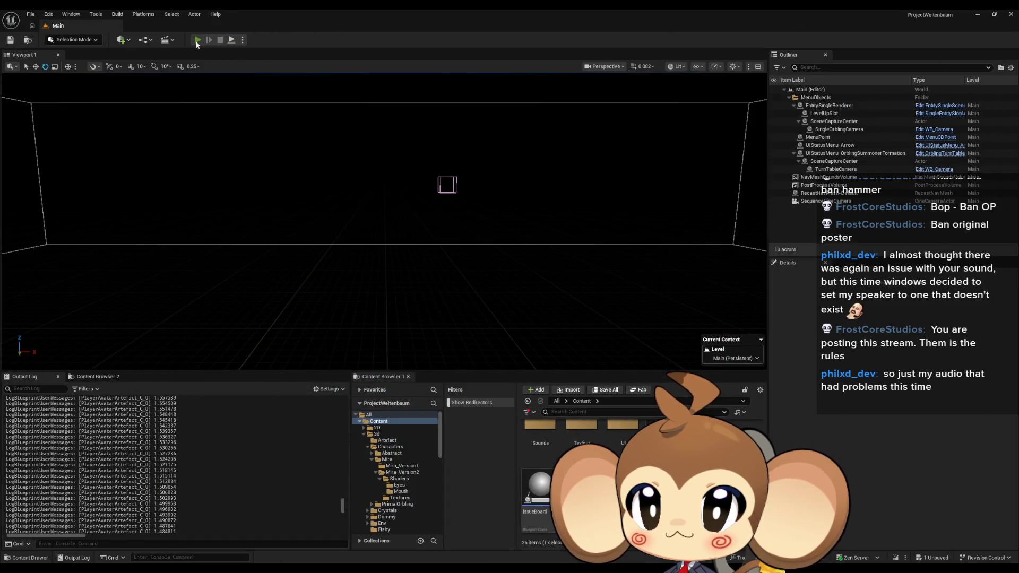
Step: Start Play In Editor and preview the Shader Complexity and Detail Lighting view modes
click(197, 40)
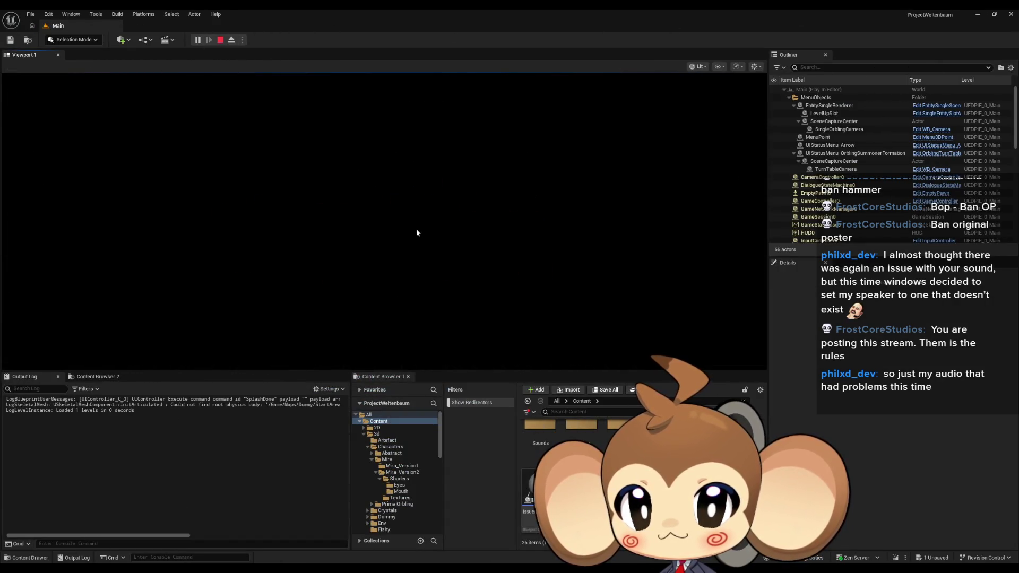
key(alt+8)
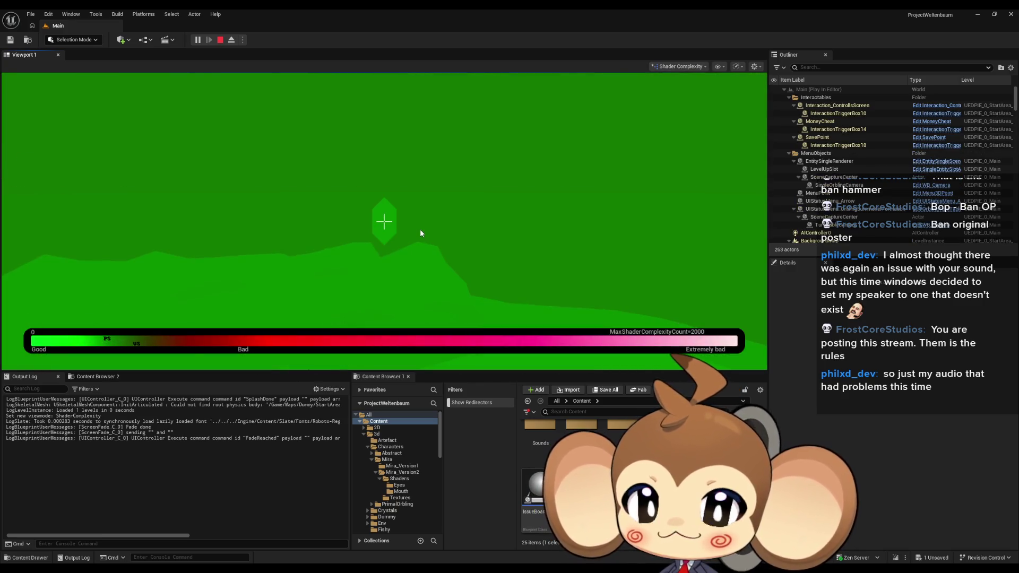
key(alt+5)
key(alt+4)
key(alt+5)
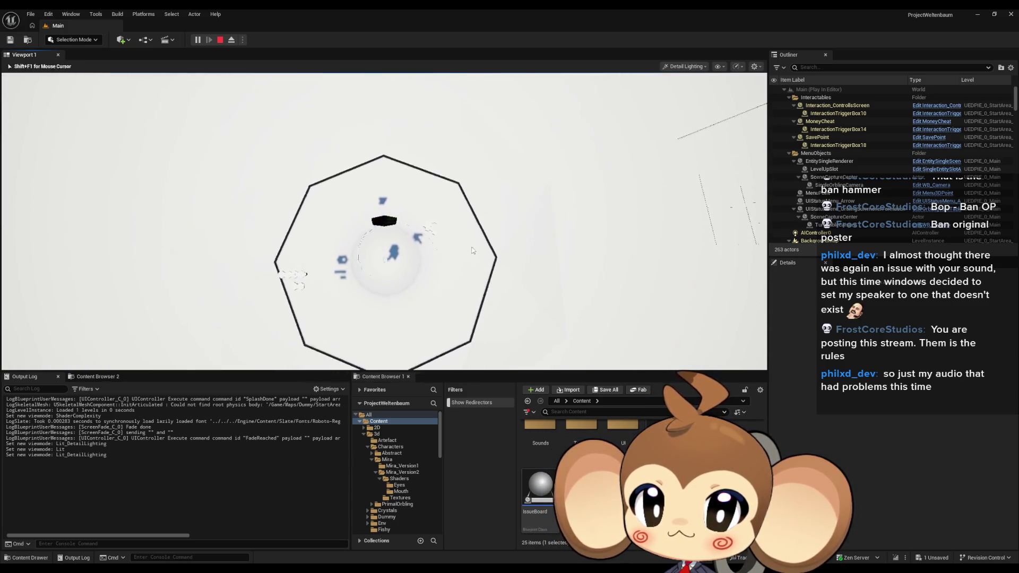
key(alt+4)
Step: Cycle through Unlit and Wireframe views, return to Lit, and go fullscreen with F11
key(alt+3)
key(alt+4)
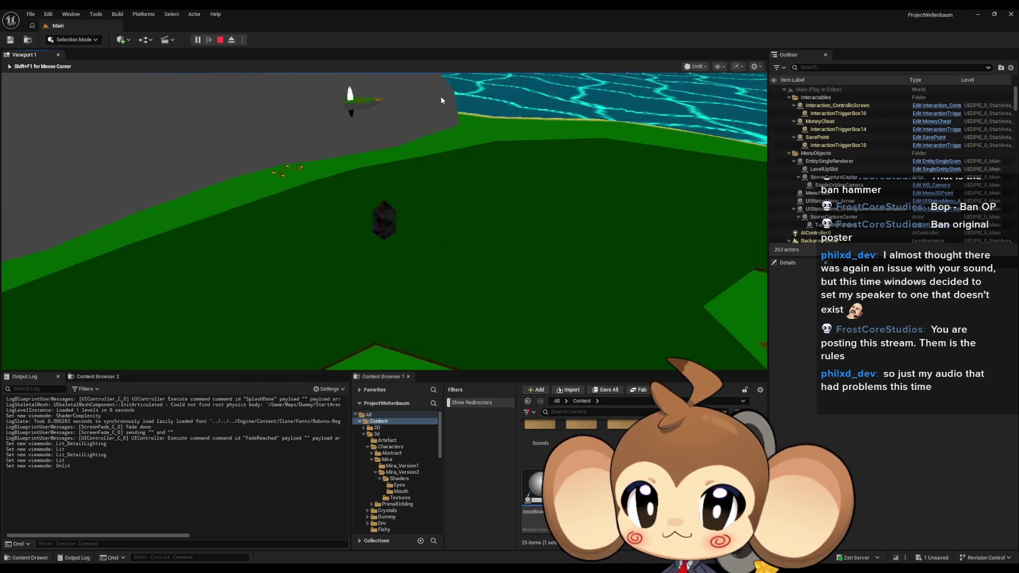
key(alt+3)
key(alt+4)
key(alt+2)
key(alt+5)
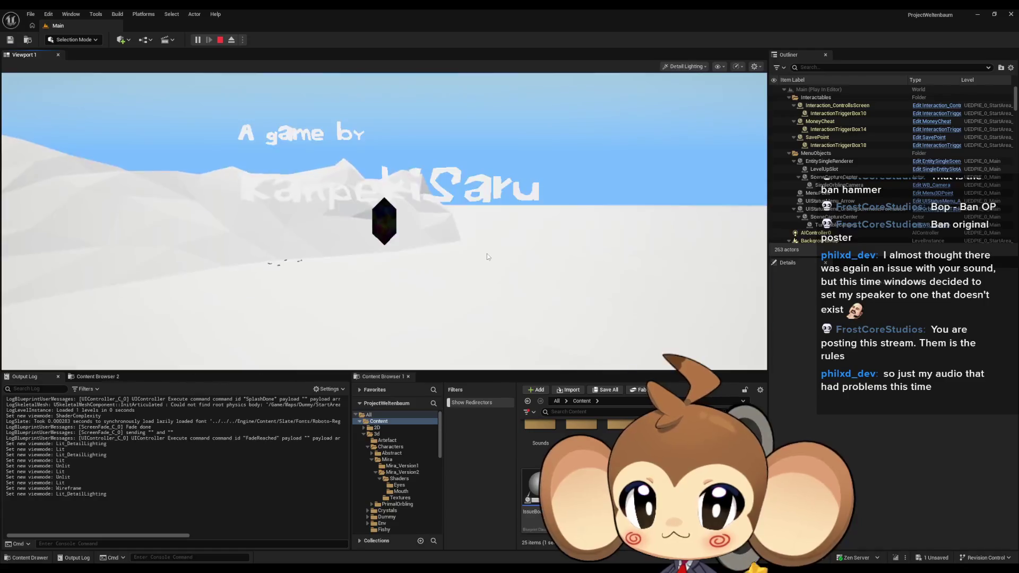
key(alt+2)
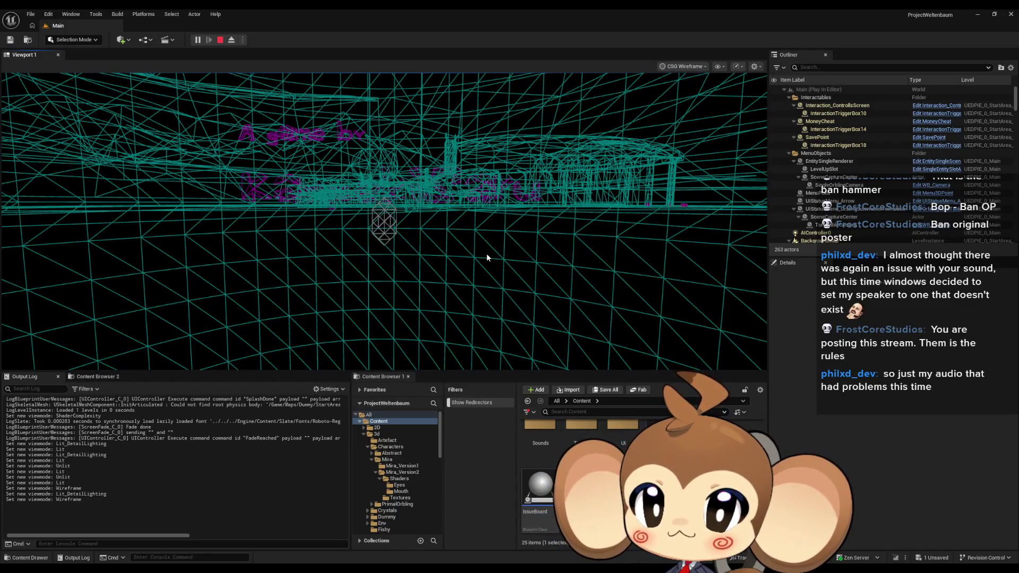
key(alt+4)
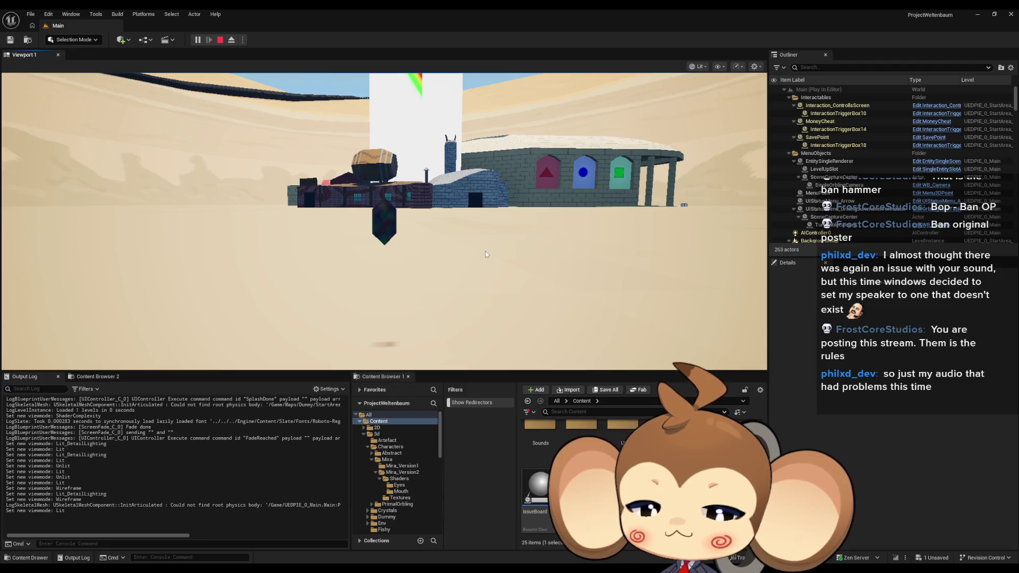
key(F11)
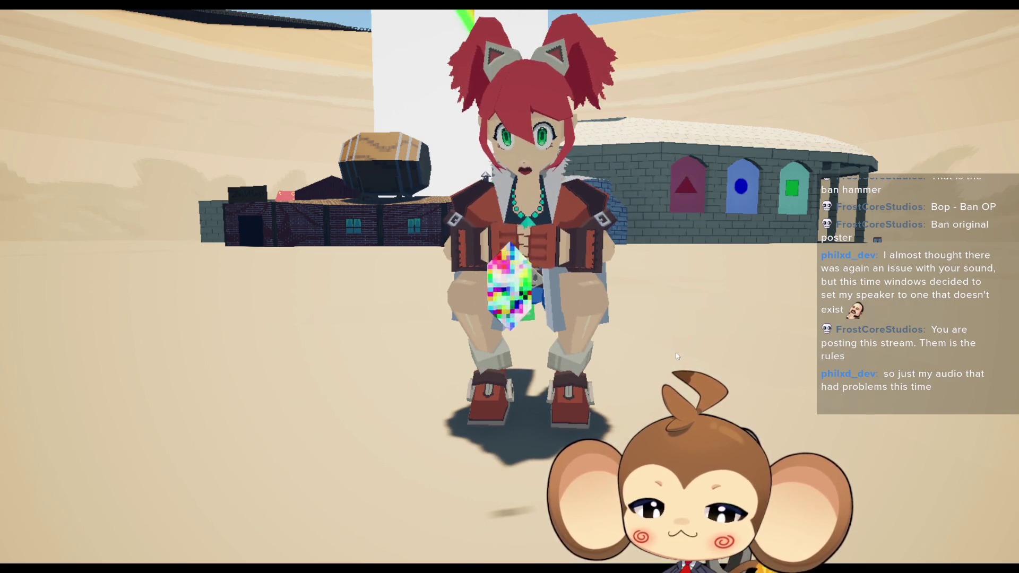
Step: Leave immersive fullscreen with F11 and stop the Play In Editor session
key(F11)
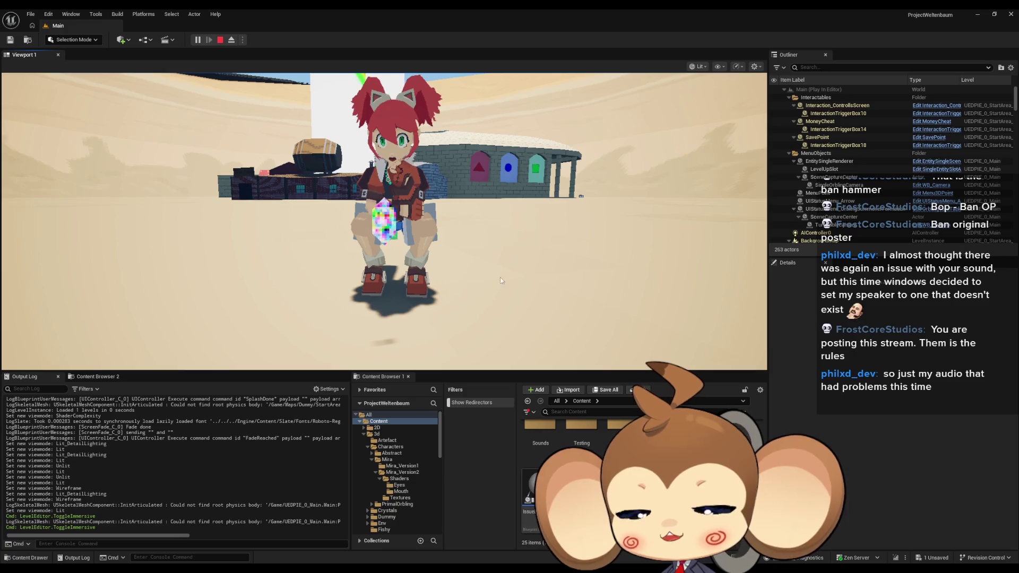
click(220, 41)
mouse_move(417, 570)
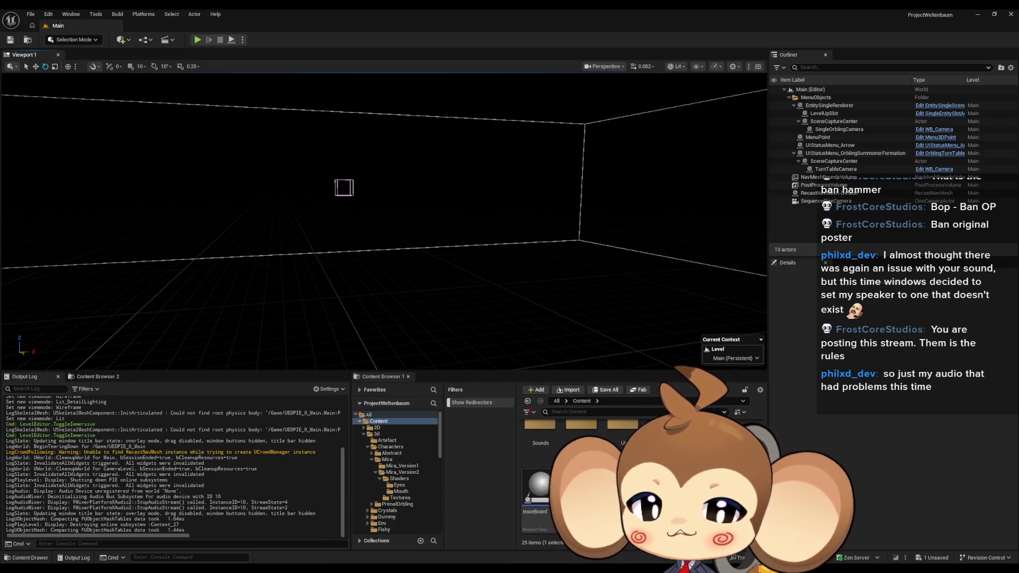
Step: Reopen Timeline_0's curve editor and confirm the second track key's time of 0.5
click(450, 544)
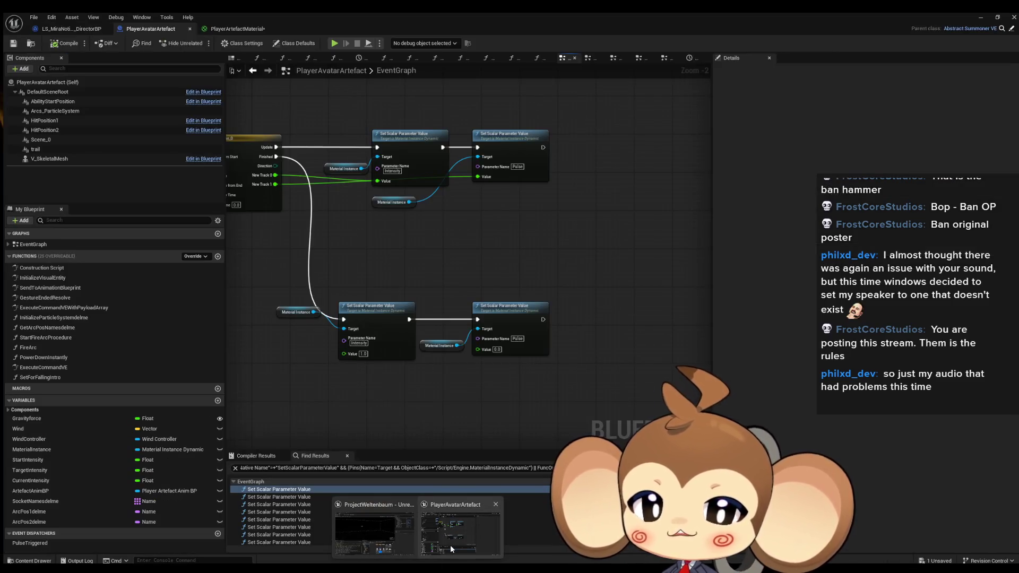
drag(248, 174, 335, 192)
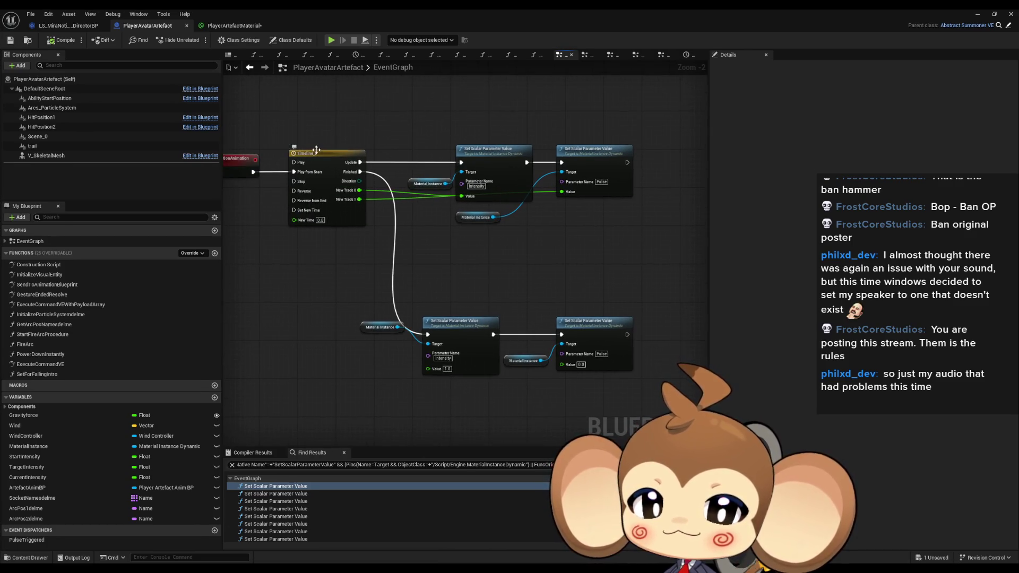
double_click(317, 150)
scroll(390, 270, down, 4)
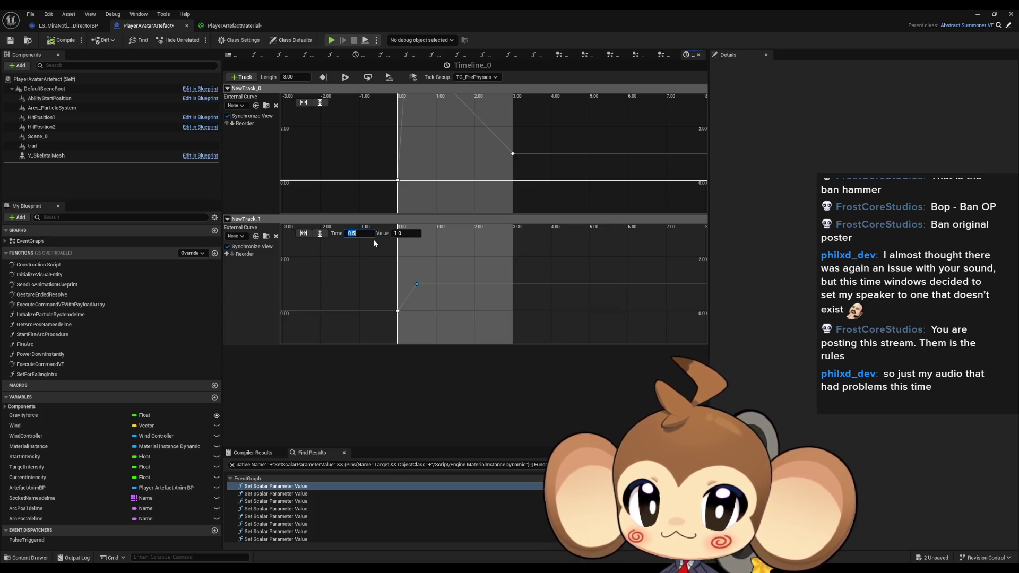
key(Return)
scroll(434, 166, up, 5)
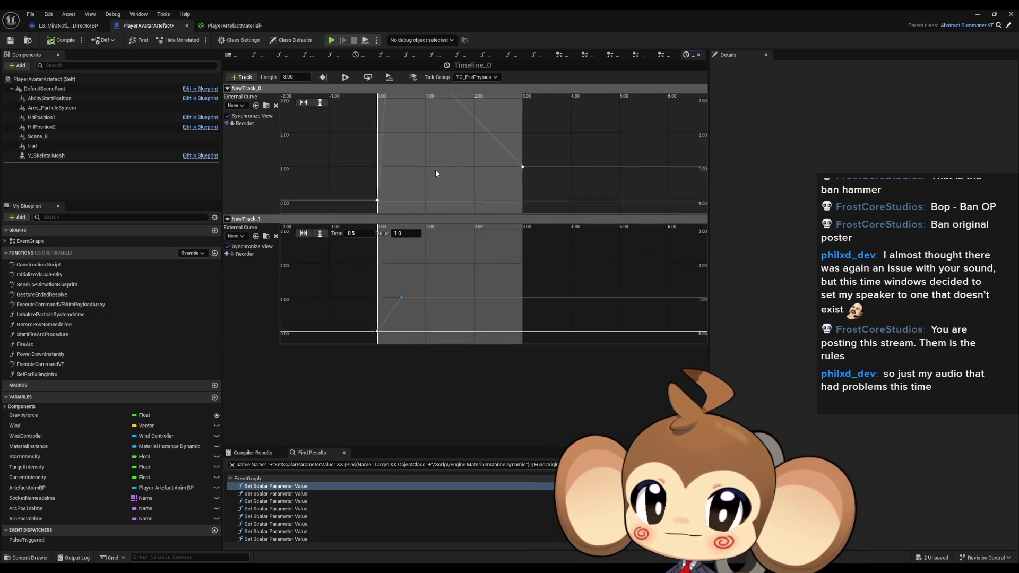
Step: Move NewTrack_0's peak key to time 1.0 and raise its value to 10.0
drag(425, 138, 424, 137)
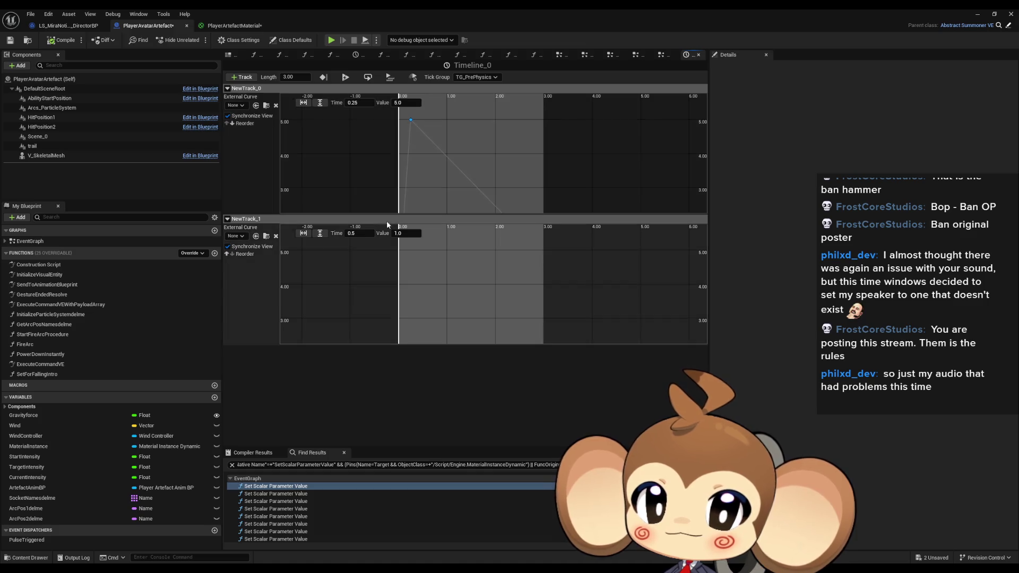
text(1)
key(Return)
text(10)
key(Return)
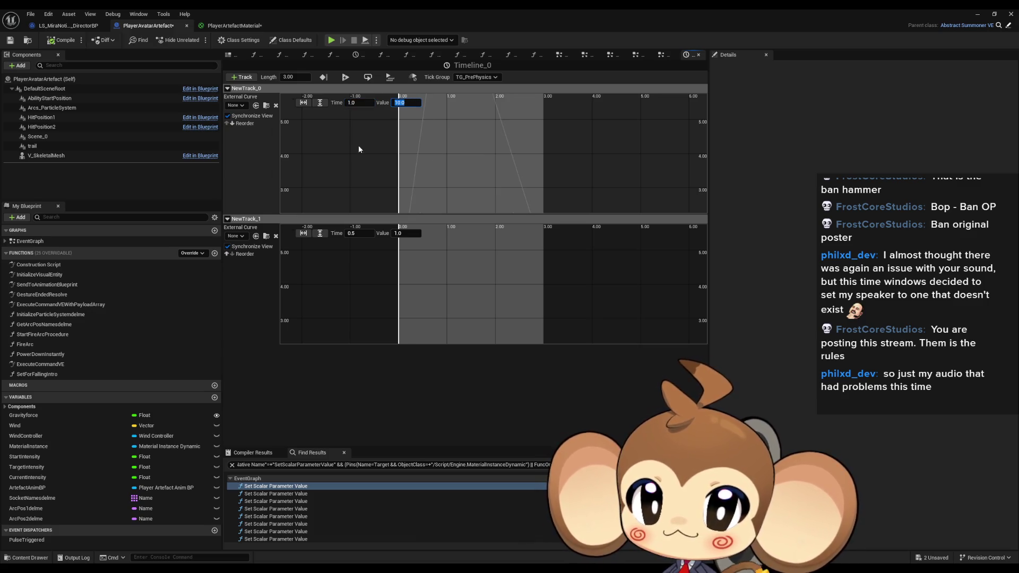
scroll(473, 181, down, 5)
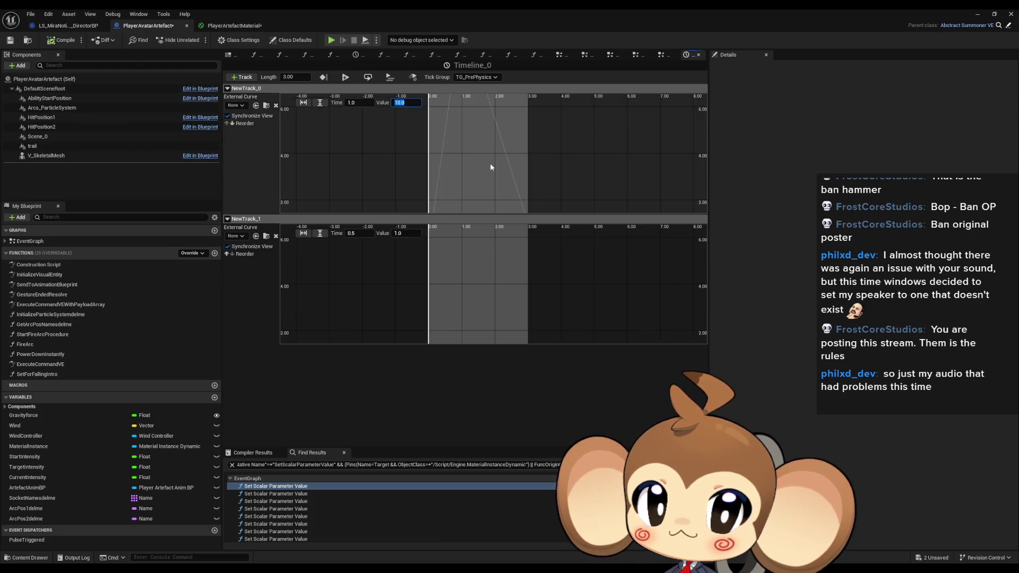
scroll(491, 171, down, 3)
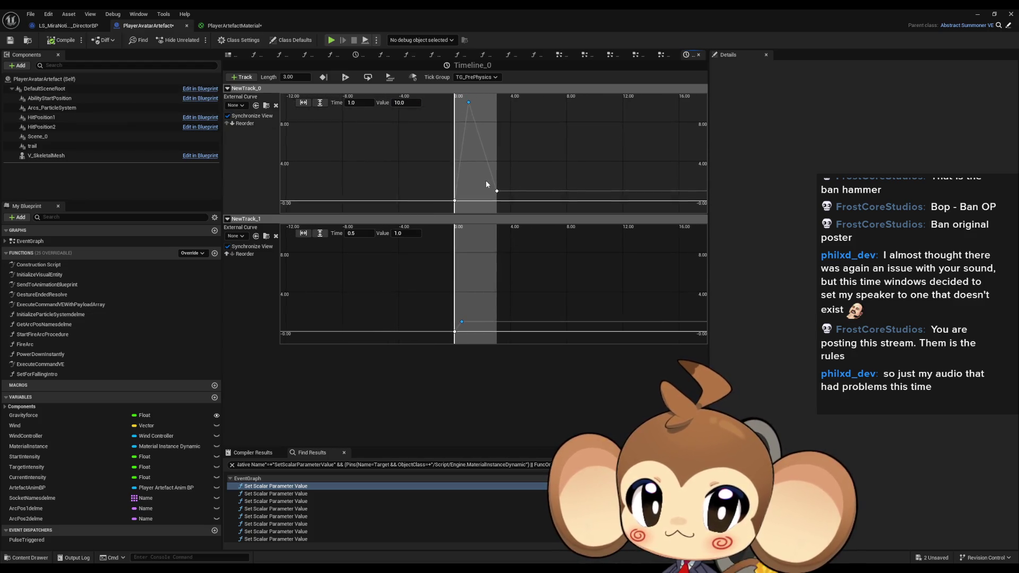
drag(488, 172, 491, 152)
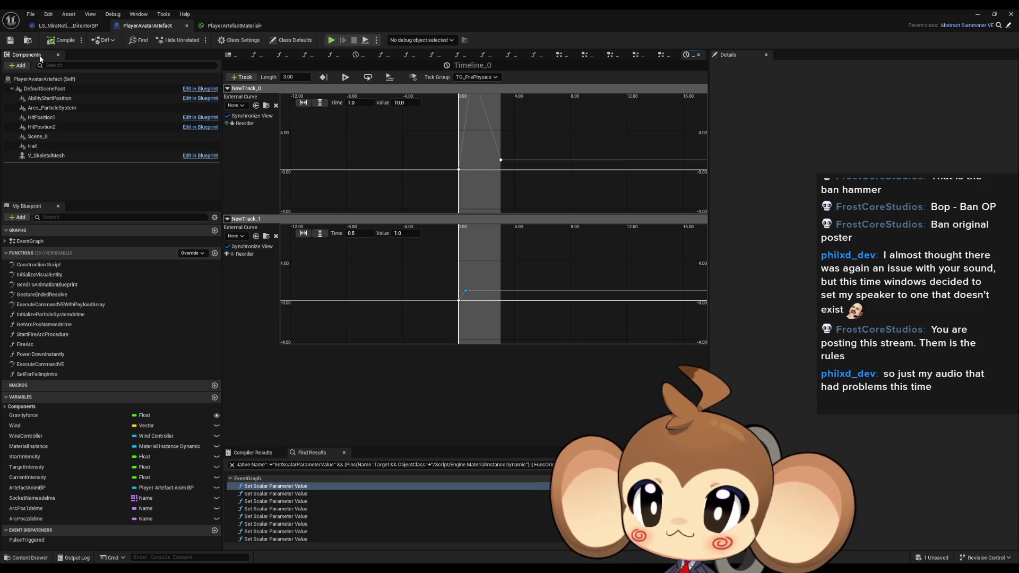
click(979, 15)
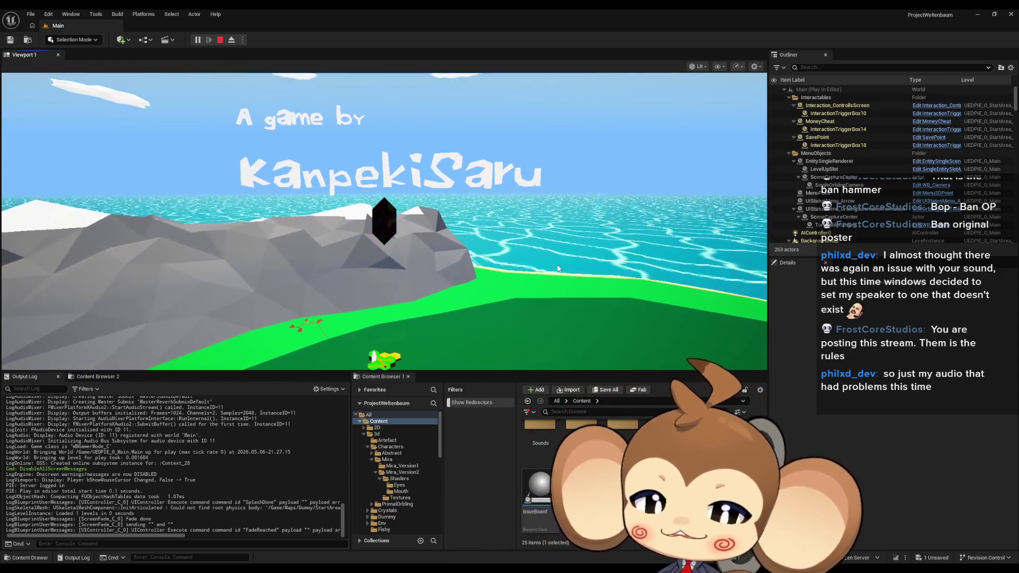
Step: Switch the running game view to immersive fullscreen with F11
key(F11)
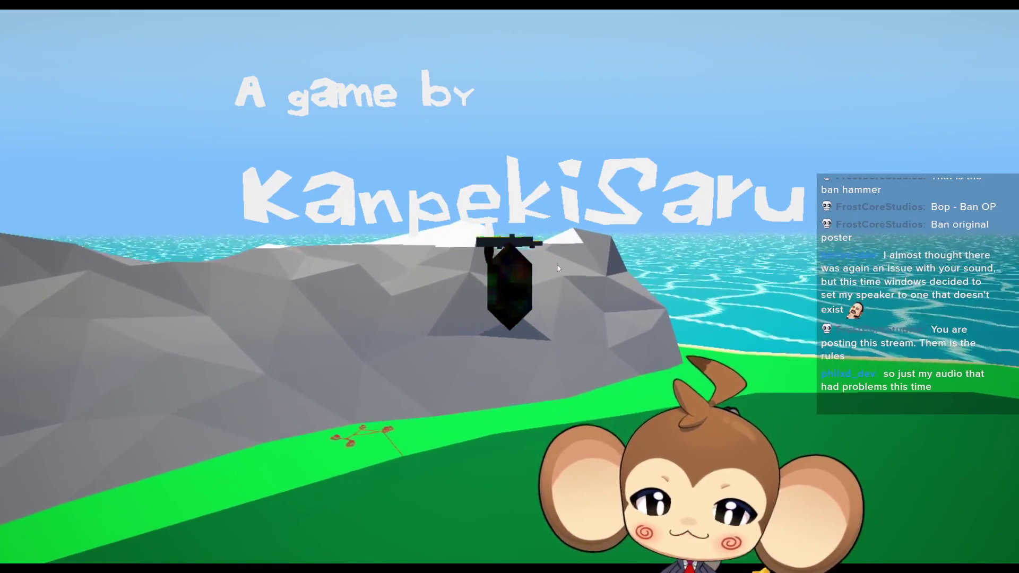
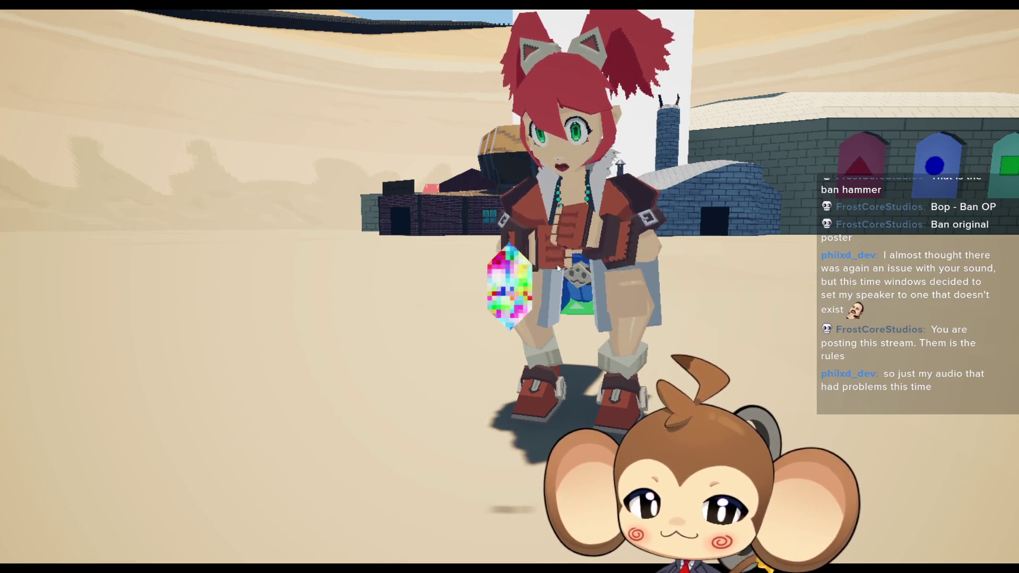
Step: Stop the play session and bring up the PlayerArtefactMaterial graph in the PlayerAvatarArtefact window
key(F11)
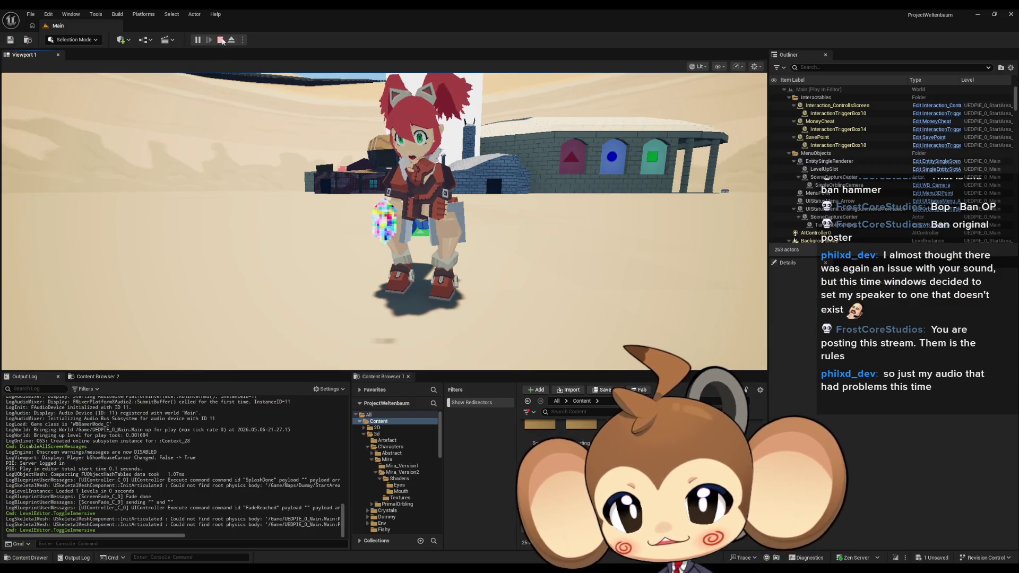
click(219, 40)
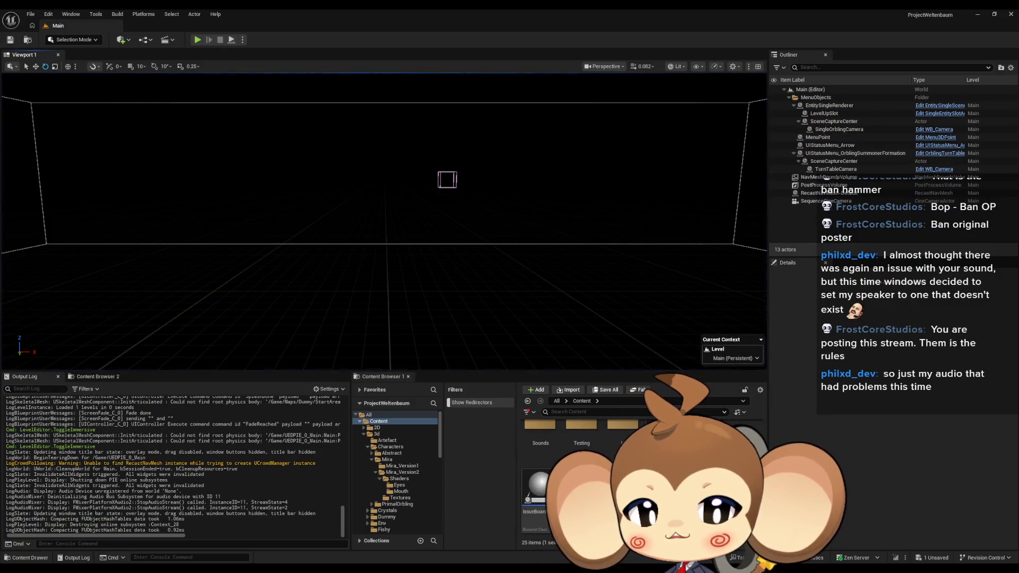
mouse_move(417, 569)
click(478, 538)
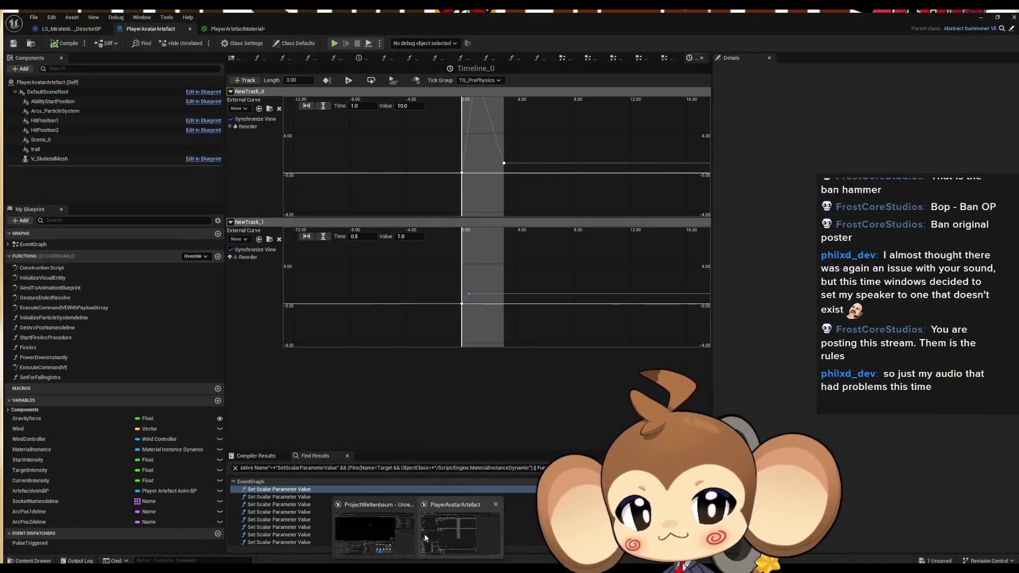
click(440, 533)
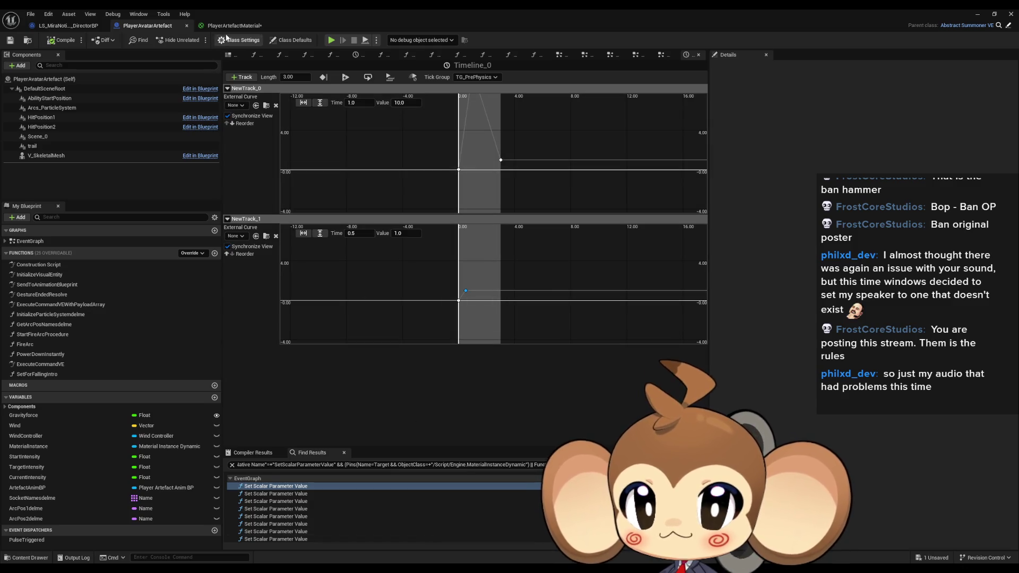
click(236, 27)
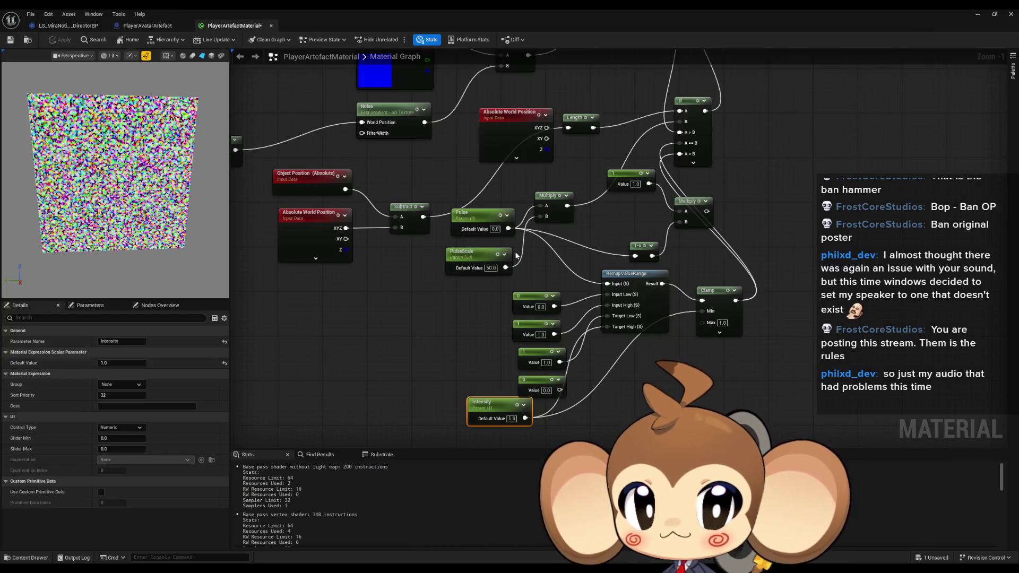
Step: Test the material with Intensity at 0.01 and Pulse scrubbed to about 0.504
click(484, 222)
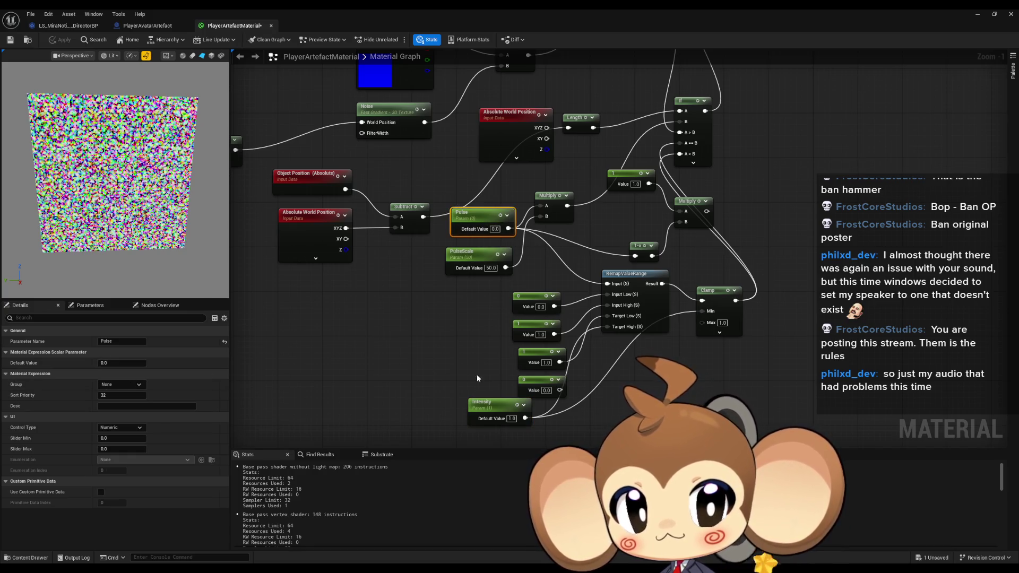
click(511, 419)
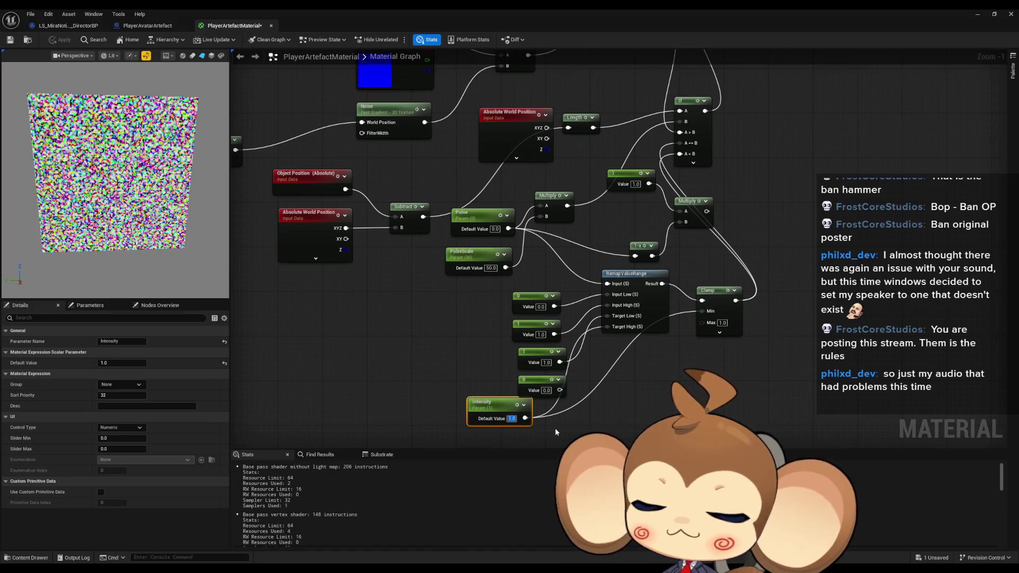
text(0.01)
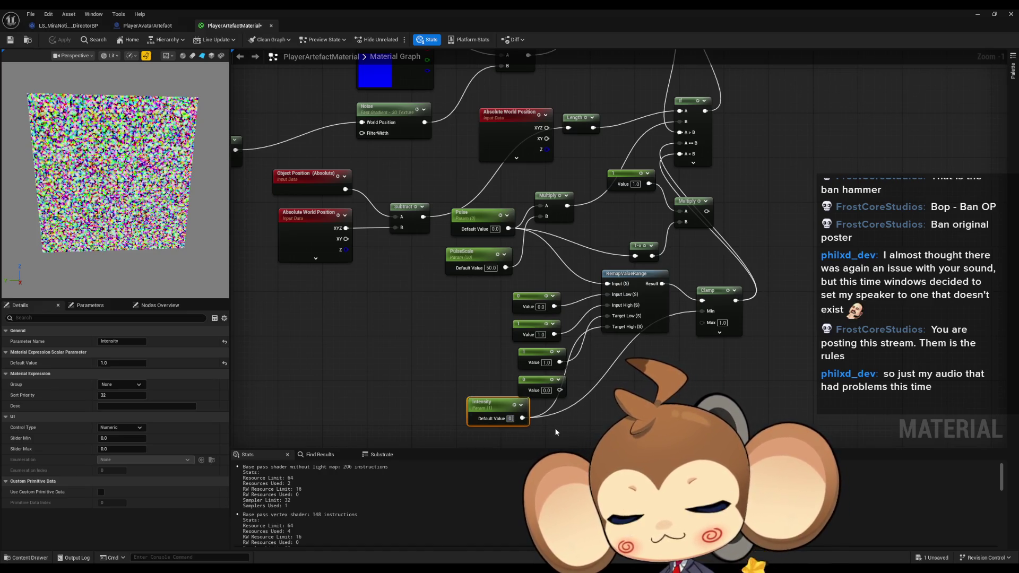
key(Return)
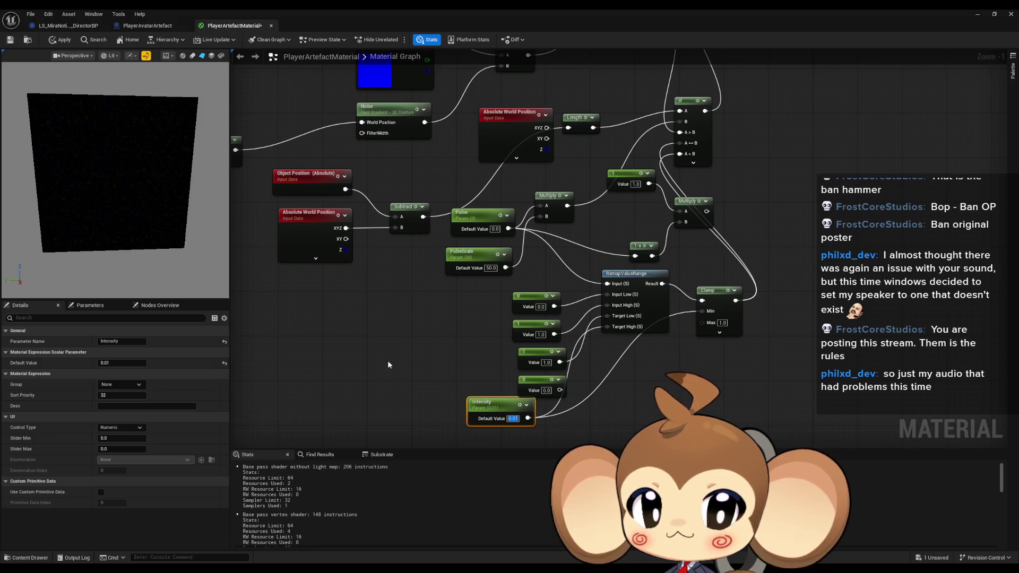
click(439, 327)
click(476, 217)
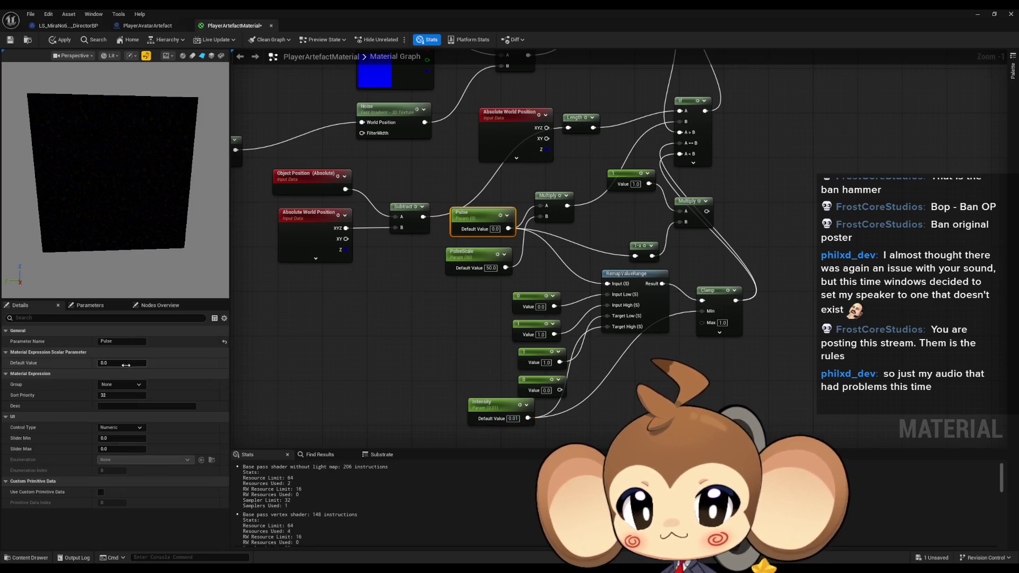
mouse_move(122, 363)
mouse_down()
mouse_move(171, 363)
mouse_move(147, 363)
mouse_up()
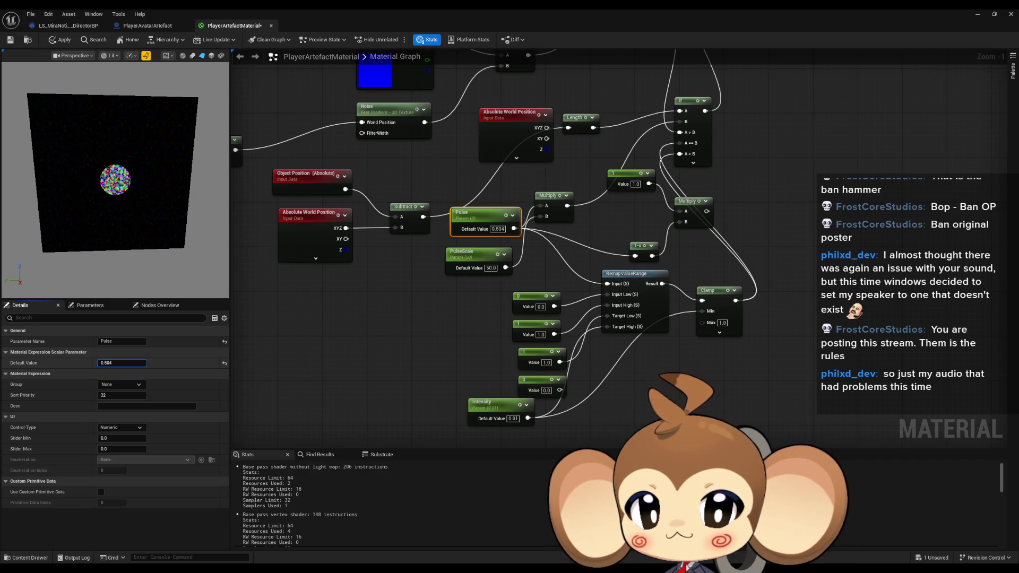
mouse_move(146, 362)
mouse_down()
mouse_move(119, 363)
mouse_move(172, 363)
mouse_move(151, 362)
mouse_up()
Step: Reset the Intensity default to 1.0 and the Pulse default to 0.0
click(486, 403)
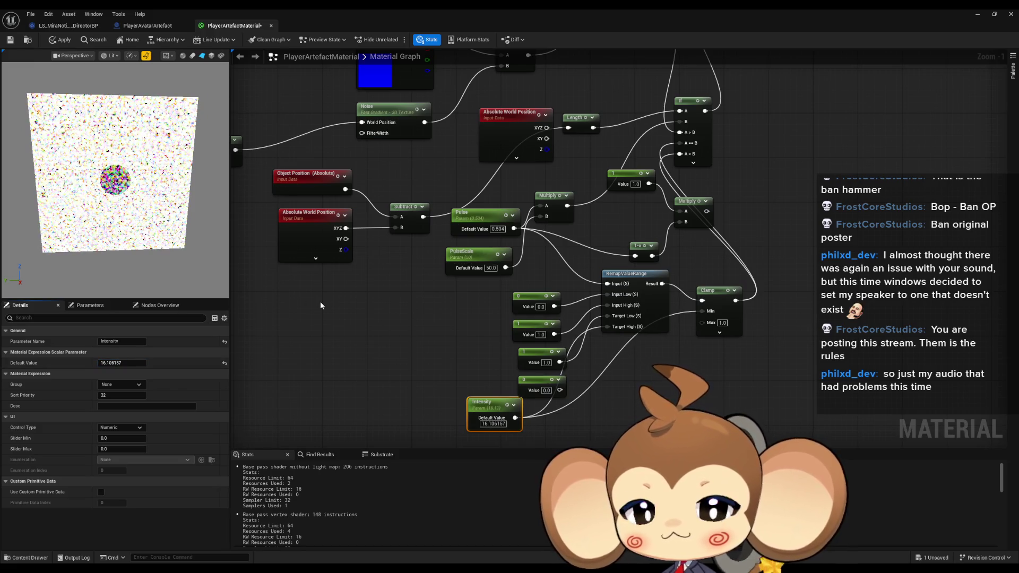
click(116, 362)
text(1)
click(453, 282)
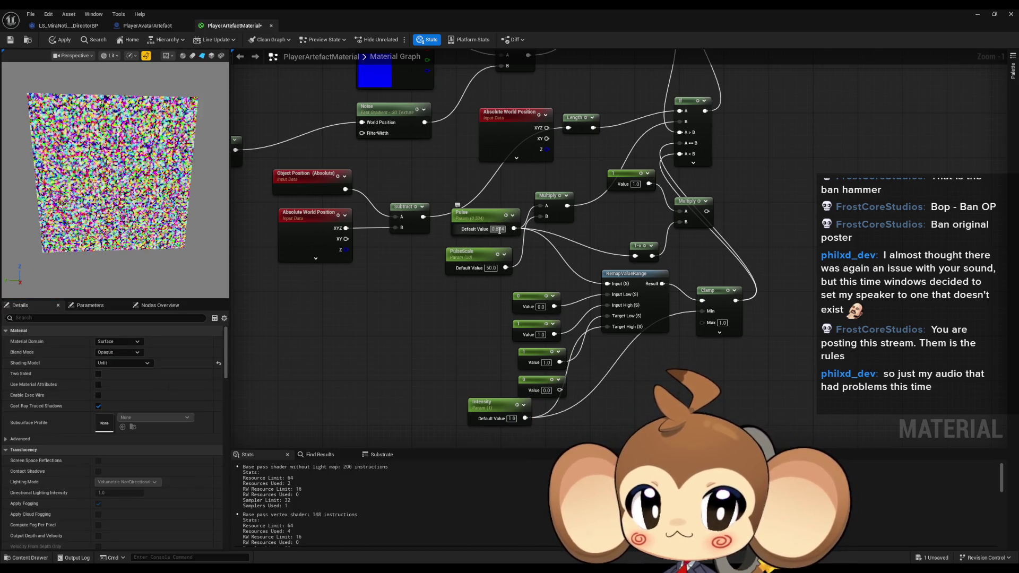
text(0)
click(462, 361)
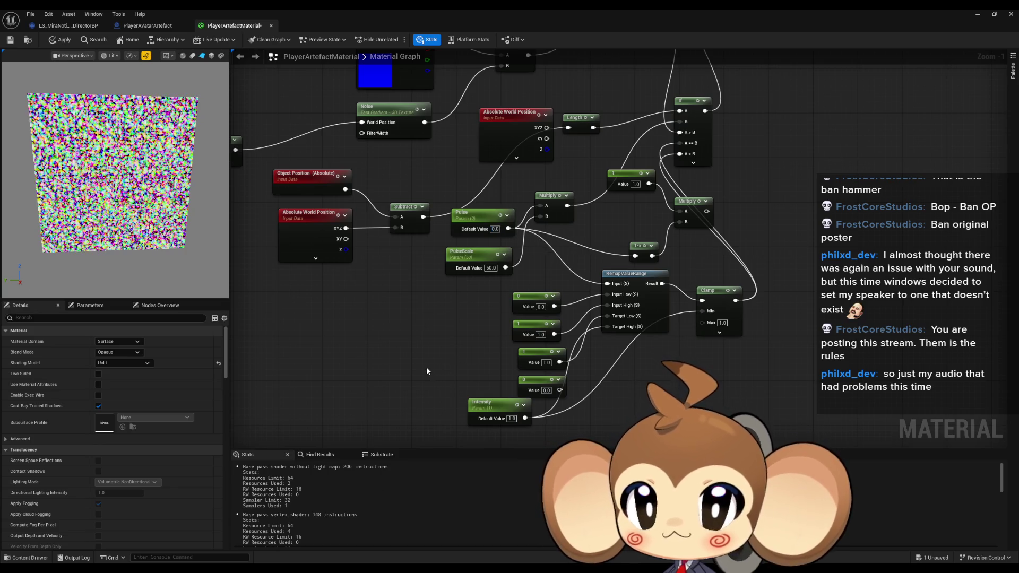
click(147, 26)
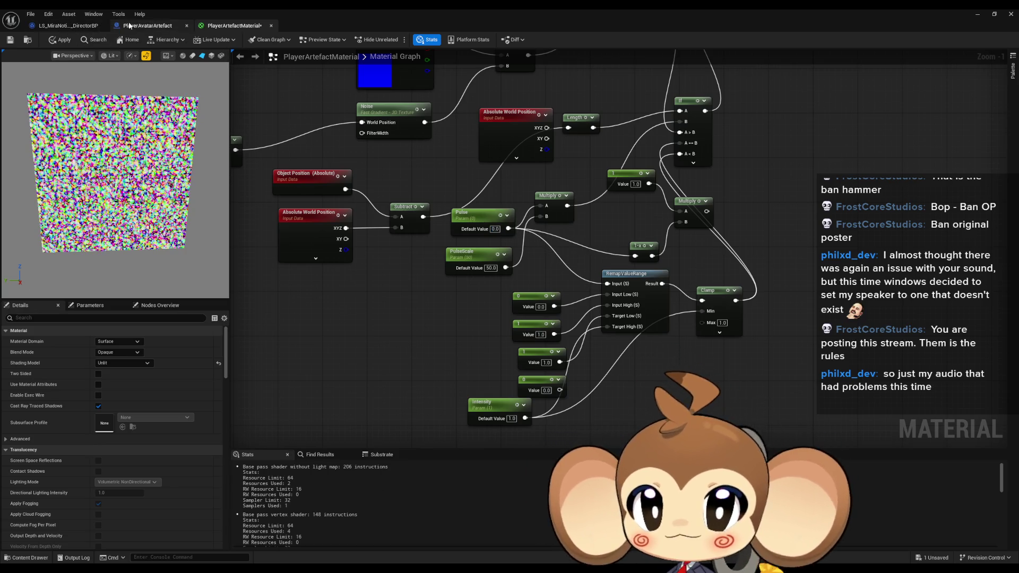
Step: Set NewTrack_1's 0.5 s key to value 0.5 and add a key at 2.0 s
click(466, 290)
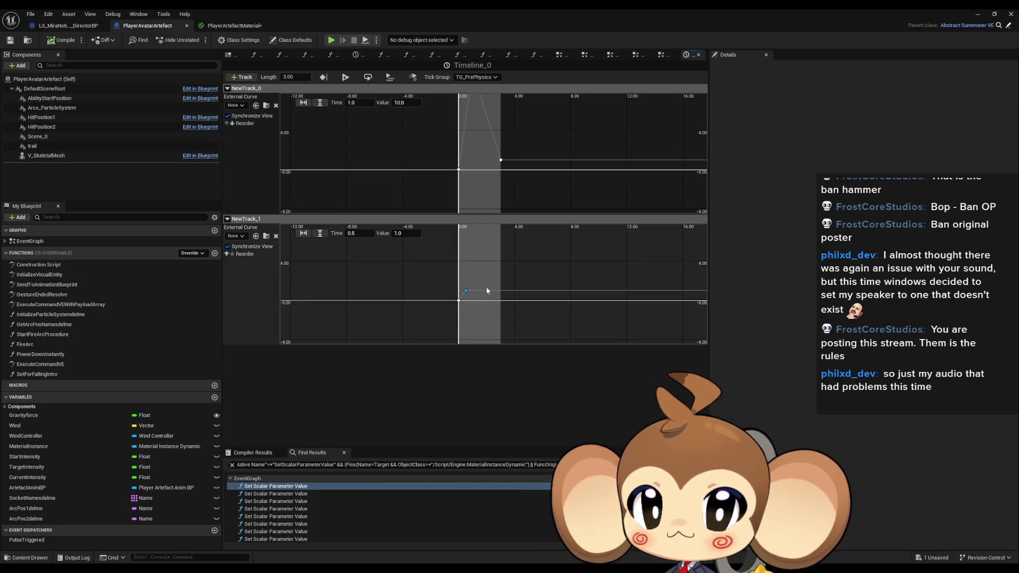
scroll(482, 290, up, 1)
drag(451, 321, 455, 325)
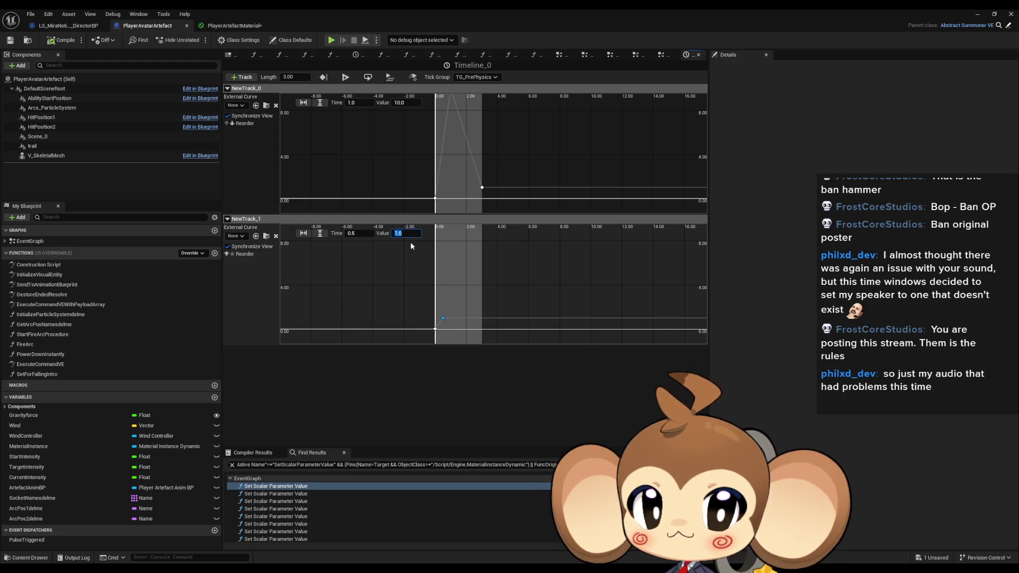
text(0.5)
key(Return)
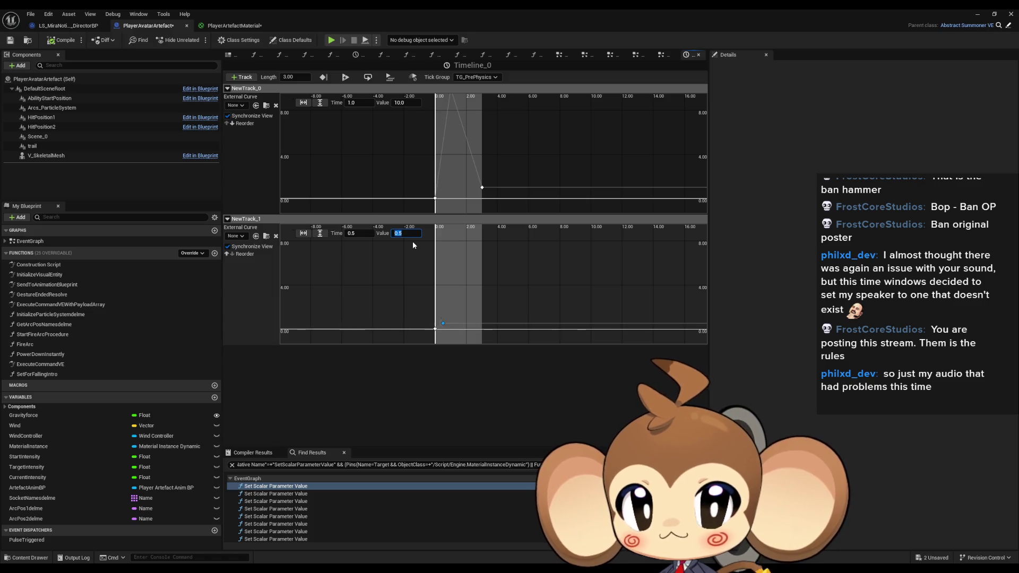
scroll(475, 307, up, 2)
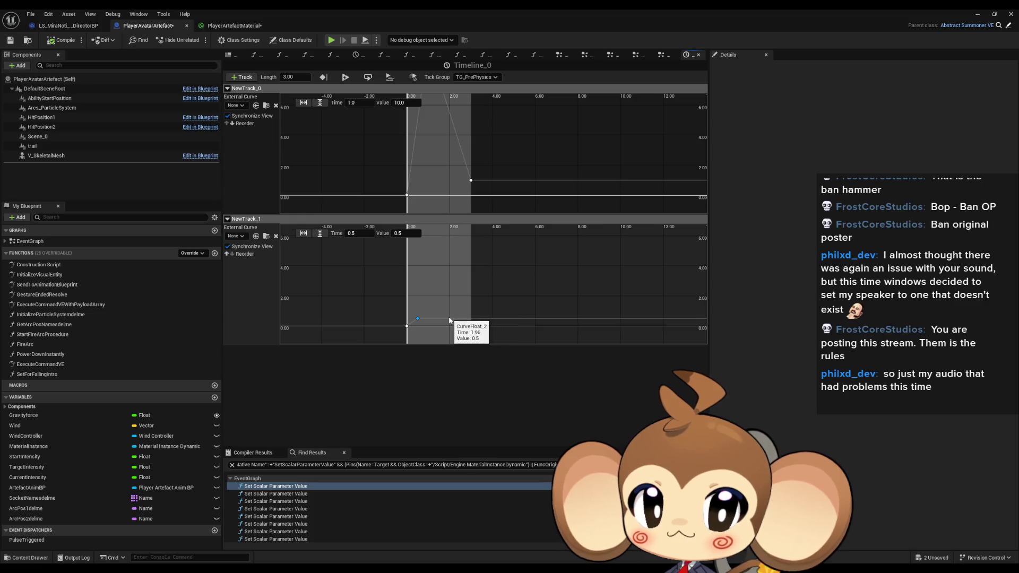
right_click(449, 320)
click(467, 333)
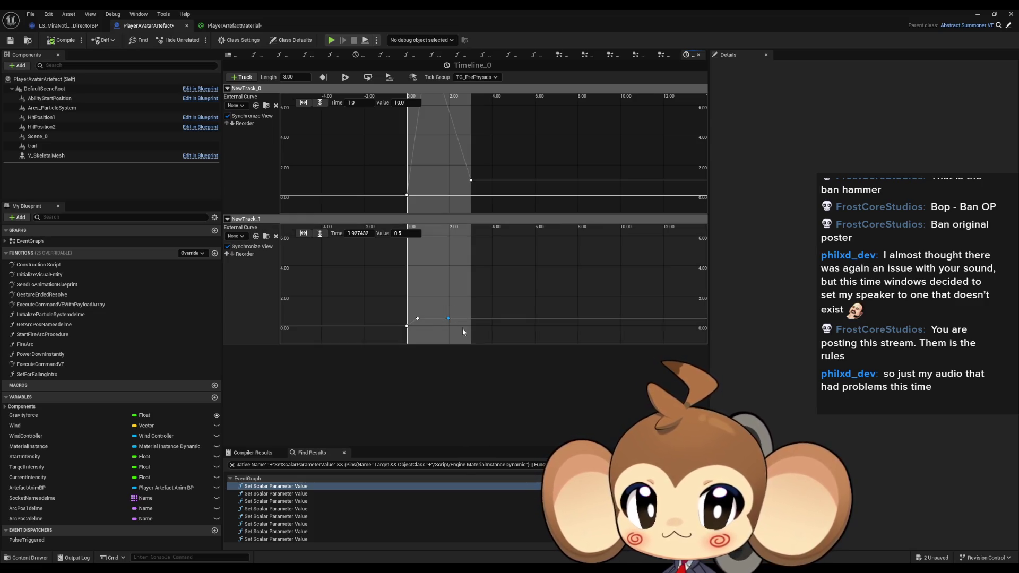
text(2)
key(Return)
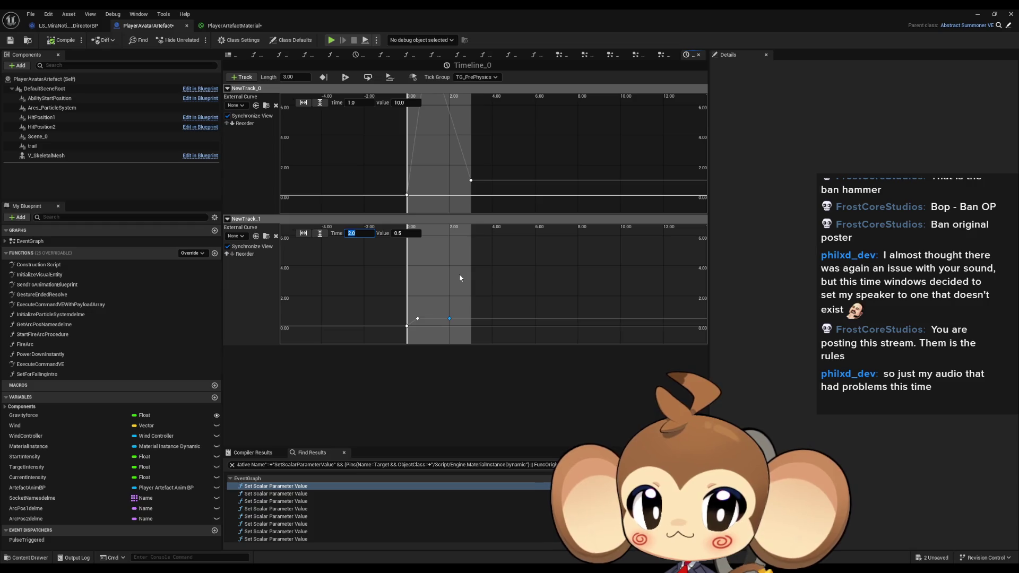
Step: Add a NewTrack_1 key with value 1.0 at 3.0 s
right_click(463, 321)
click(480, 334)
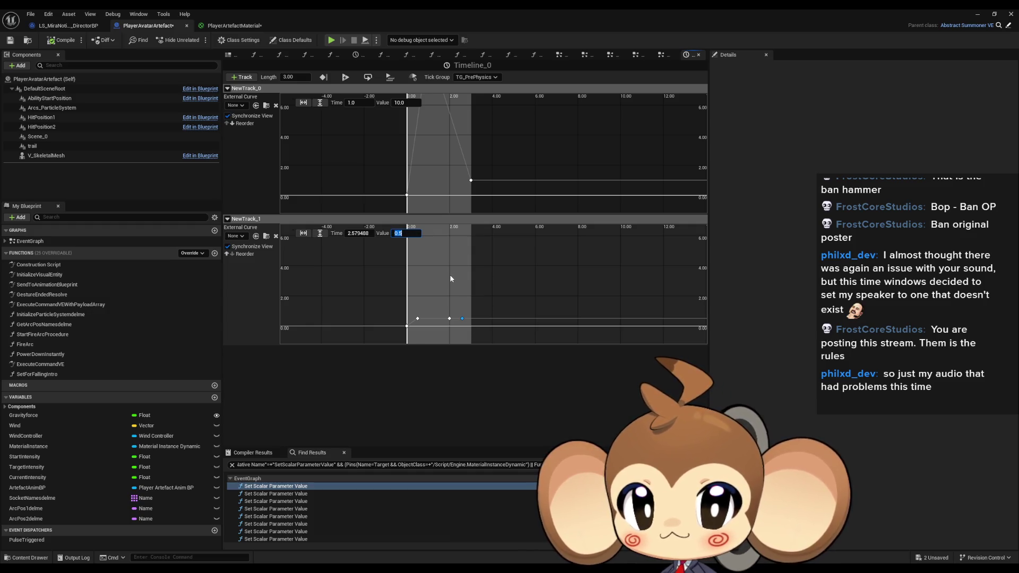
text(1)
key(Return)
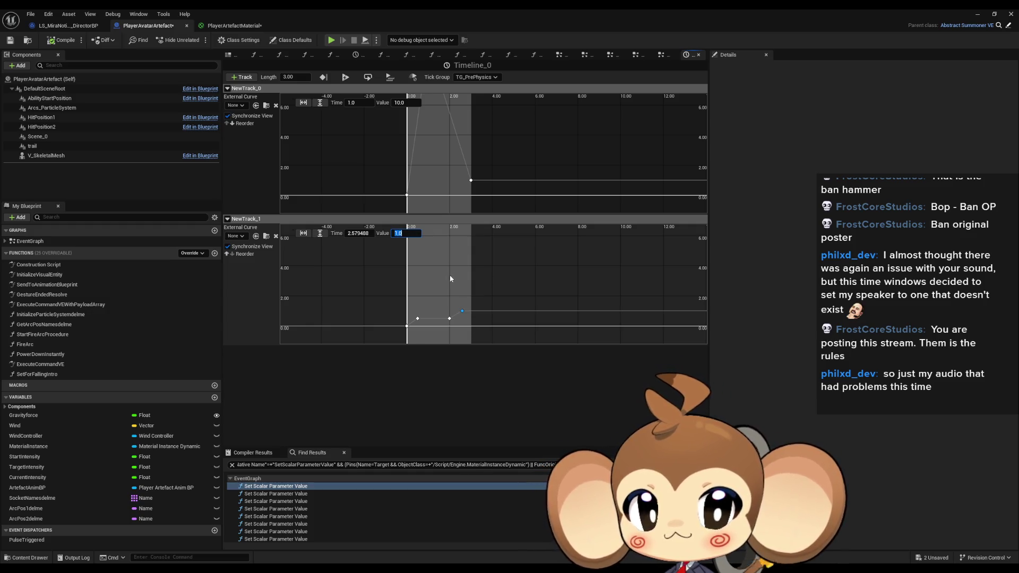
click(351, 234)
text(3)
key(Return)
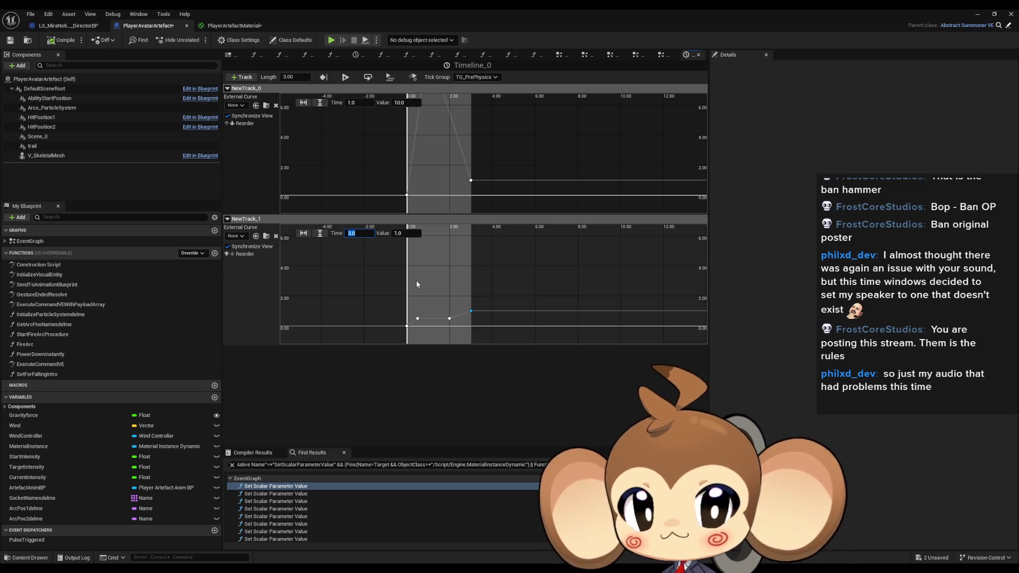
Step: Frame all the curve keys, then save and minimize the PlayerAvatarArtefact blueprint
drag(459, 289, 482, 315)
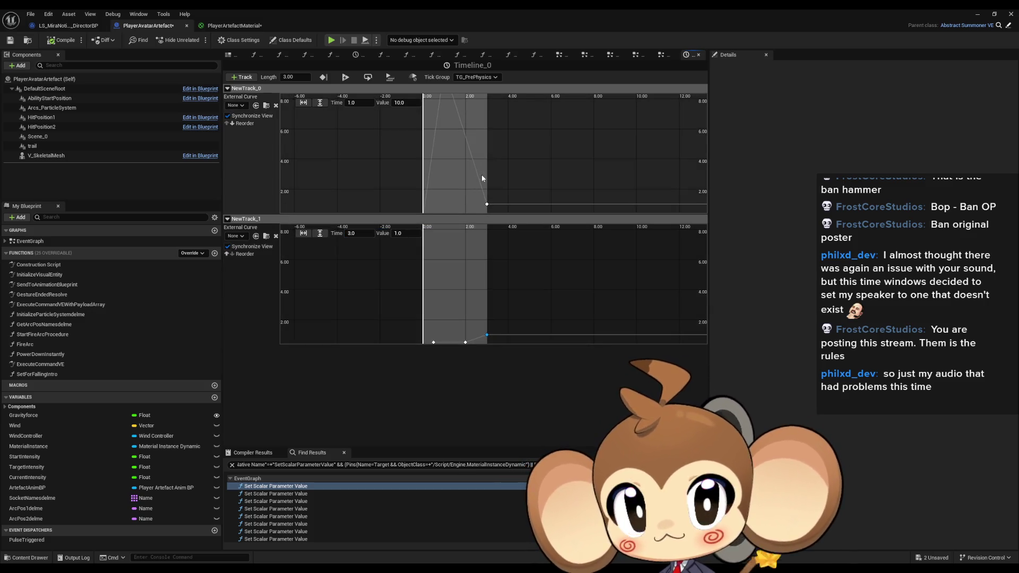
drag(482, 179, 492, 231)
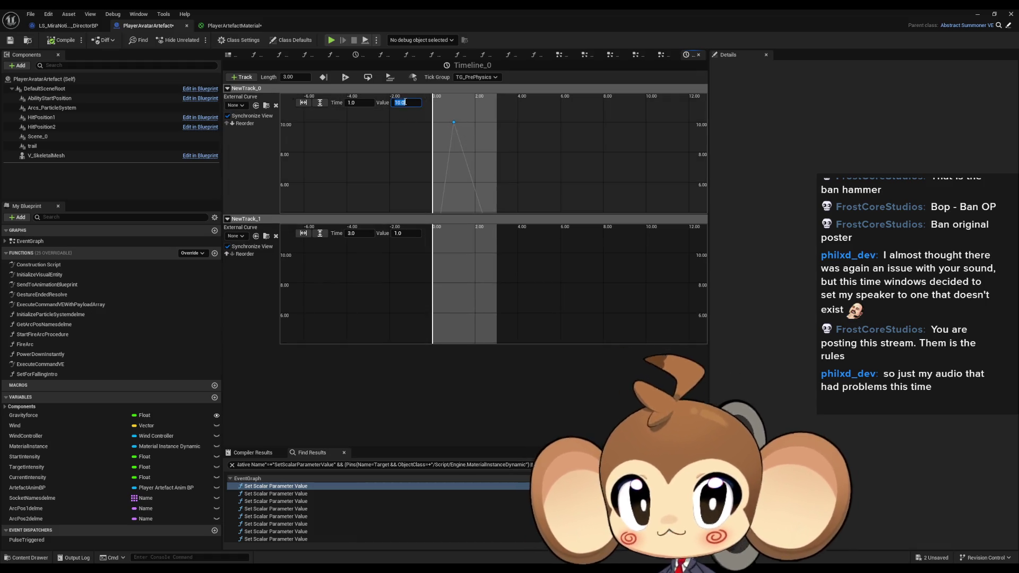
text(100)
mouse_move(479, 125)
mouse_down()
mouse_move(486, 191)
mouse_move(501, 180)
mouse_move(495, 152)
mouse_move(489, 165)
mouse_up()
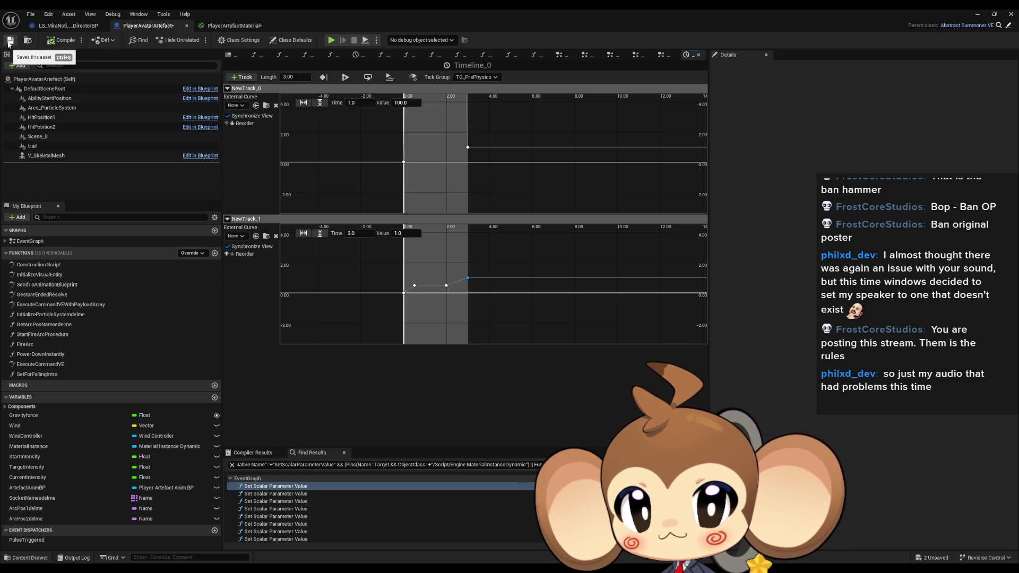
click(9, 43)
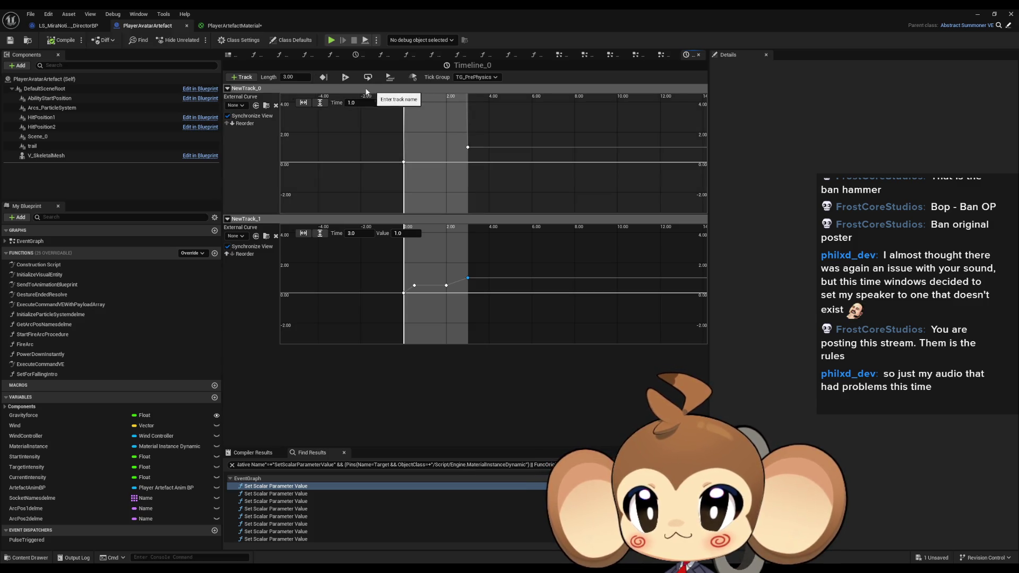
click(977, 16)
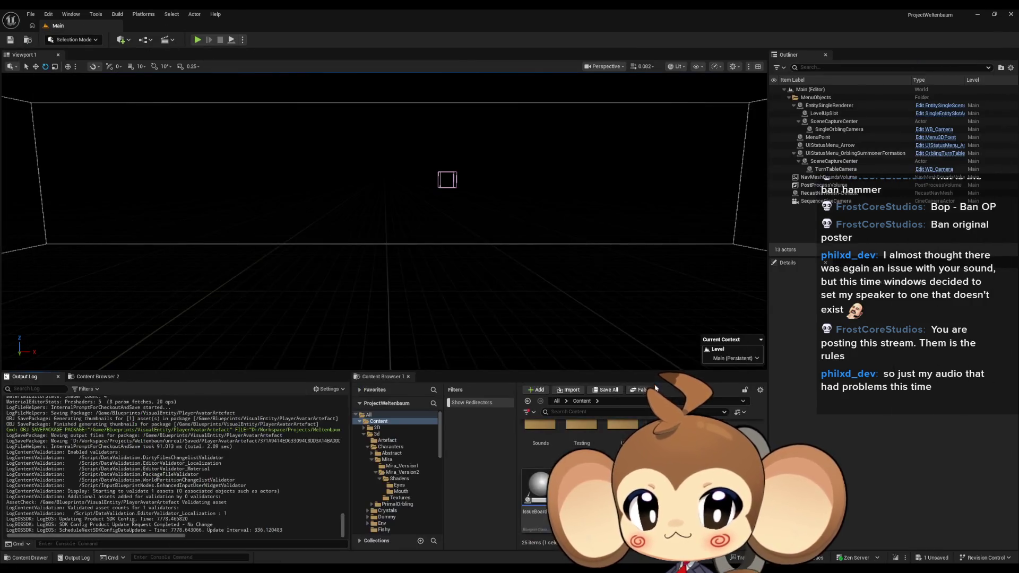
Step: Create a new level from the Basic template
click(31, 14)
click(67, 46)
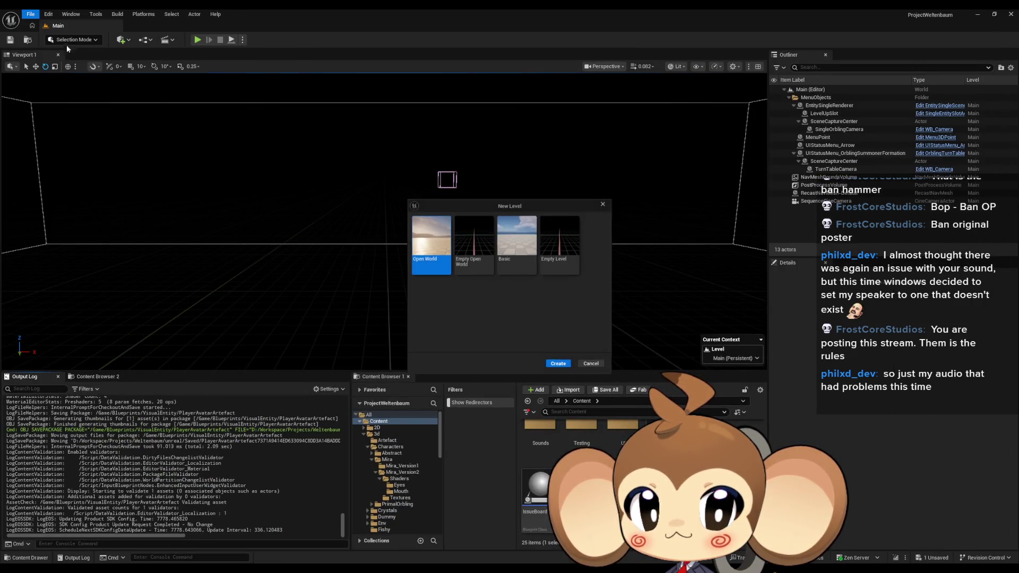
key(Right)
key(Right)
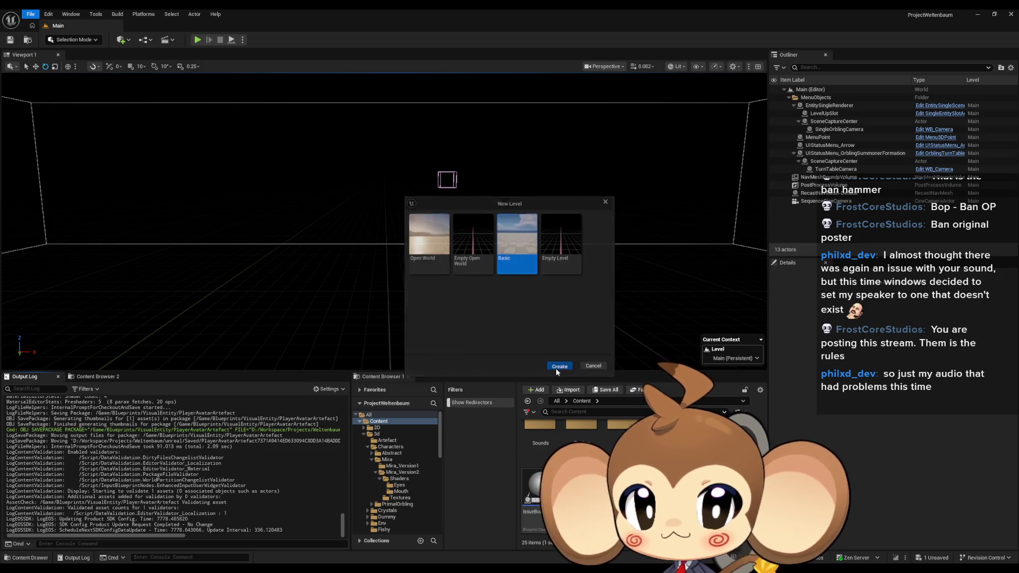
click(559, 366)
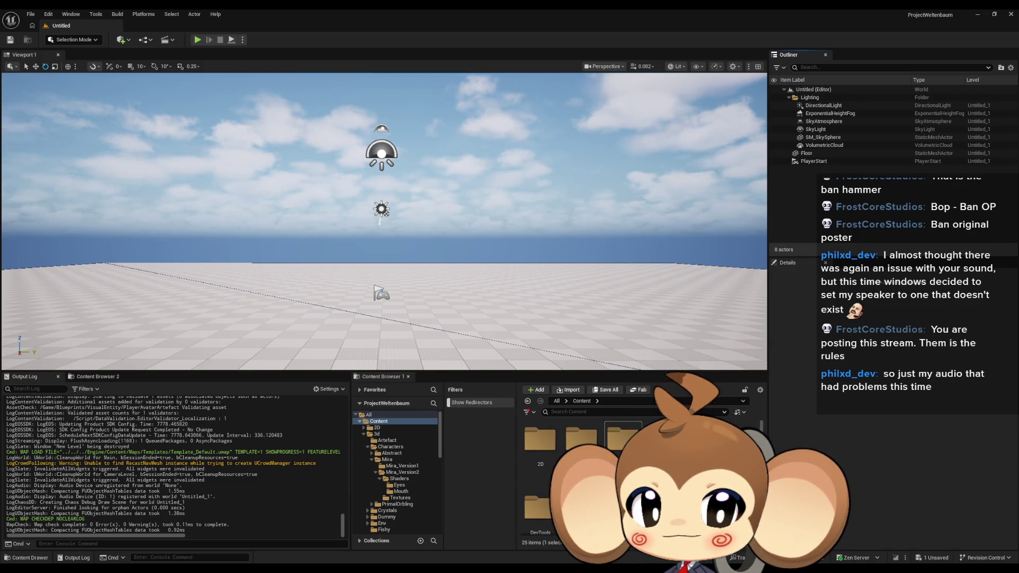
Step: Place PlayerAvatarArtefact from Blueprints/VisualEntity into the new level
key(Return)
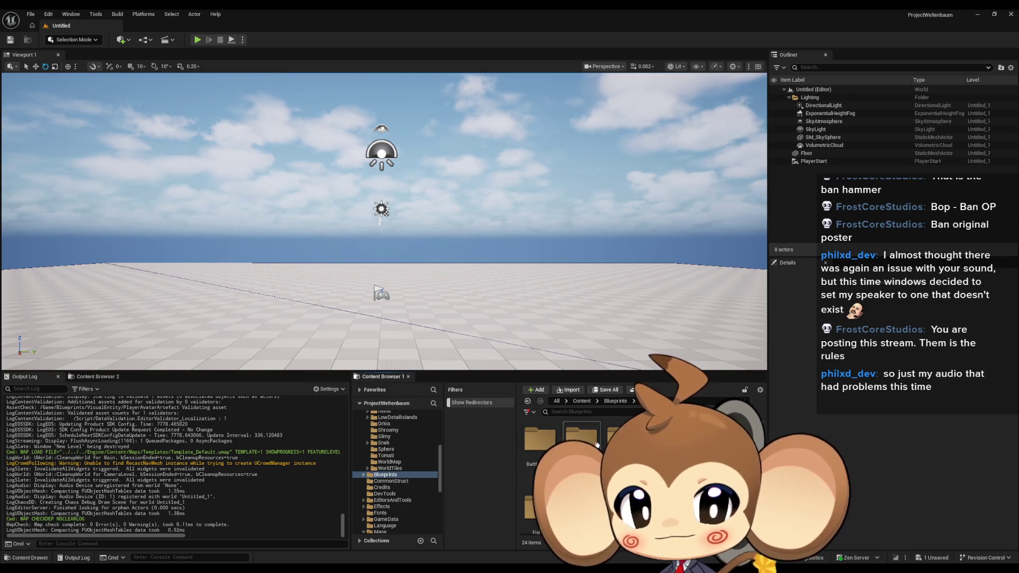
scroll(597, 445, down, 5)
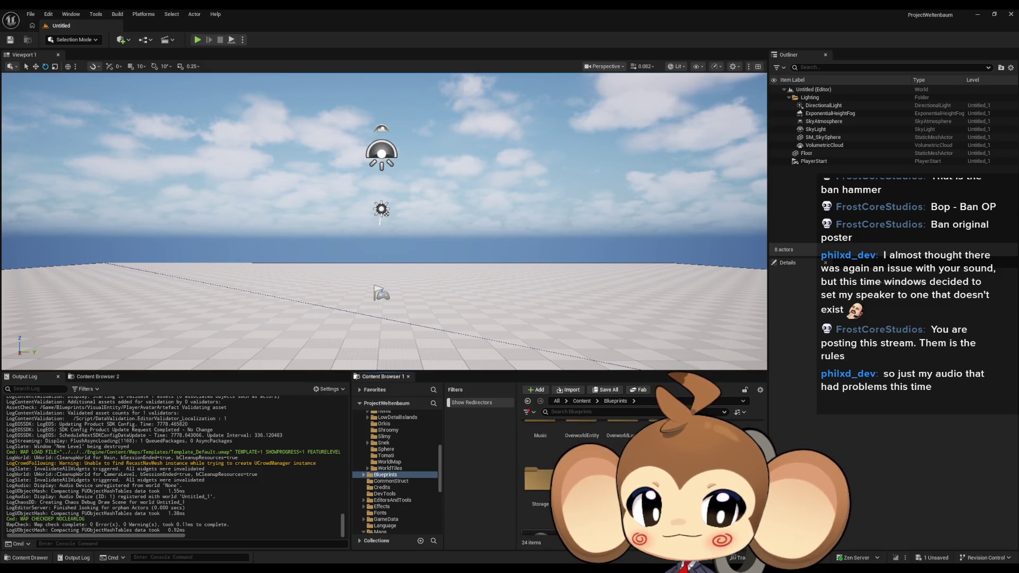
key(Return)
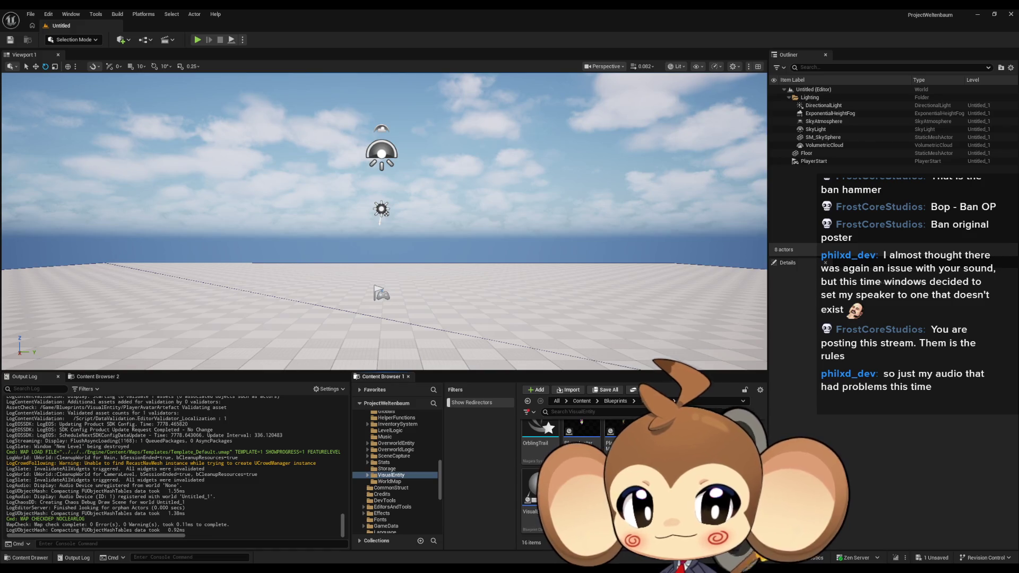
scroll(578, 467, up, 1)
drag(582, 366, 496, 328)
Step: Delete the level's PlayerStart
mouse_move(265, 200)
mouse_down()
mouse_move(313, 222)
mouse_move(276, 201)
mouse_move(289, 205)
mouse_move(289, 185)
mouse_move(283, 152)
mouse_move(268, 142)
mouse_up()
click(256, 198)
key(Delete)
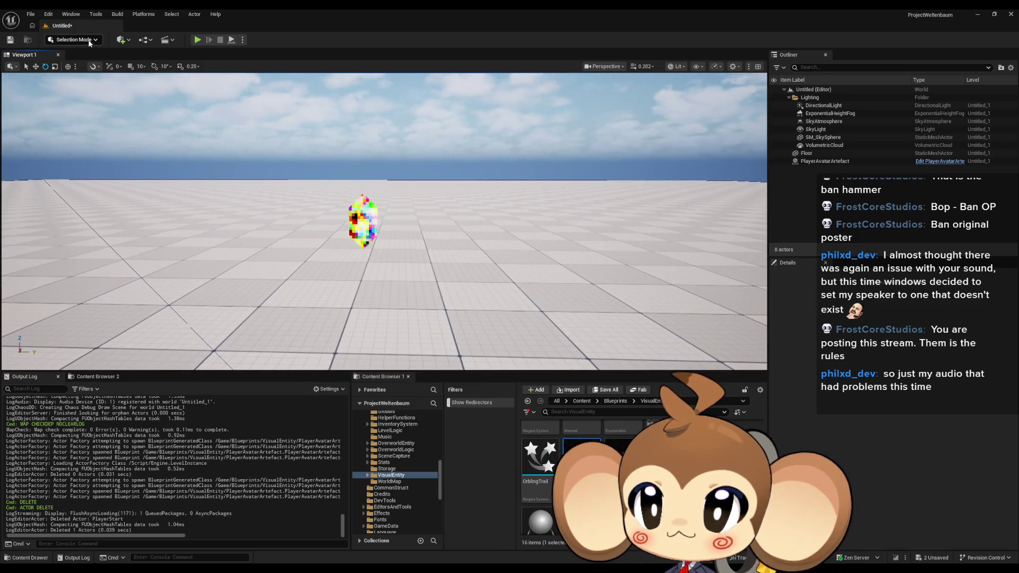
Step: Dismiss the save prompt and close the untitled level's blueprint
click(147, 41)
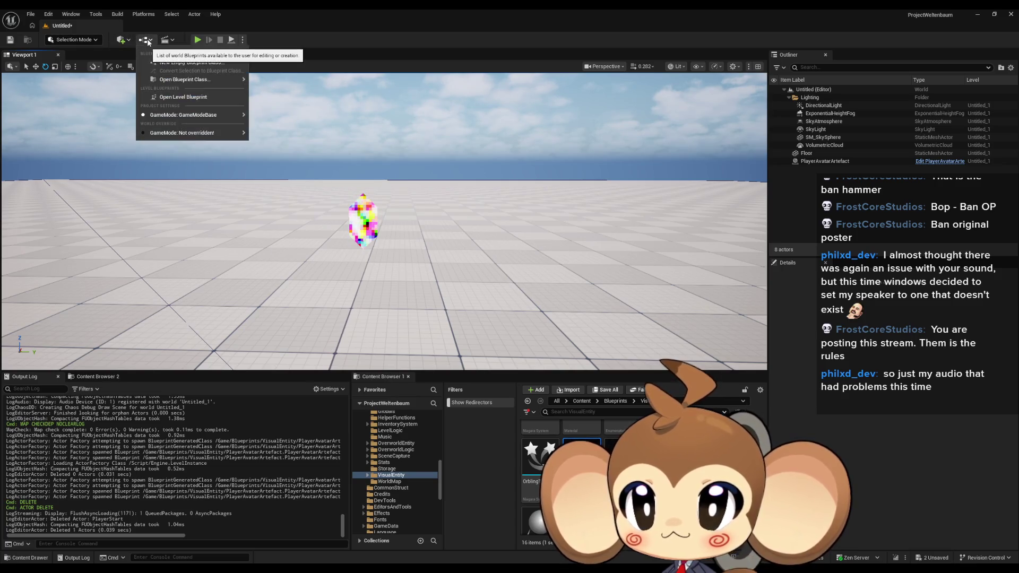
click(193, 99)
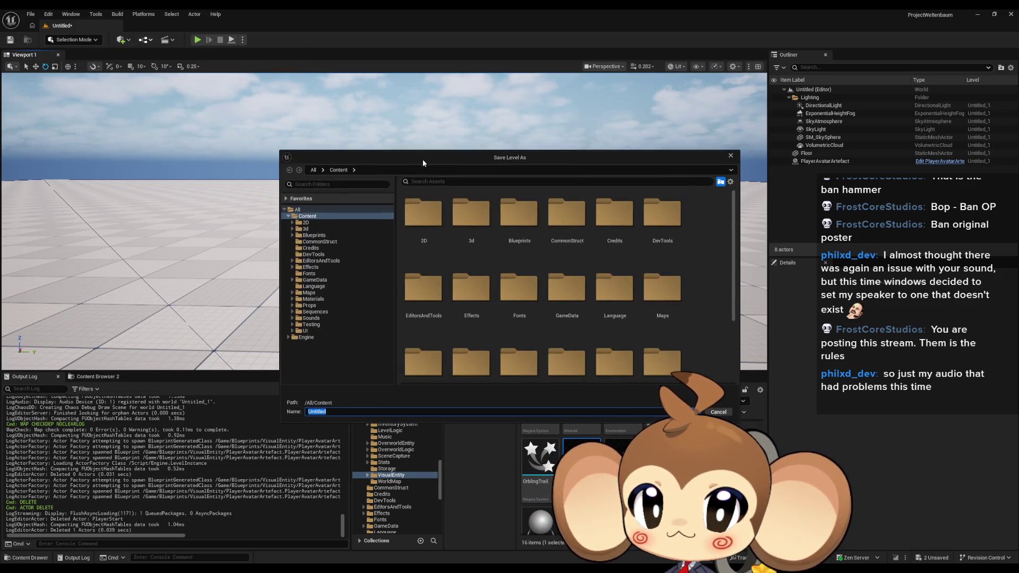
click(725, 156)
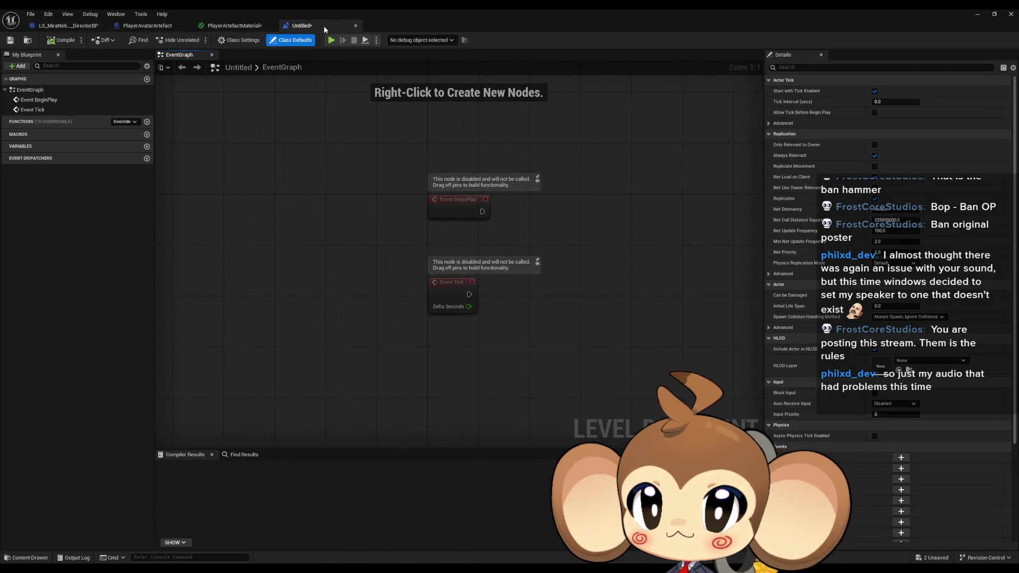
click(355, 25)
click(976, 15)
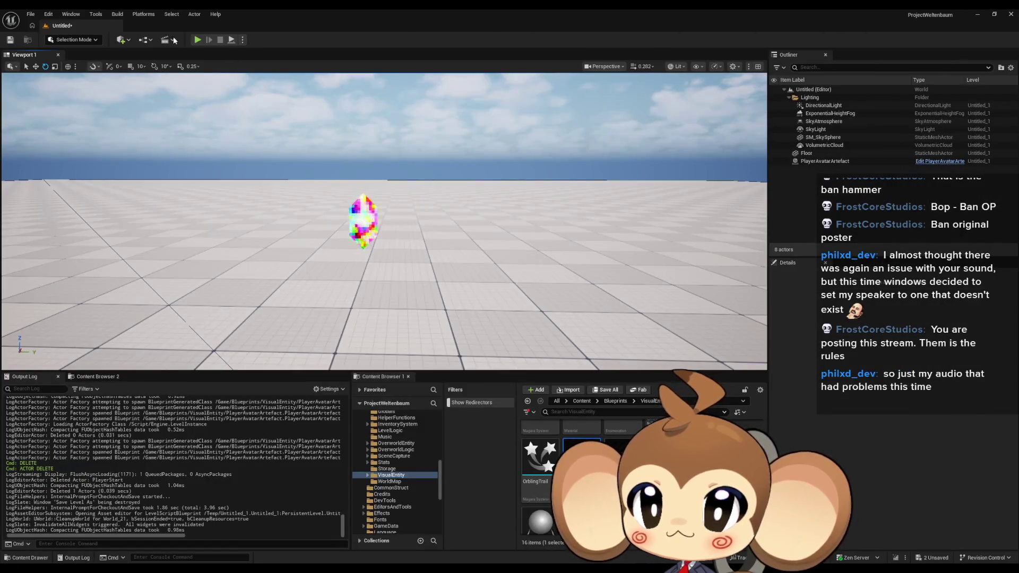
click(143, 40)
click(30, 14)
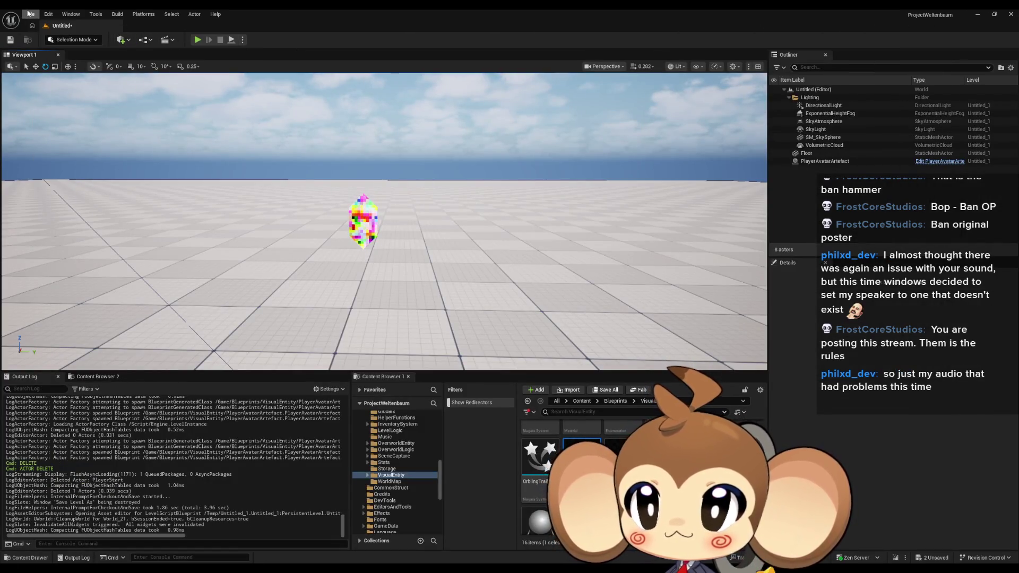
Step: Save All, naming the new level 'testtesttest'
click(31, 13)
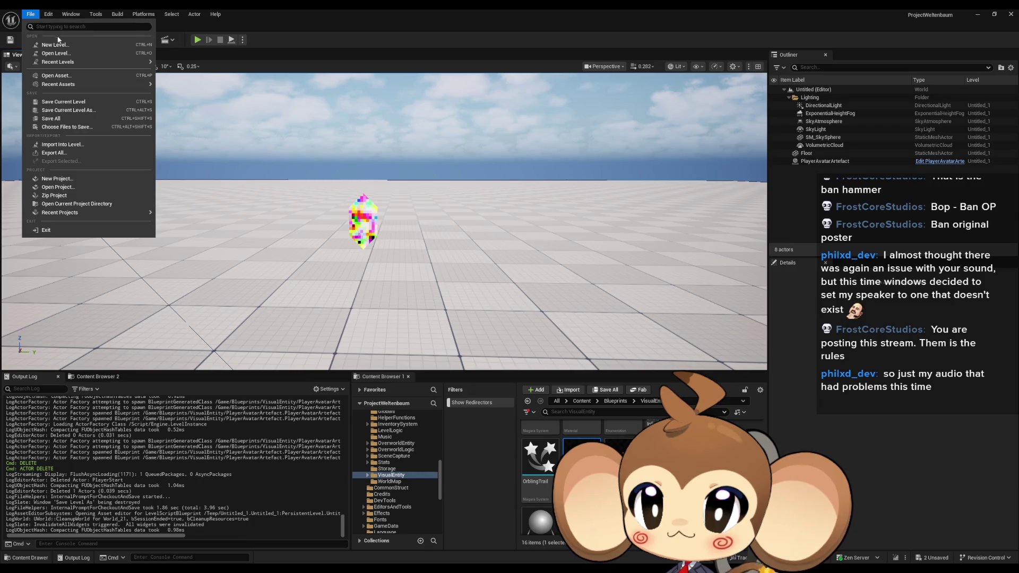
click(65, 119)
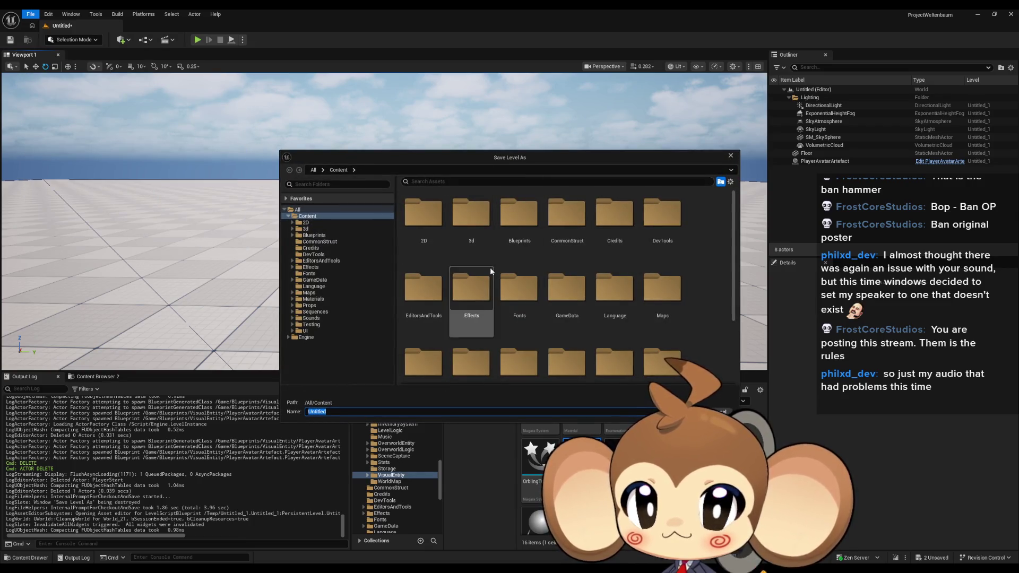
text(te)
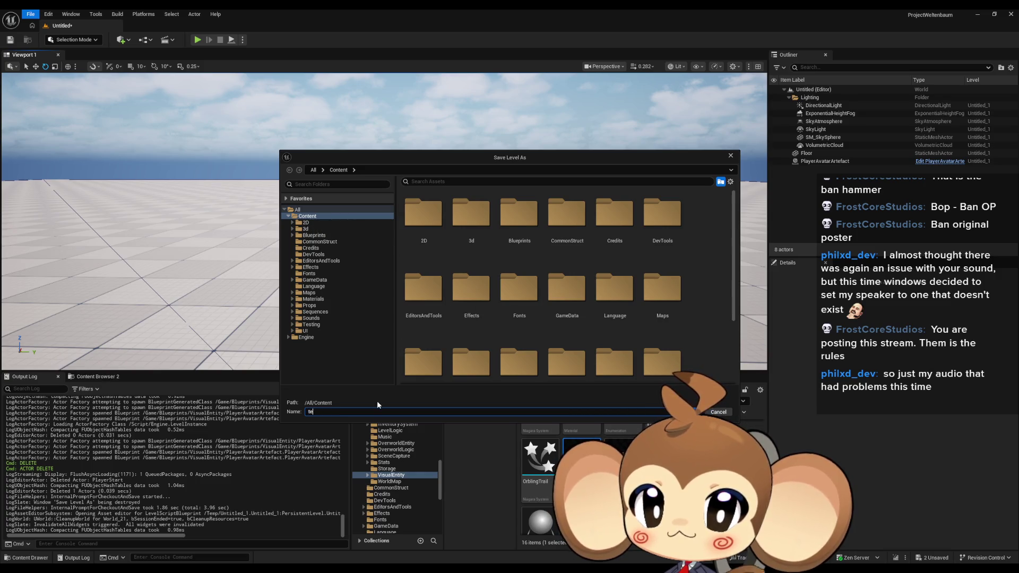
text(sttesttes)
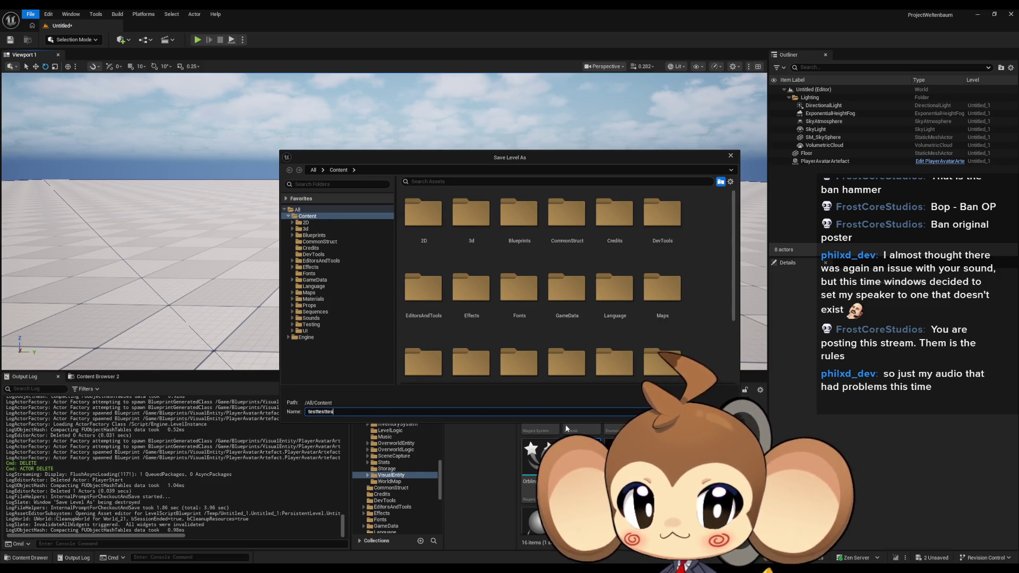
key(Return)
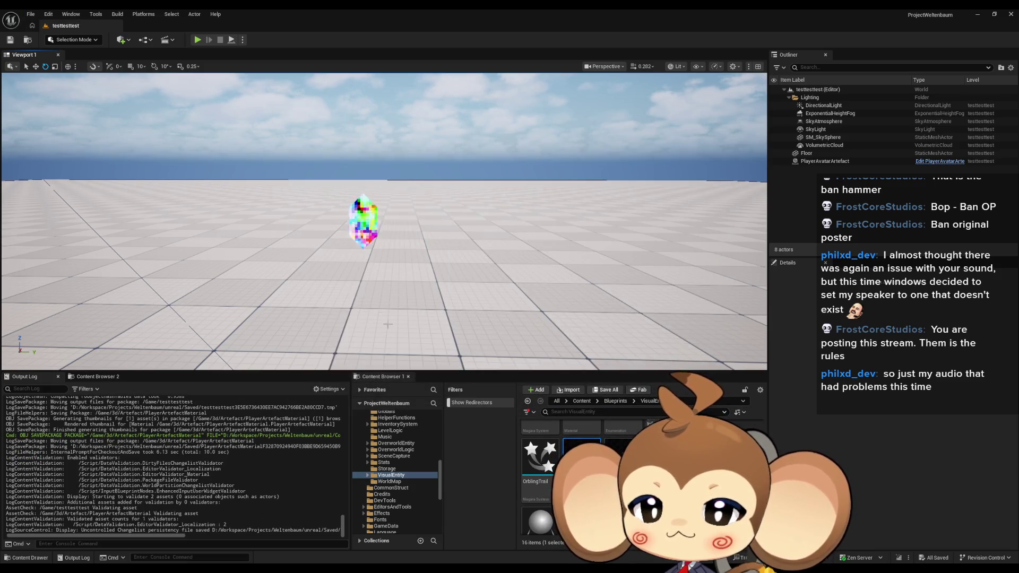
Step: Open the testtesttest level blueprint's EventGraph
click(144, 40)
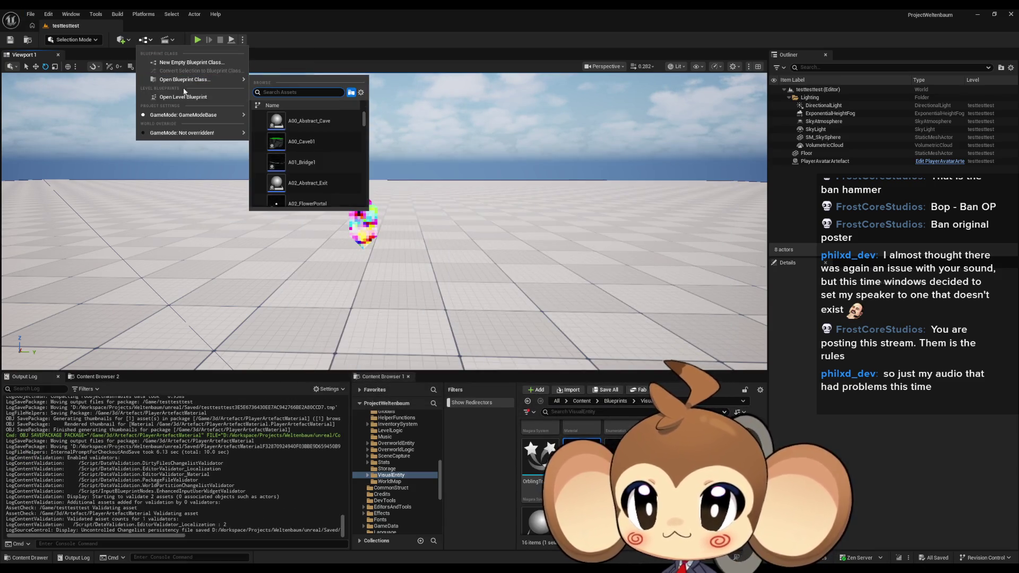
click(177, 97)
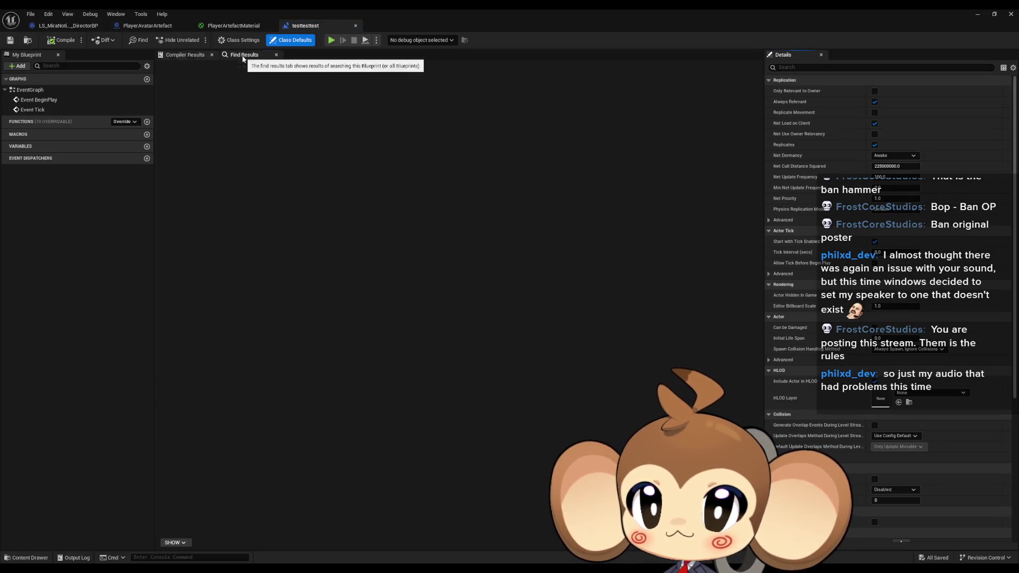
click(40, 93)
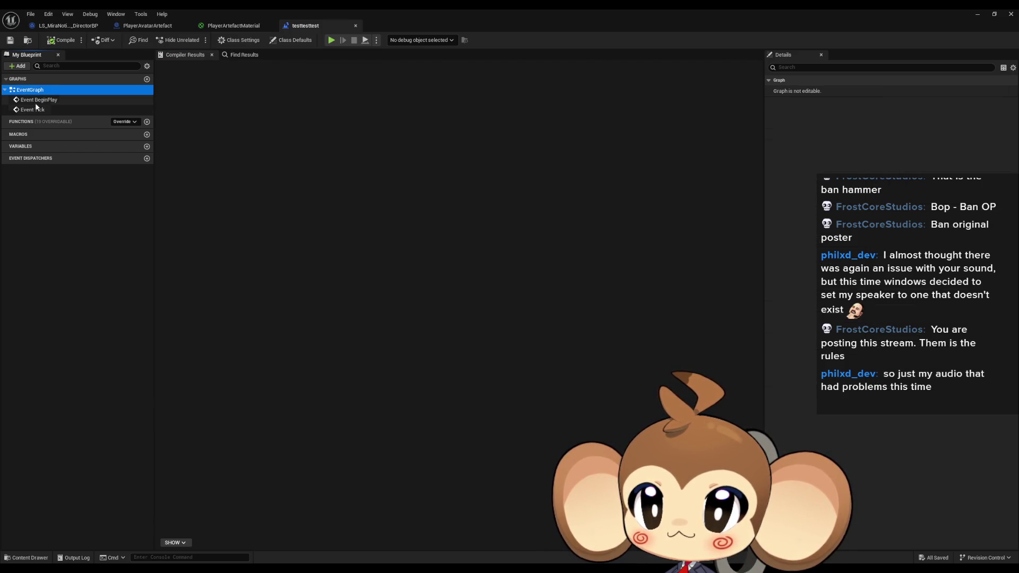
double_click(40, 99)
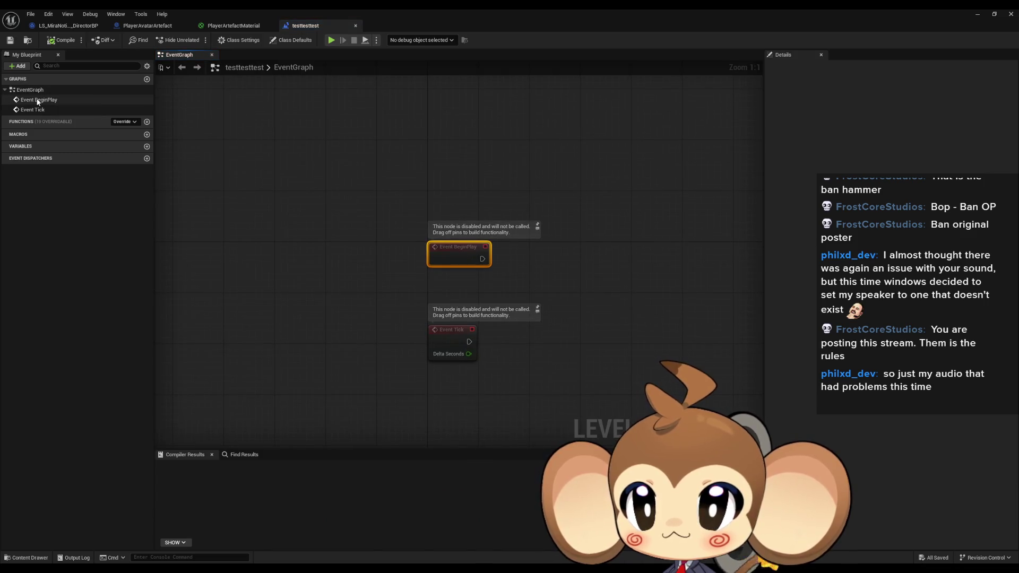
mouse_move(577, 314)
mouse_down()
mouse_move(447, 252)
mouse_move(448, 266)
mouse_move(427, 196)
mouse_move(393, 216)
mouse_up()
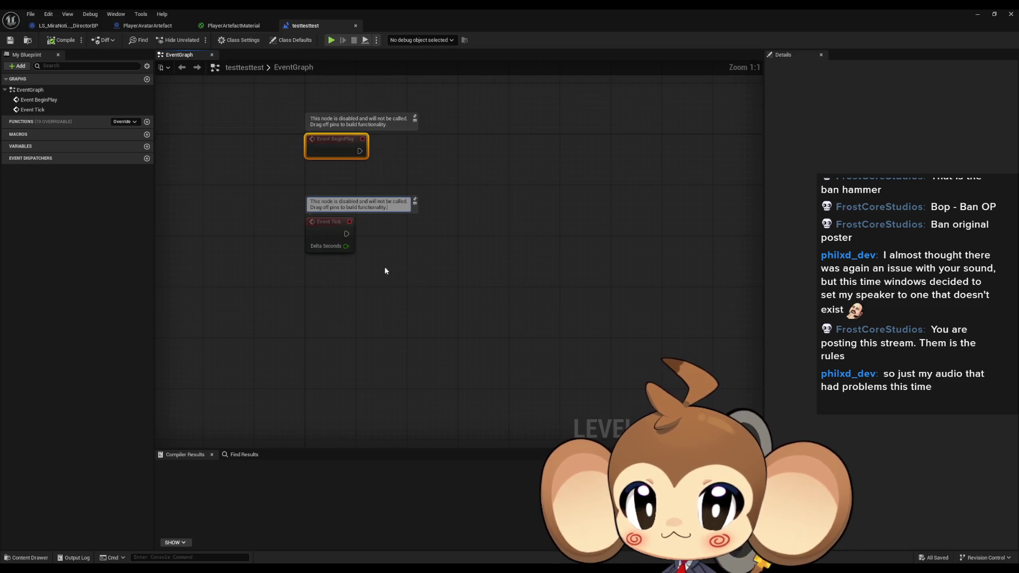
key(Return)
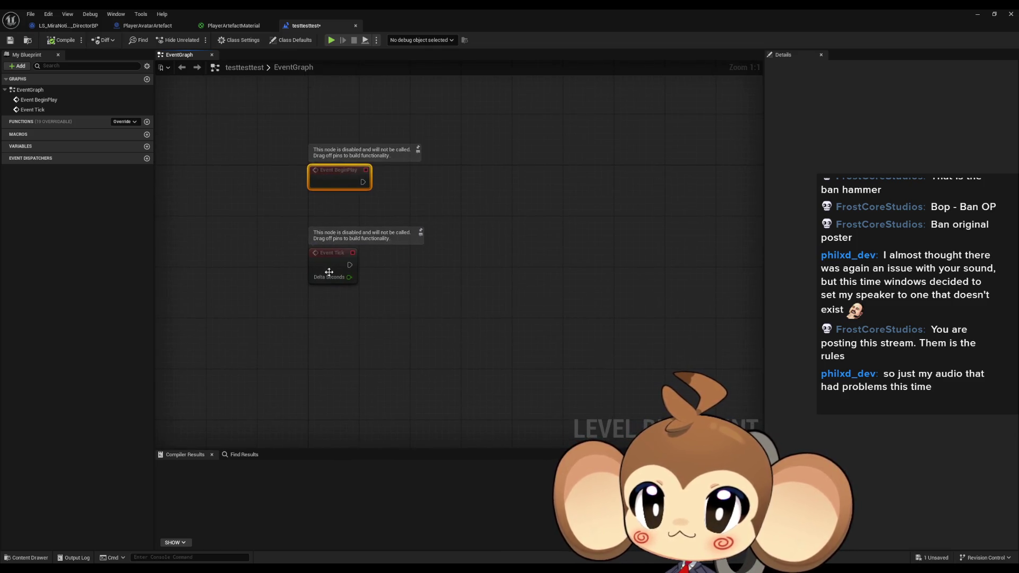
Step: Add a PlayerAvatarArtefact reference node from the level, placed above BeginPlay and Tick
mouse_move(318, 8)
mouse_down()
mouse_move(491, 147)
mouse_move(457, 284)
mouse_up()
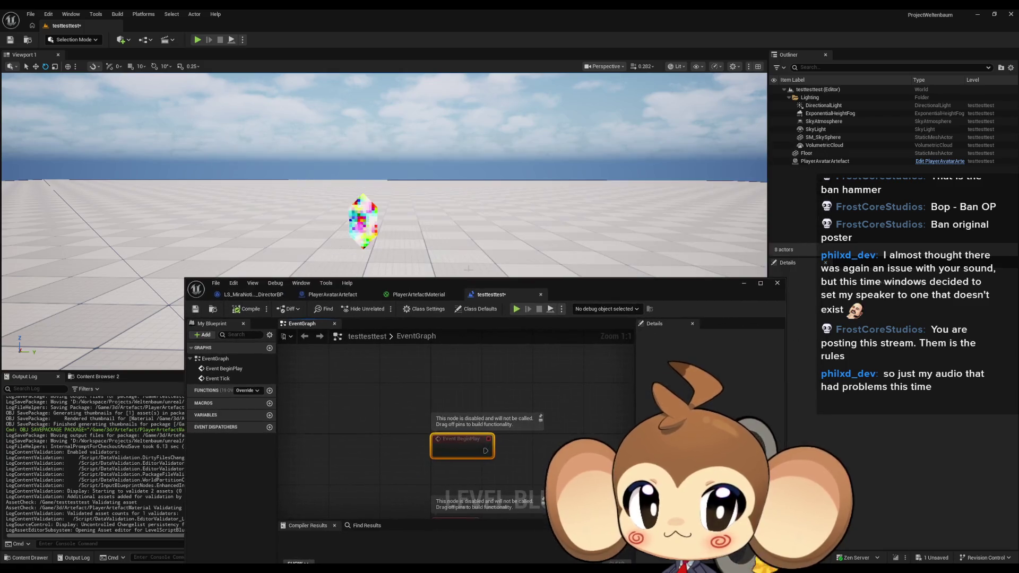
drag(817, 161, 483, 363)
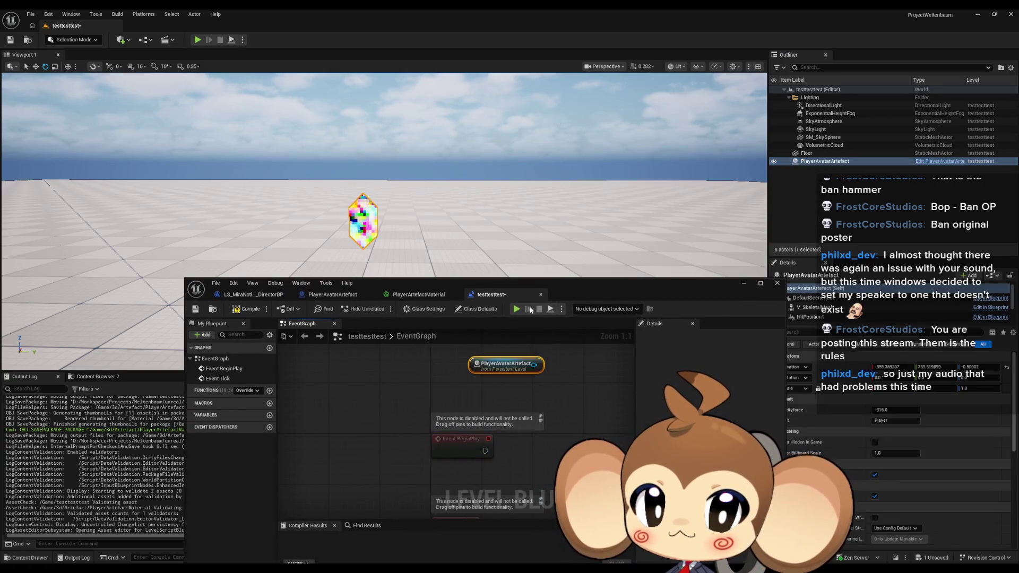
double_click(565, 284)
mouse_move(361, 141)
mouse_down()
mouse_move(456, 301)
mouse_move(406, 370)
mouse_move(342, 389)
mouse_move(432, 146)
mouse_move(349, 160)
mouse_up()
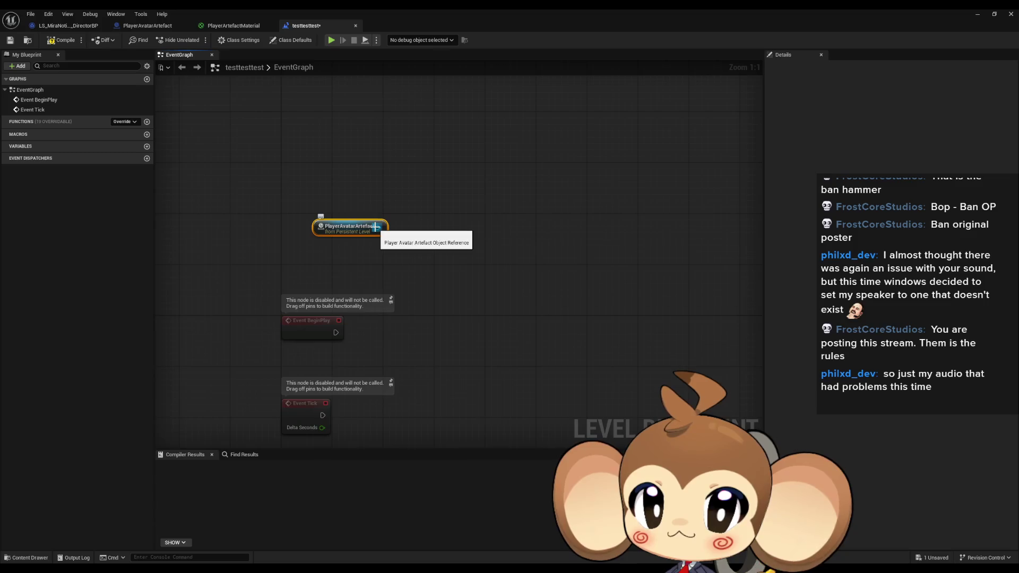
Step: Review PlayerAvatarArtefact's InitializeVisualEntity function and its MaterialInstance SET node
click(147, 25)
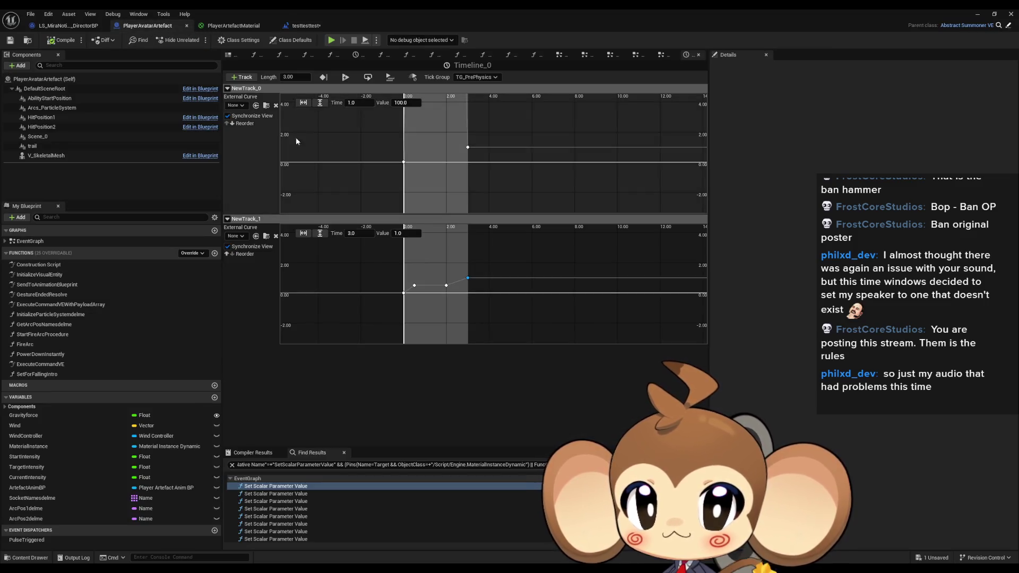
double_click(29, 241)
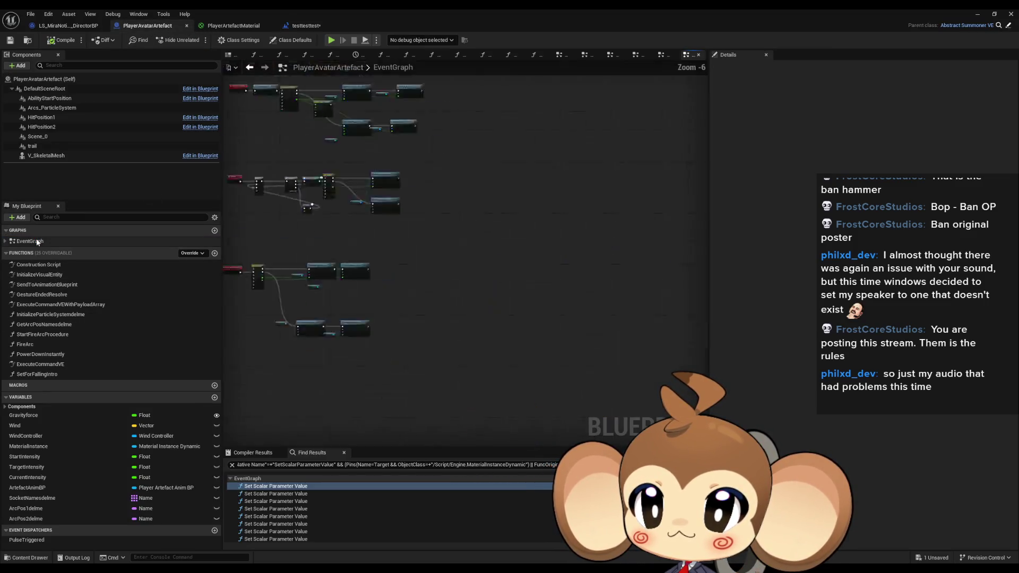
scroll(527, 160, up, 3)
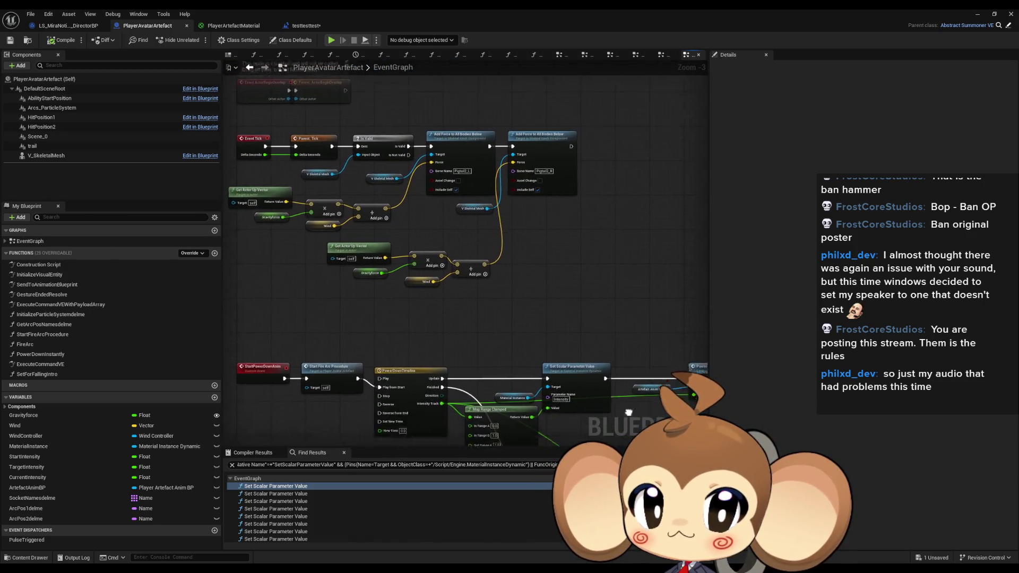
double_click(55, 275)
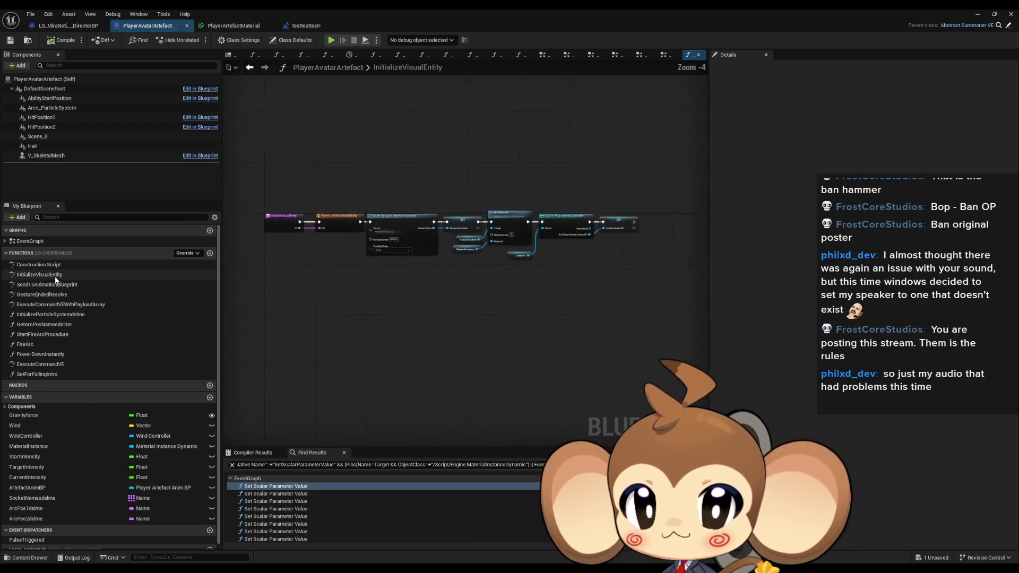
click(511, 236)
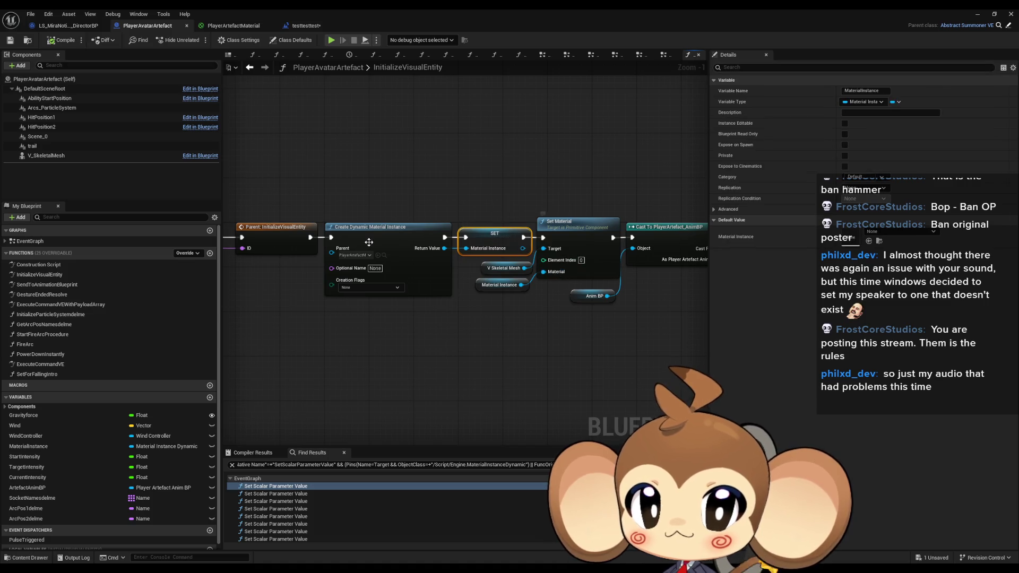
mouse_move(480, 177)
mouse_down()
mouse_move(404, 166)
mouse_move(444, 176)
mouse_up()
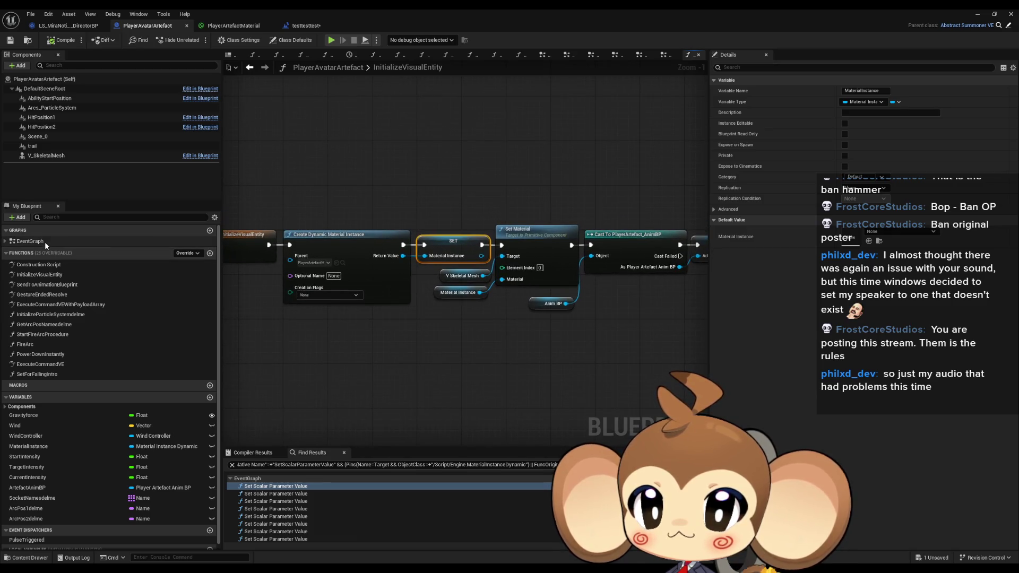
click(307, 25)
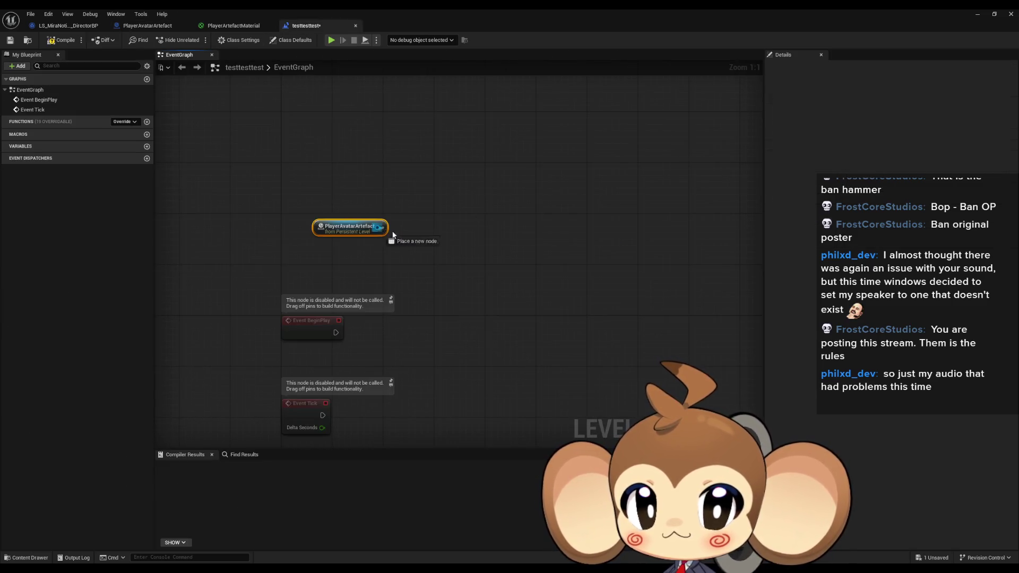
Step: Call Initialize Visual Entity on PlayerAvatarArtefact from Event BeginPlay
drag(388, 231, 415, 221)
text(ini)
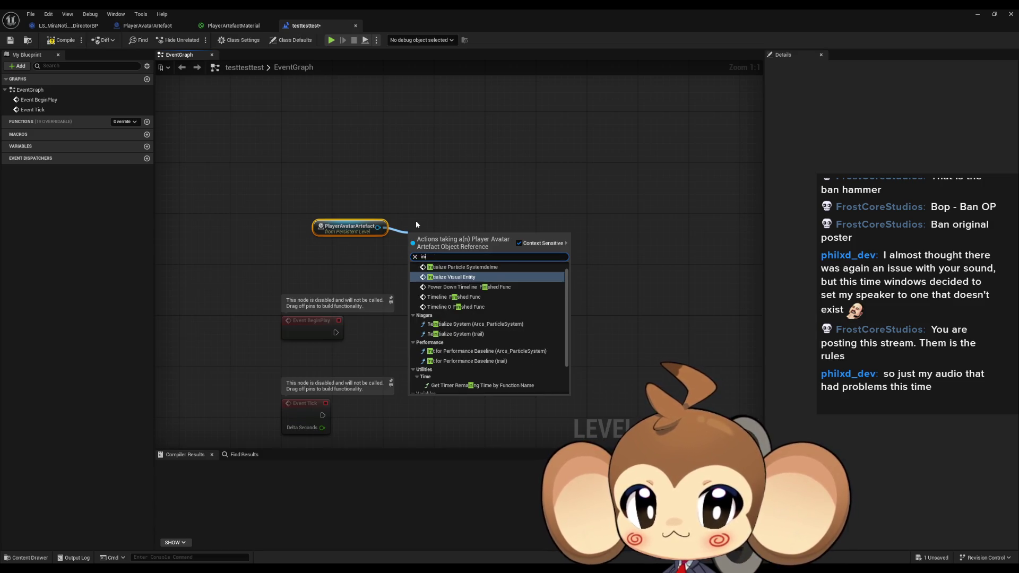
key(Return)
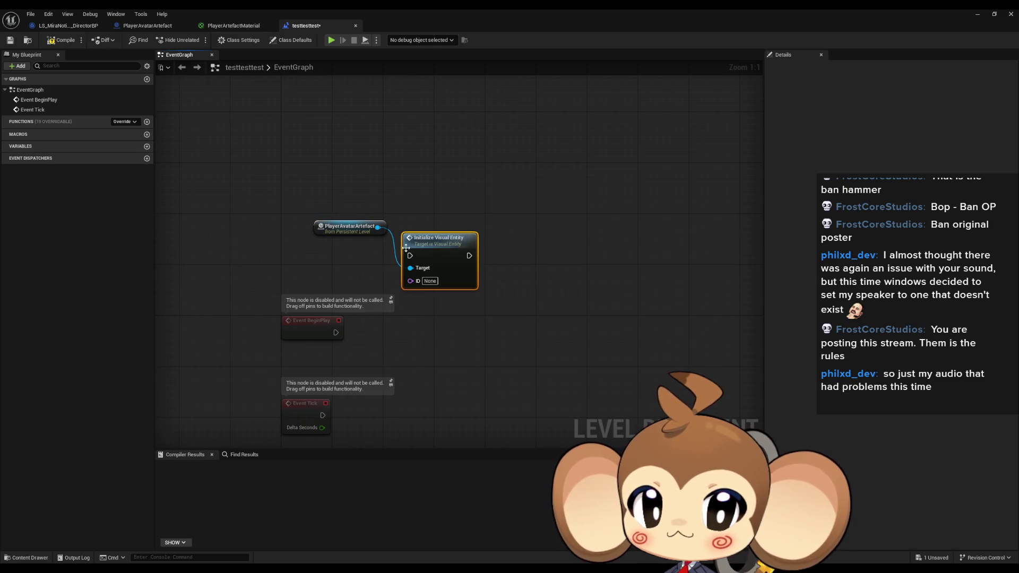
drag(334, 335, 334, 335)
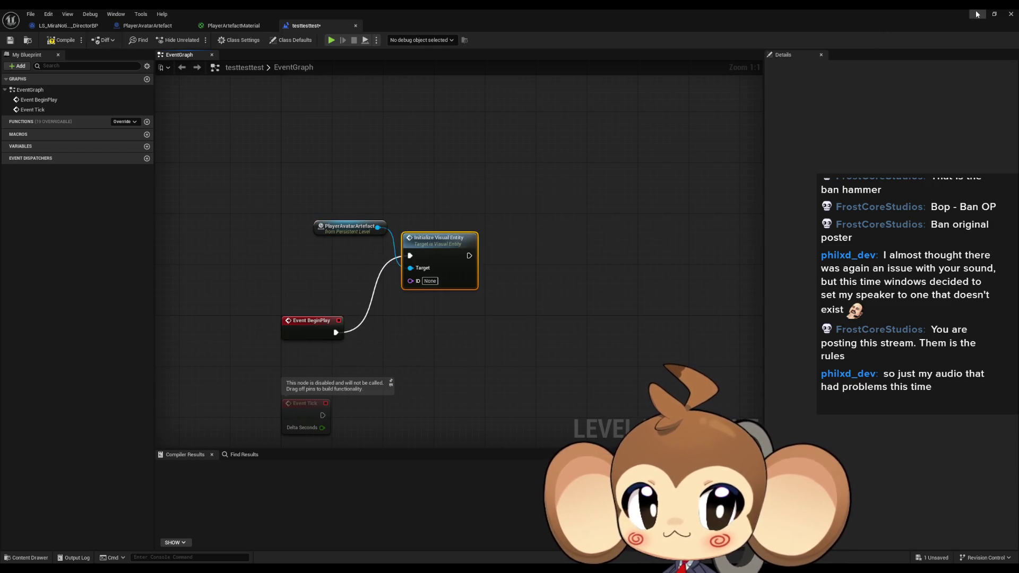
Step: Play-test the level, then return to the PlayerAvatarArtefact blueprint
click(977, 14)
click(198, 40)
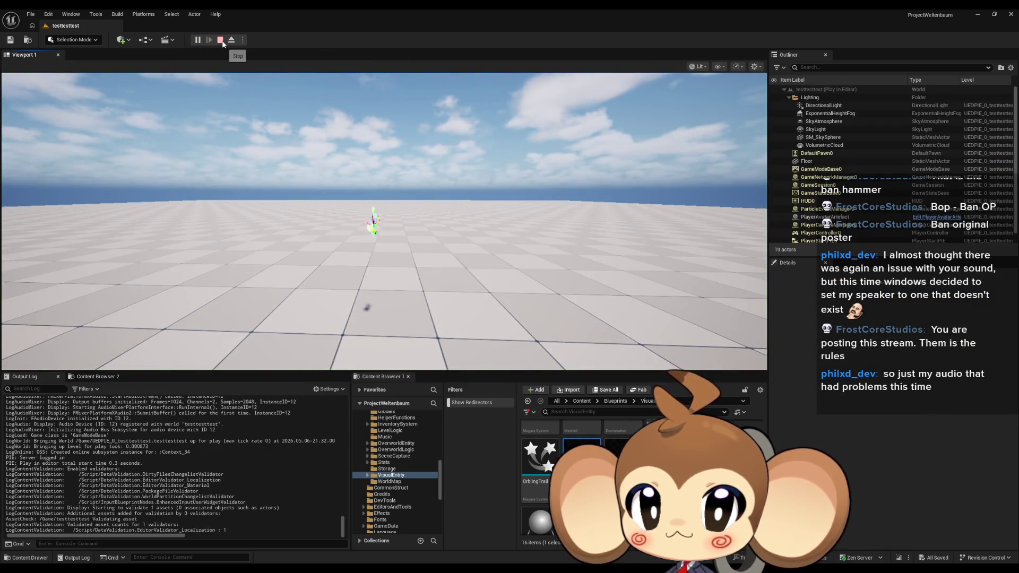
click(220, 40)
mouse_move(417, 570)
click(447, 548)
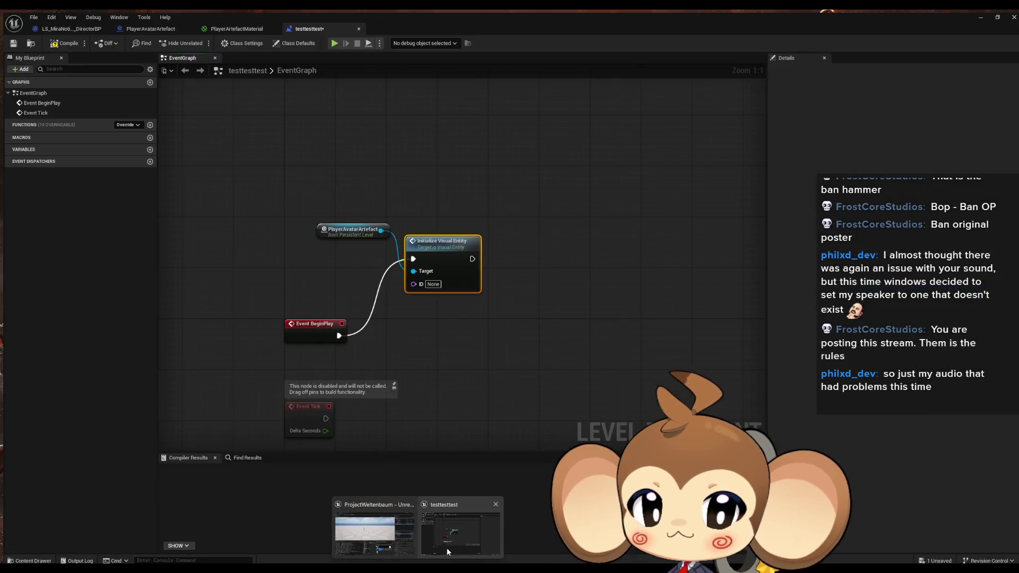
click(147, 25)
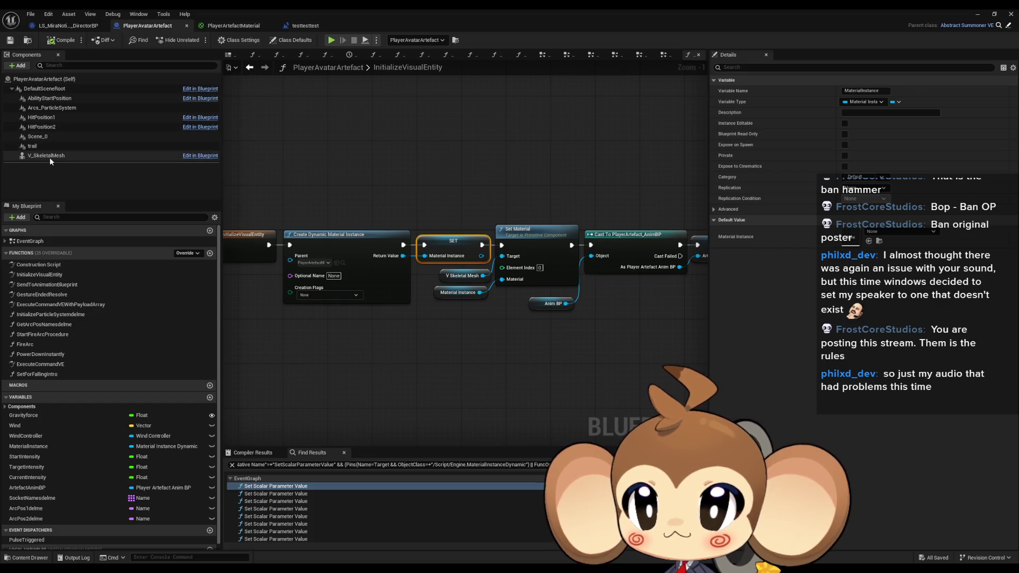
Step: Open the V_SkeletalMesh mesh asset and its animation blueprint
click(49, 156)
click(846, 273)
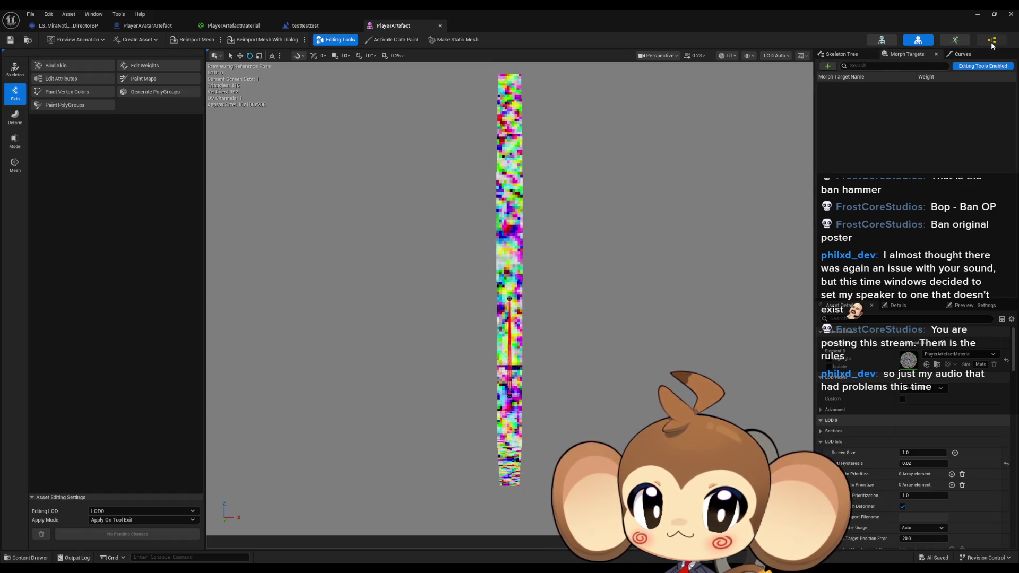
click(990, 45)
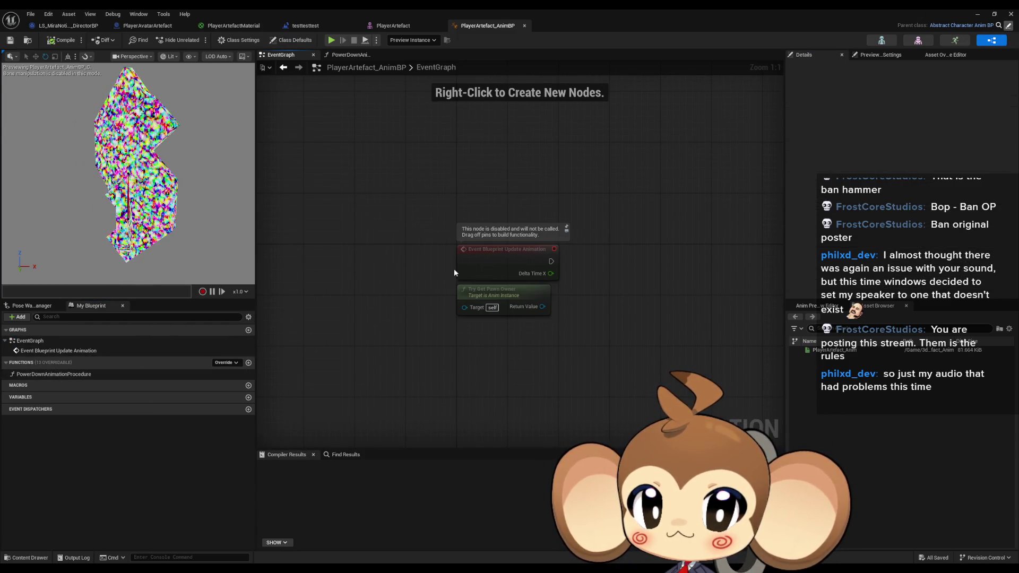
Step: Browse the anim blueprint's AnimGraph and EventGraph around the Delta Time Percent node
double_click(30, 361)
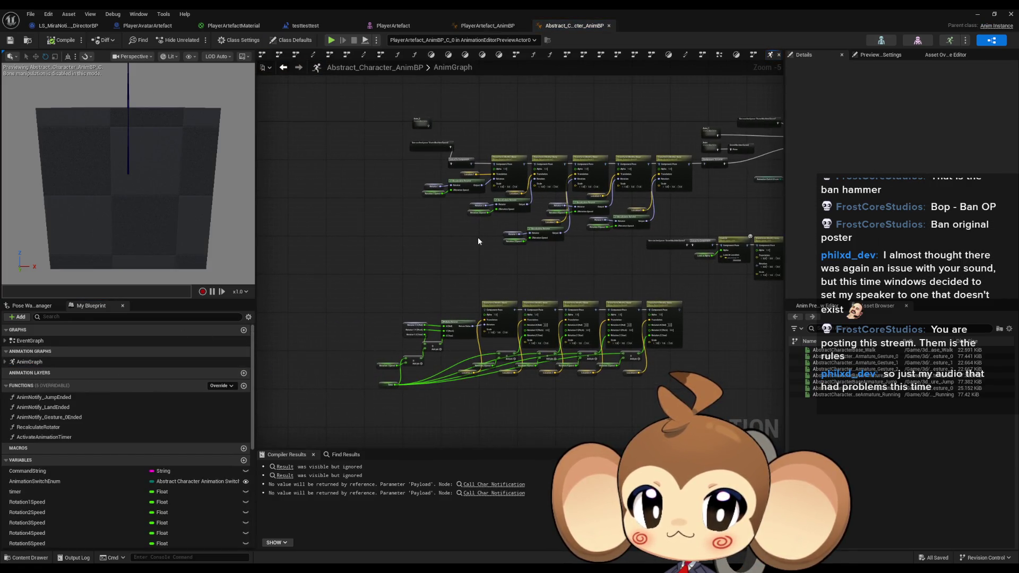
double_click(30, 340)
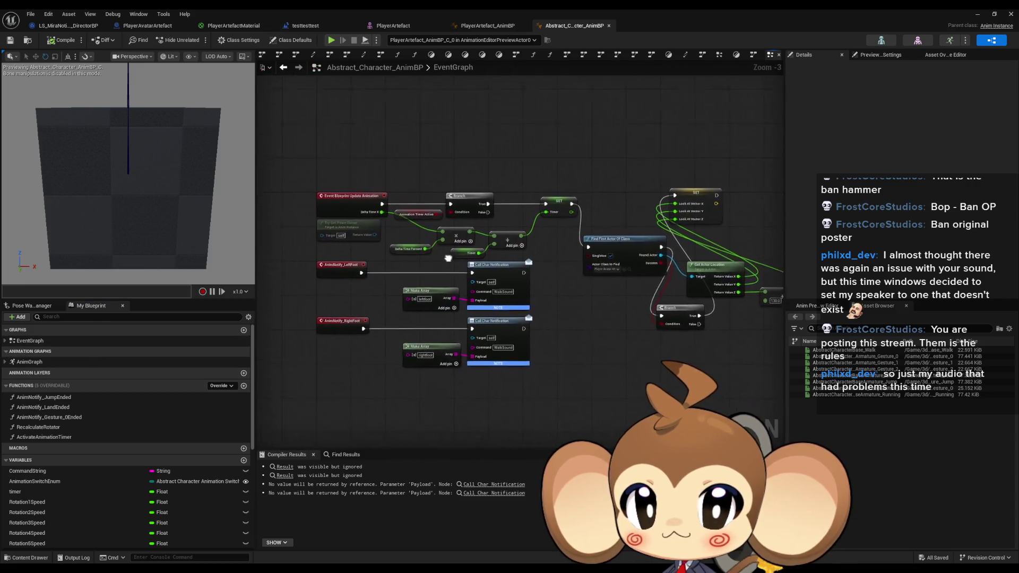
scroll(450, 281, up, 3)
click(350, 245)
click(371, 318)
drag(325, 303, 411, 311)
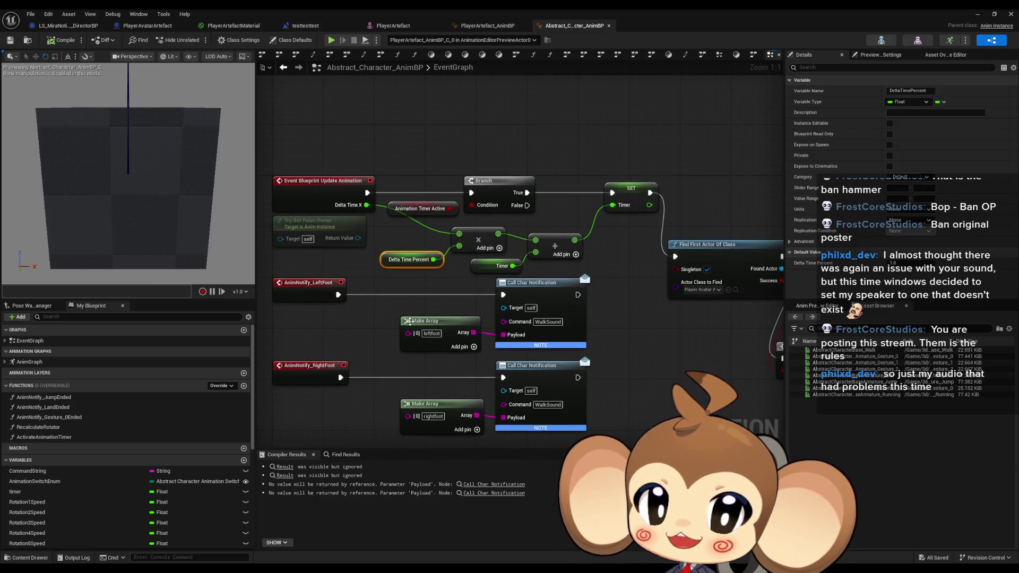
Step: Find all references to the AnimationTimerActive variable
click(417, 209)
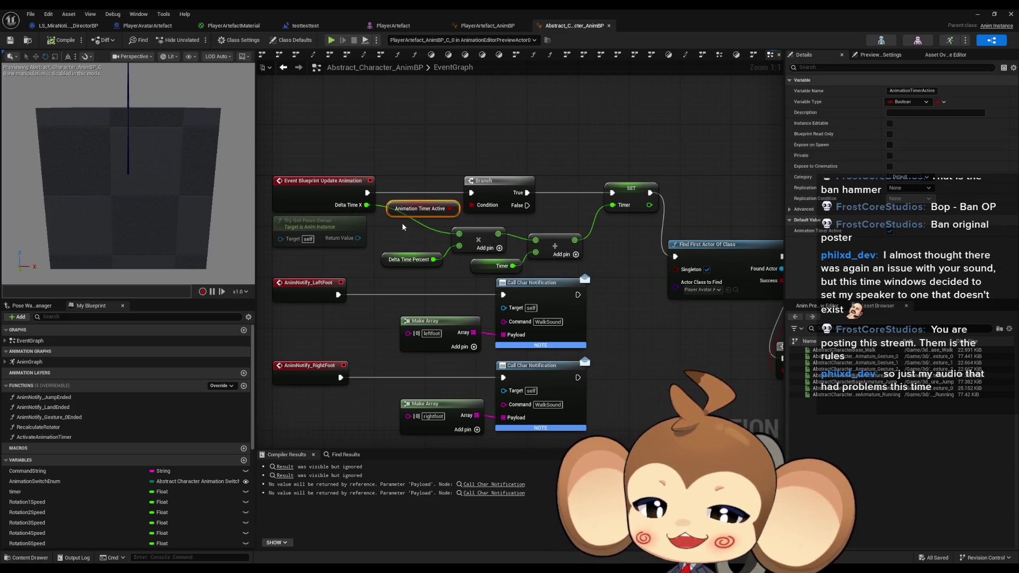
right_click(391, 213)
mouse_move(435, 285)
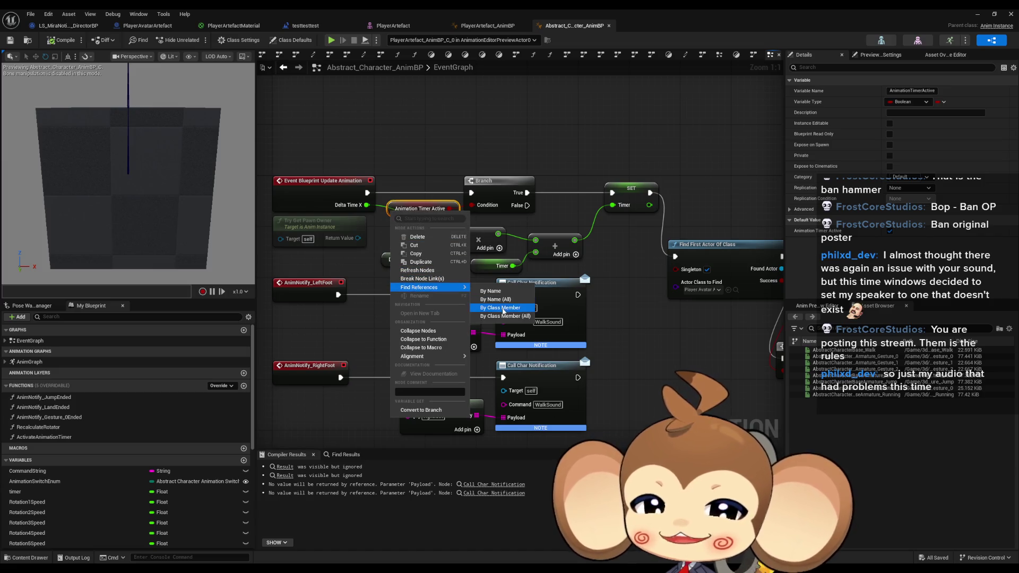
click(501, 308)
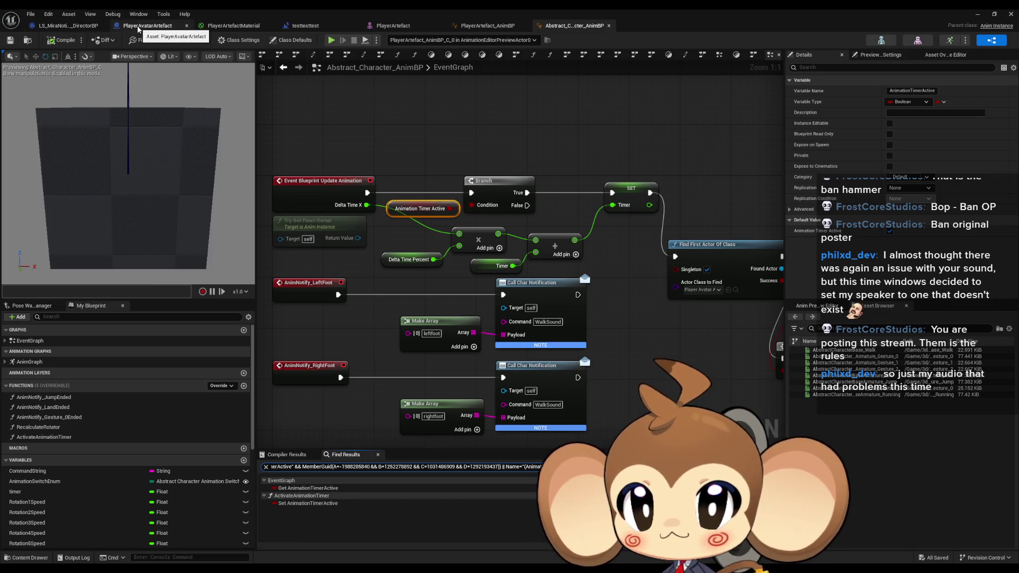
click(315, 31)
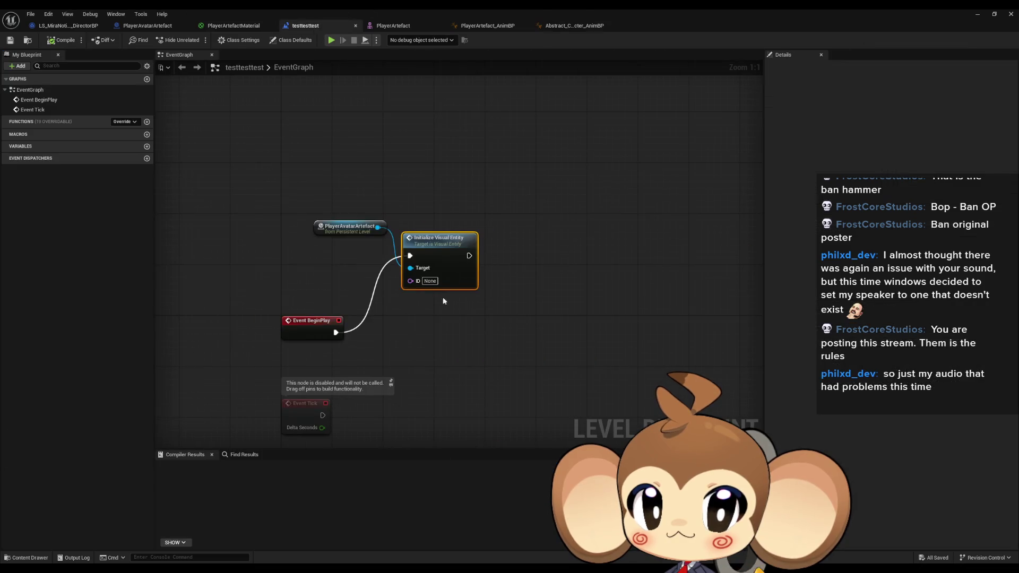
Step: Add a Get Anim BP node off the PlayerAvatarArtefact reference
drag(375, 229, 438, 205)
text(act)
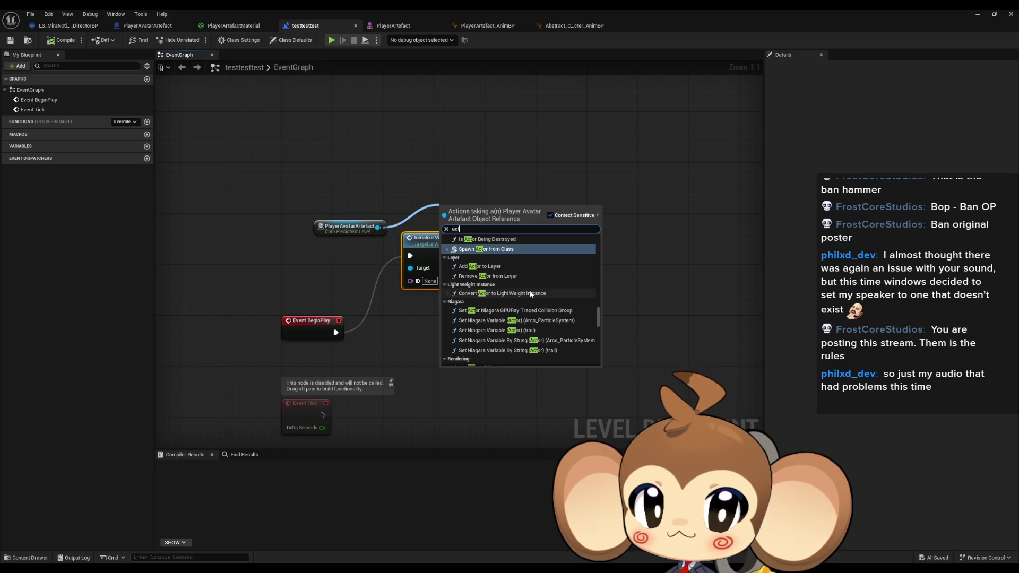
scroll(541, 295, up, 5)
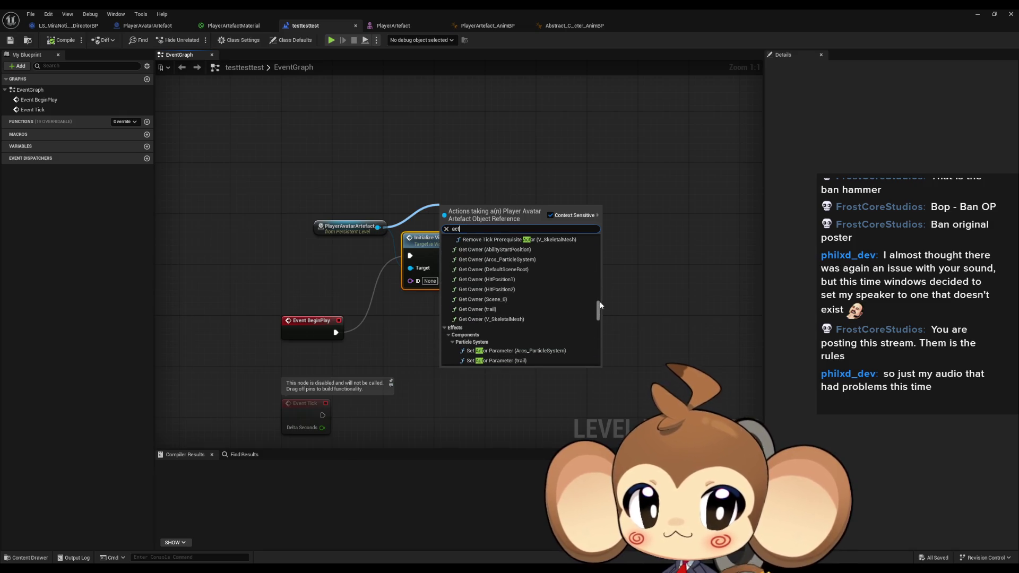
scroll(600, 286, up, 5)
click(458, 183)
drag(377, 227, 425, 200)
text(anim bp)
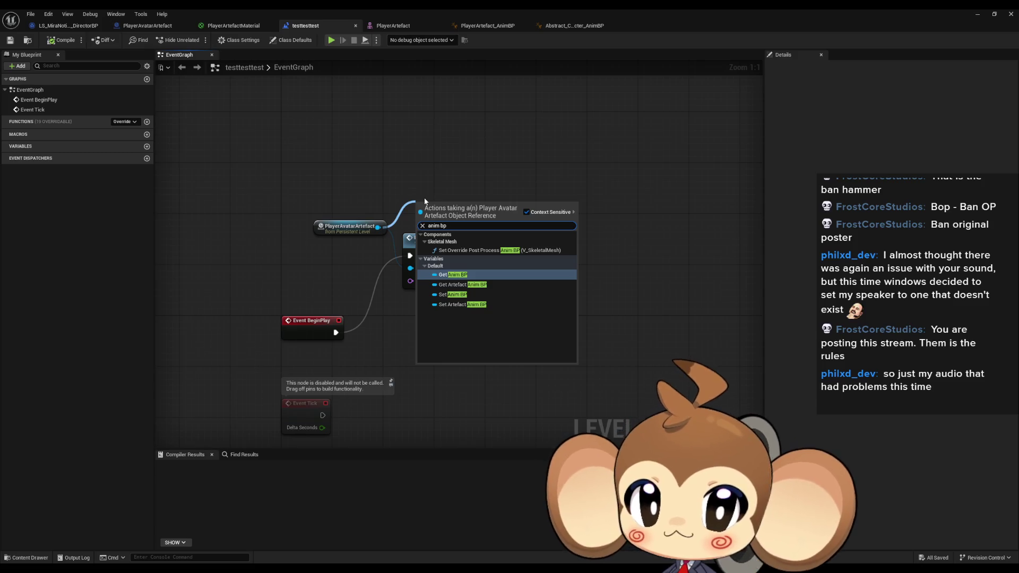
key(Return)
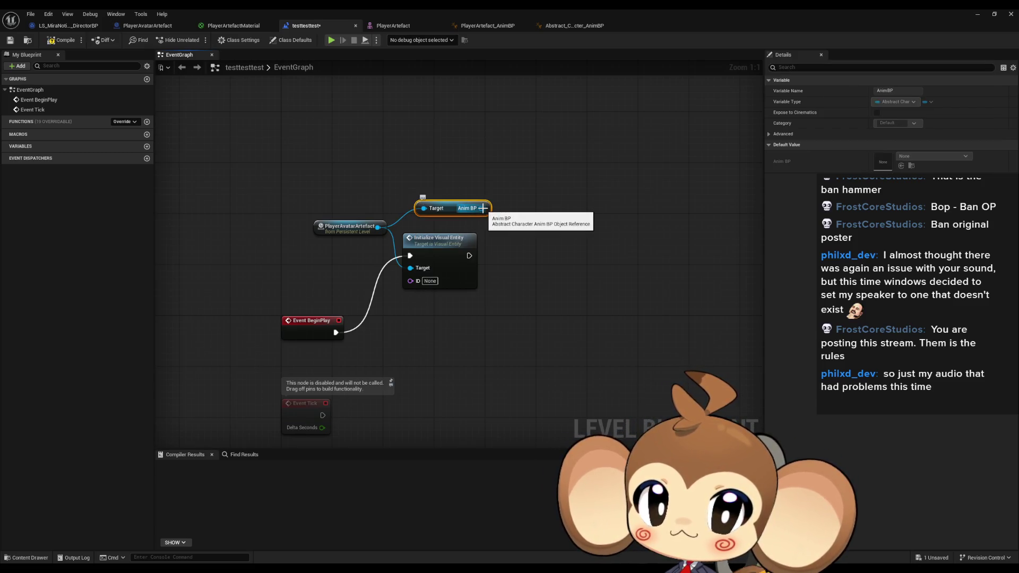
Step: Add Activate Animation Timer after Initialize Visual Entity and play the level
drag(483, 208, 555, 202)
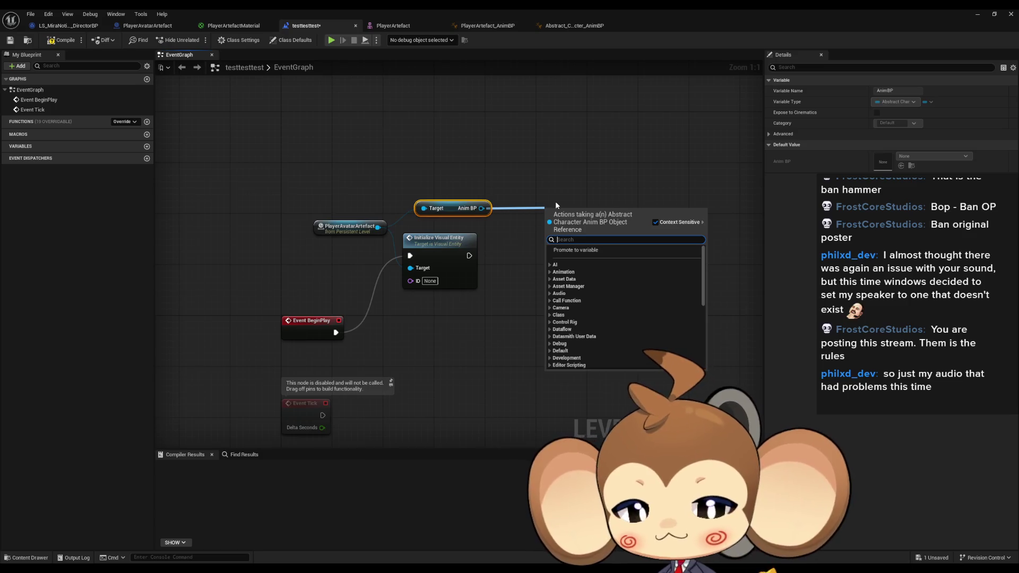
text(set anim)
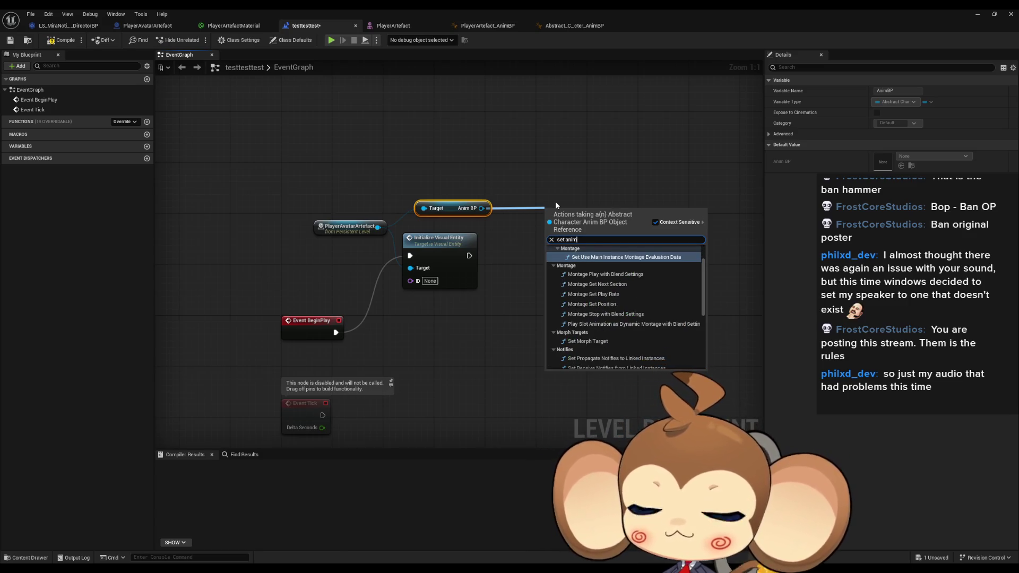
text( act)
key(ctrl+a)
text(activ)
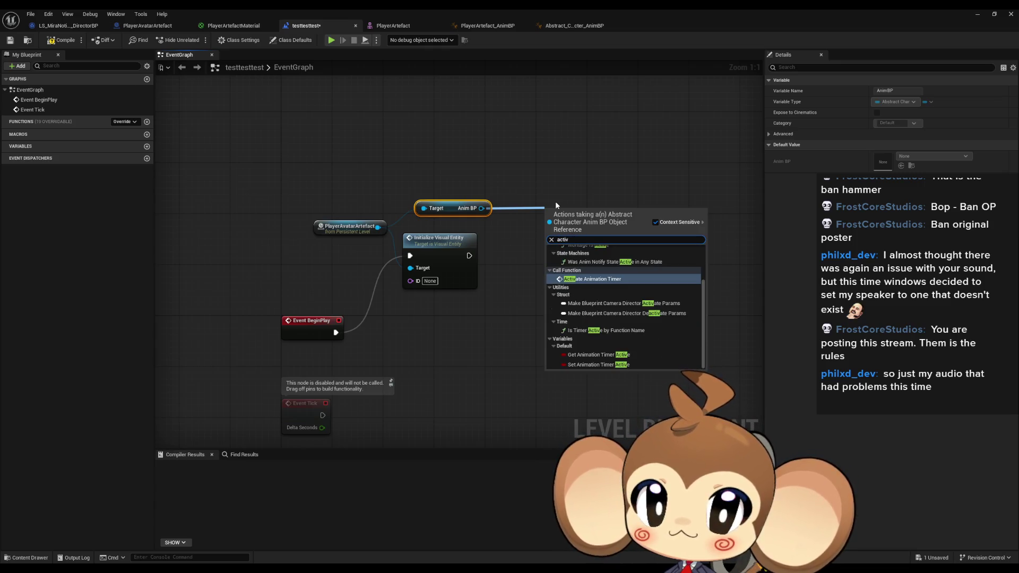
key(Return)
mouse_move(588, 231)
mouse_down()
mouse_move(550, 258)
mouse_move(471, 260)
mouse_up()
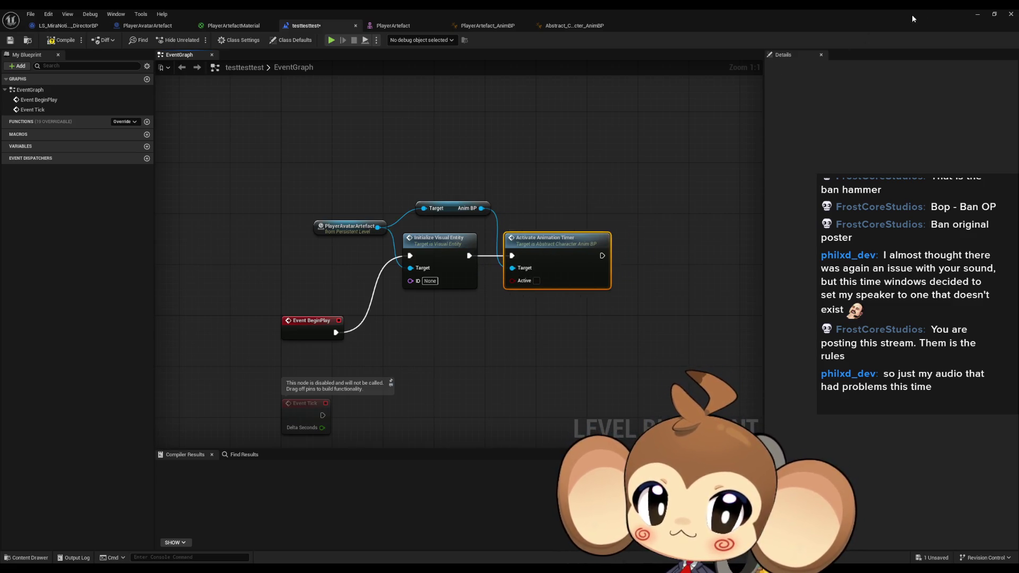
click(978, 14)
click(197, 40)
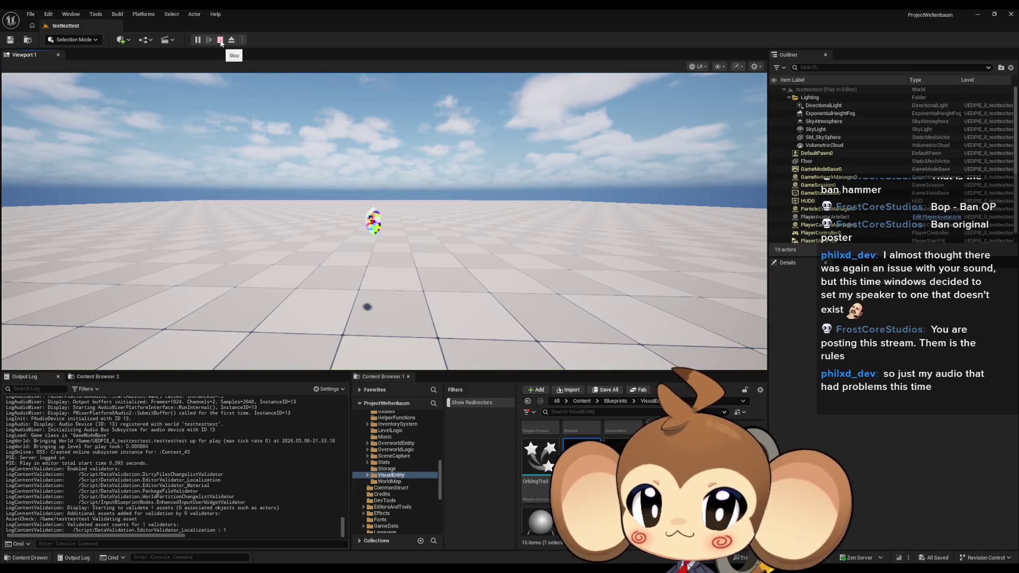
Step: Stop the play session and add a Set Material Instance node from the PlayerAvatarArtefact reference
click(220, 40)
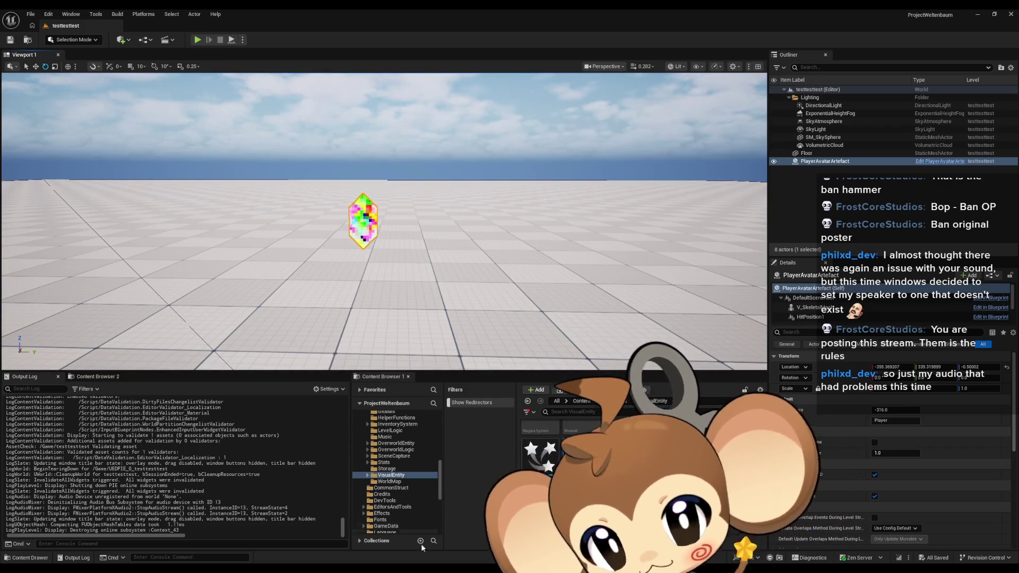
click(464, 540)
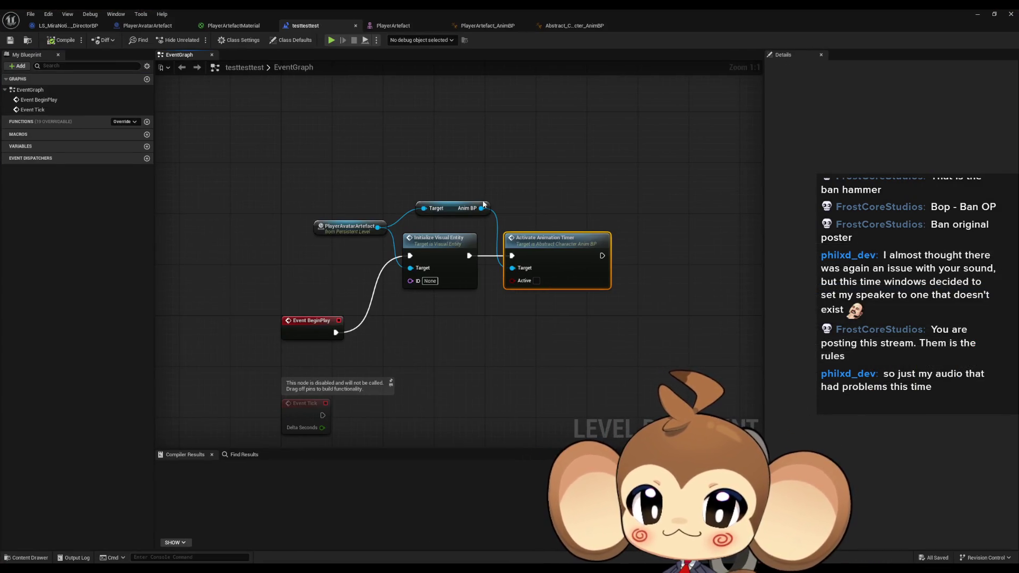
drag(379, 228, 486, 328)
text(materi inst)
key(Down)
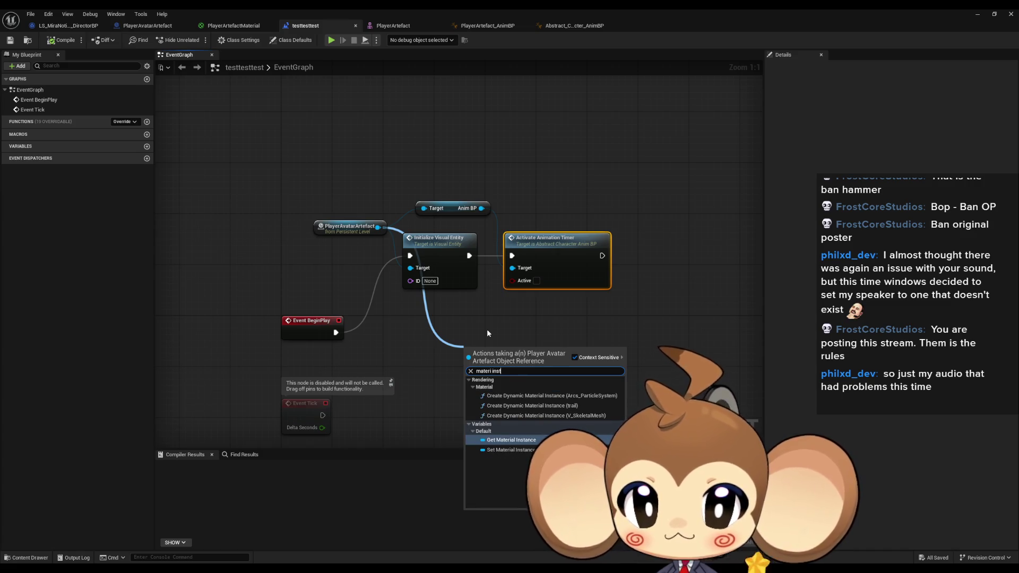
key(Return)
Step: Add a Get Material Instance node from the artefact reference and undo the extra SET node
drag(377, 227, 496, 290)
text(get mat inst)
key(Return)
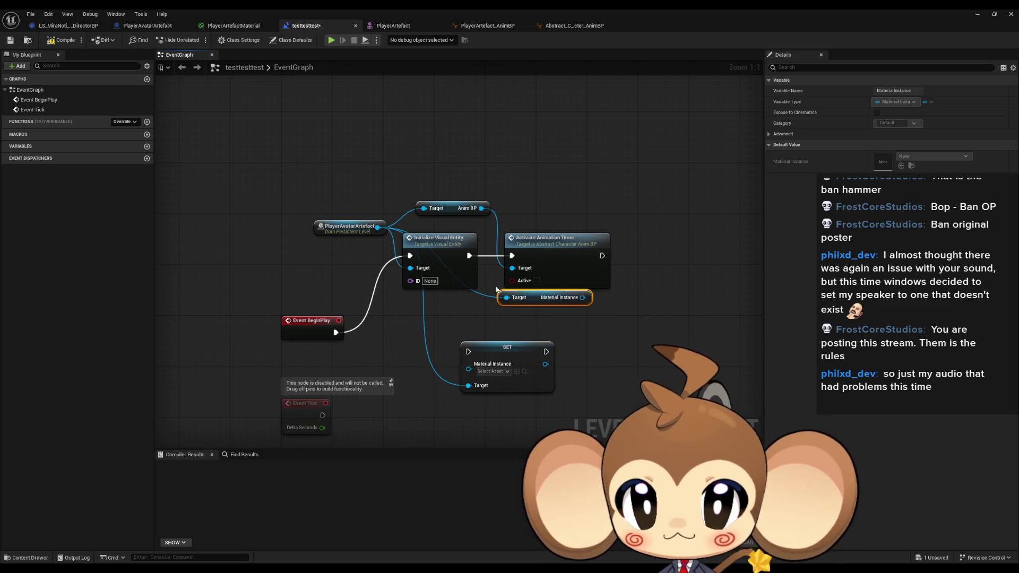
key(ctrl+z)
key(ctrl+z)
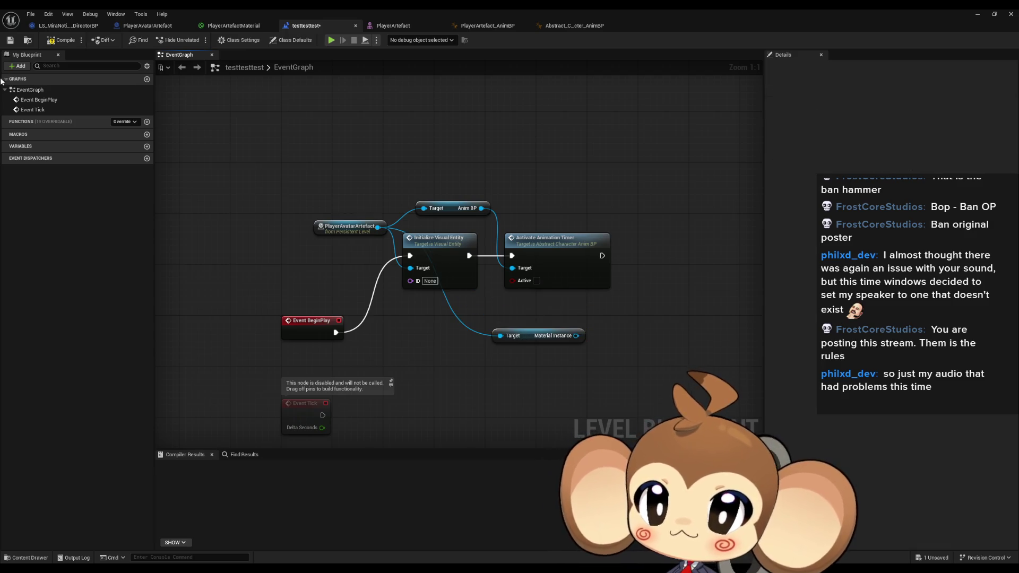
Step: In PlayerAvatarArtefact's EventGraph, select the Set Scalar Parameter Value nodes and Material Instance getters
click(159, 30)
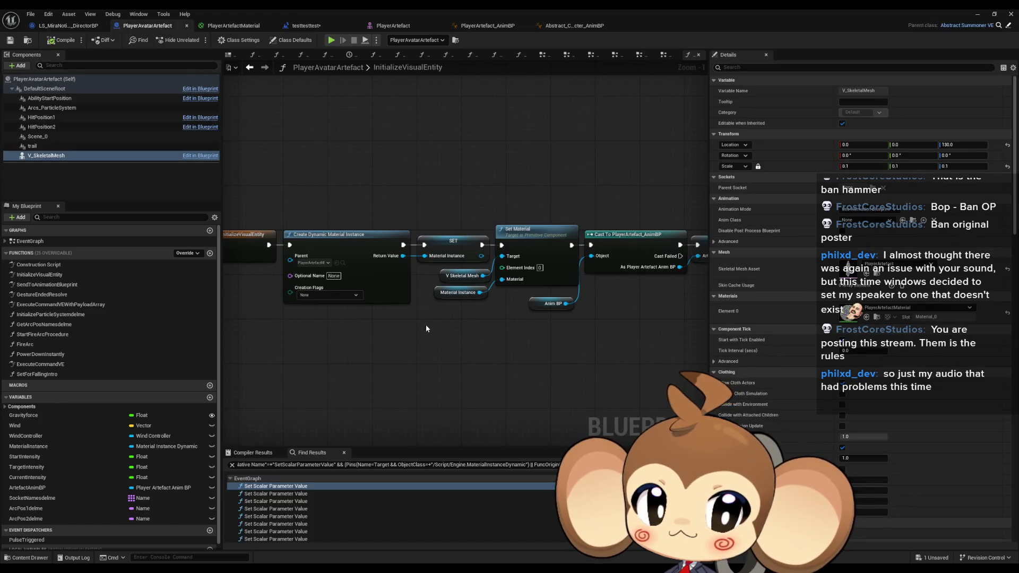
double_click(29, 240)
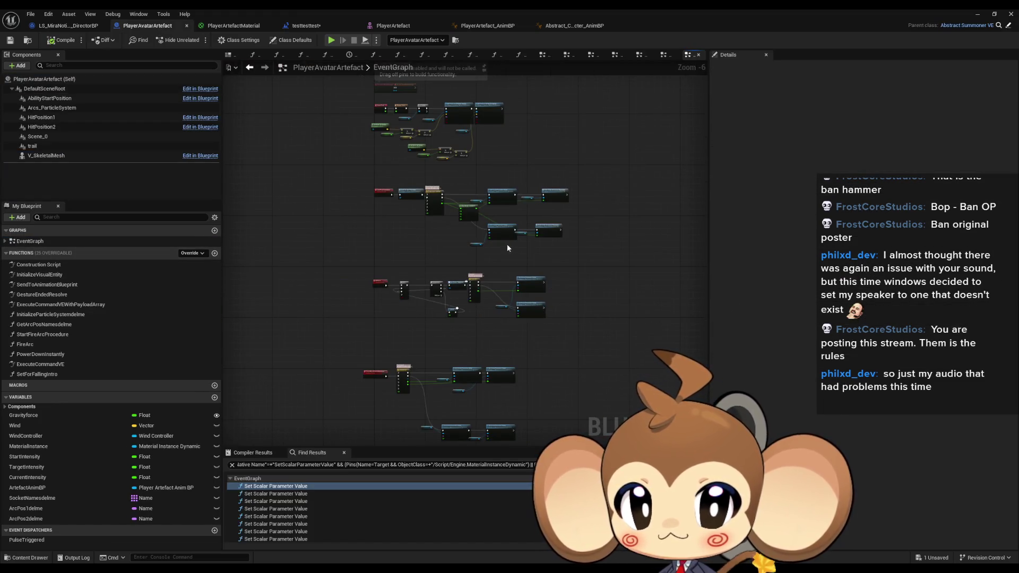
scroll(509, 248, up, 4)
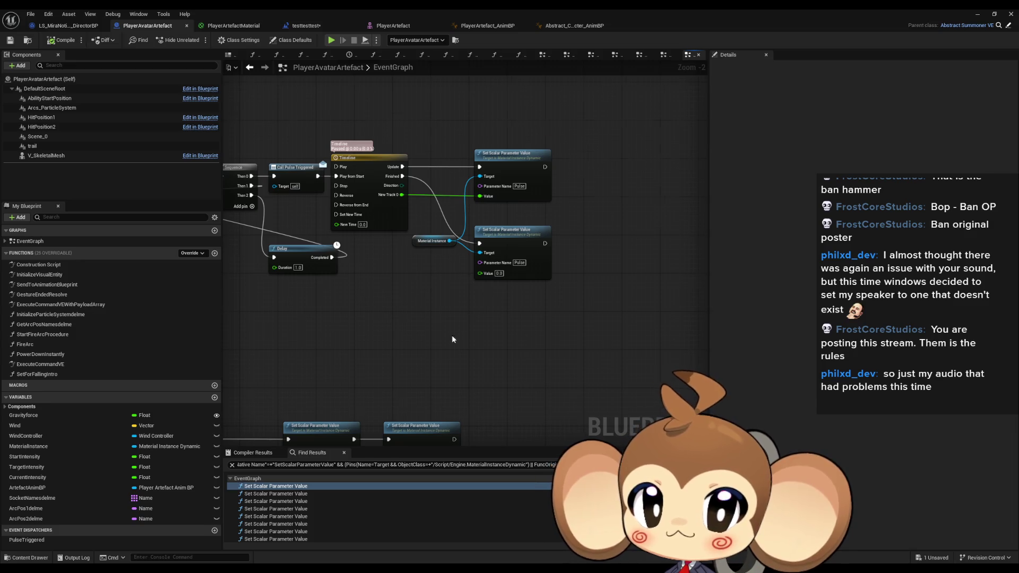
drag(450, 335, 531, 120)
drag(329, 156, 499, 244)
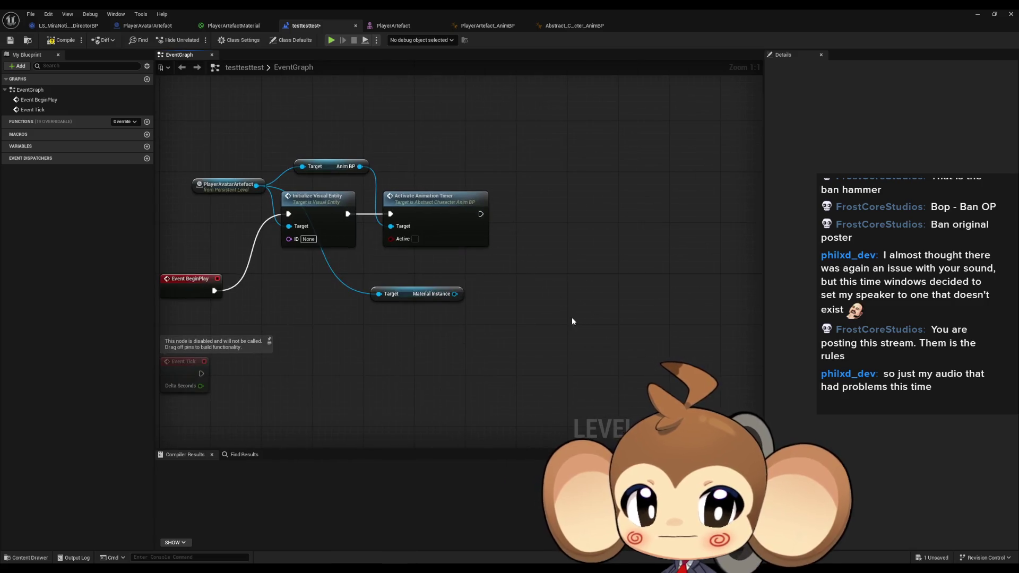
Step: Paste the pulse nodes (Intensity 0.1) into testtesttest, wire the Material Instance target, and play-test
key(ctrl+v)
key(Return)
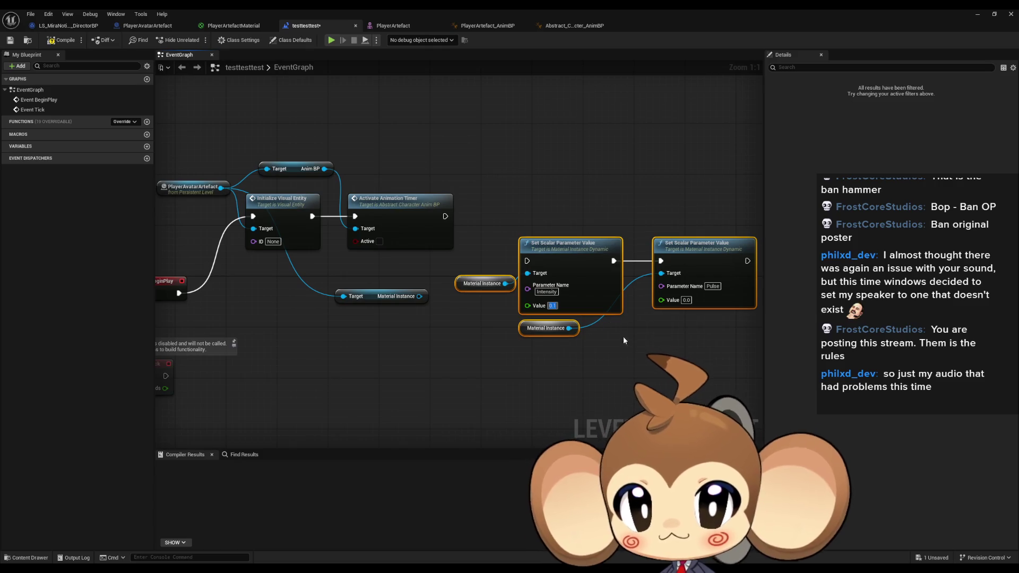
drag(419, 296, 523, 268)
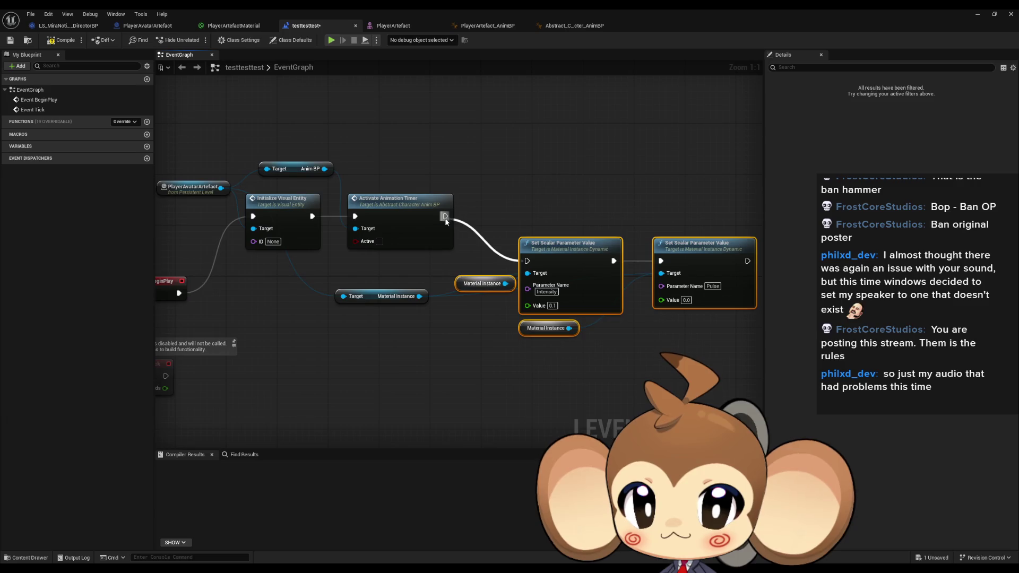
click(478, 181)
click(974, 12)
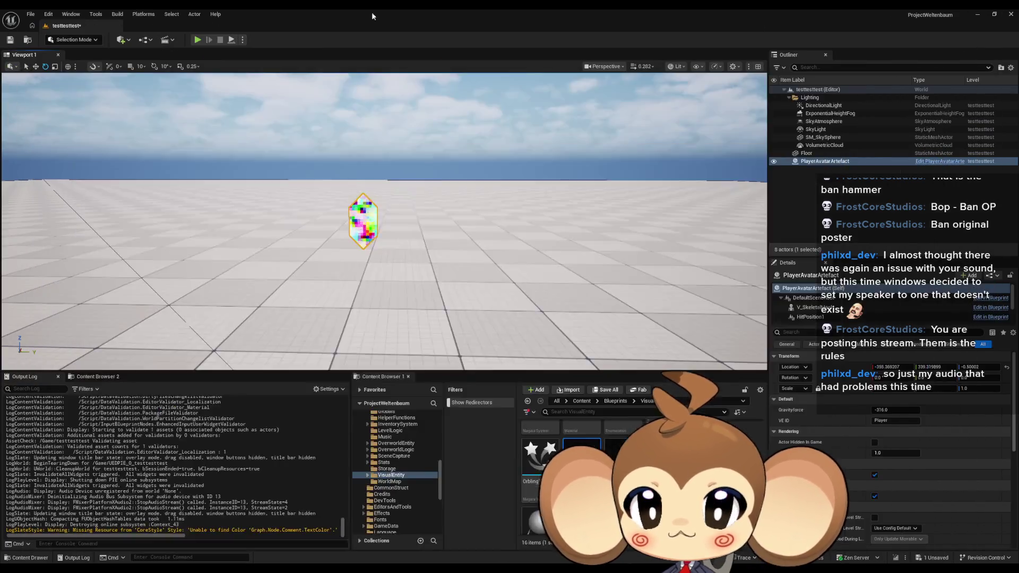
Step: Dismiss the compile-error dialog and return to the testtesttest graph's broken nodes
click(199, 41)
click(615, 306)
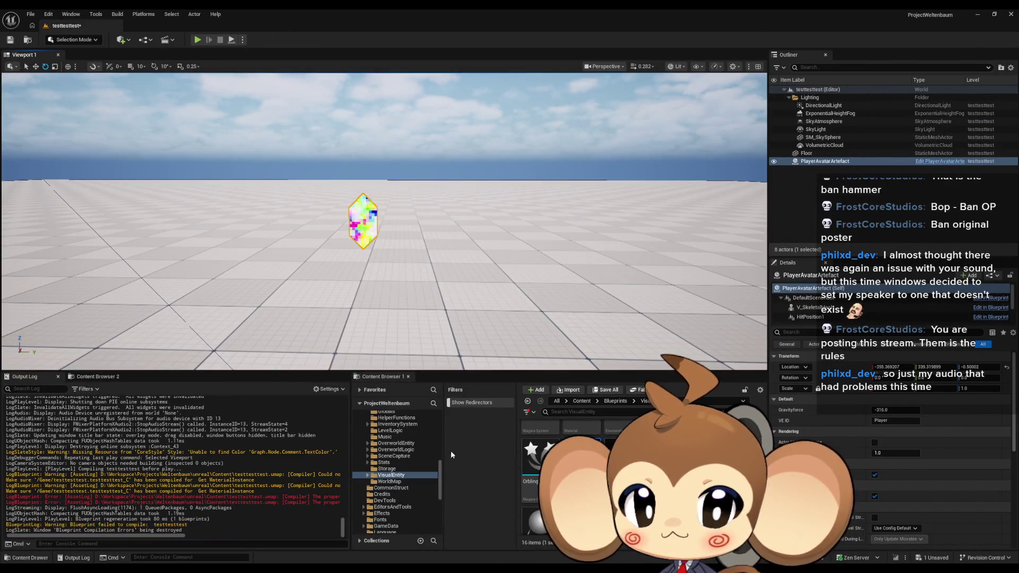
click(472, 545)
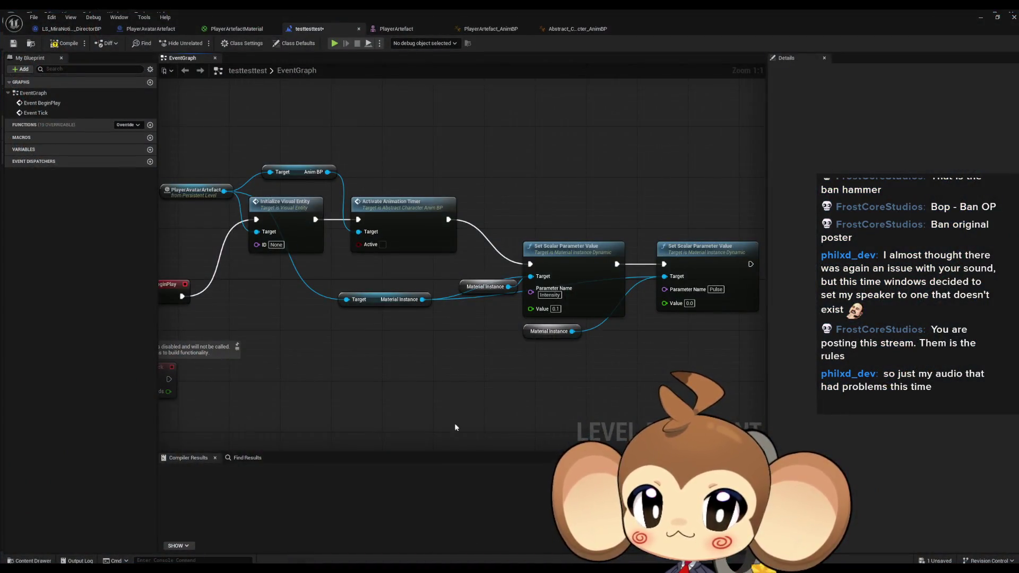
drag(459, 365, 479, 375)
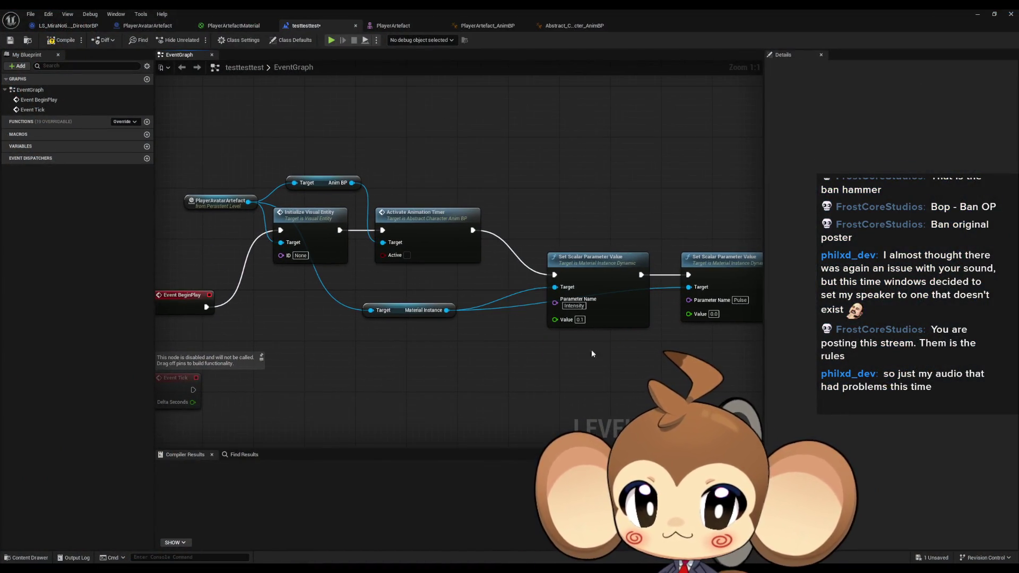
Step: Run and stop a play test, then pull a new execution wire from the Pulse setter
click(981, 15)
click(202, 40)
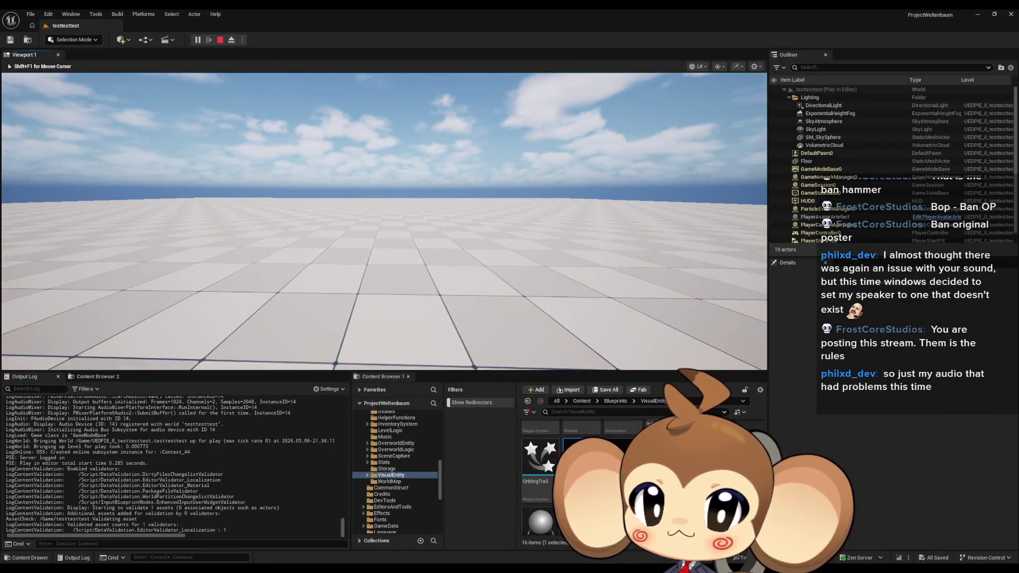
key(shift+F1)
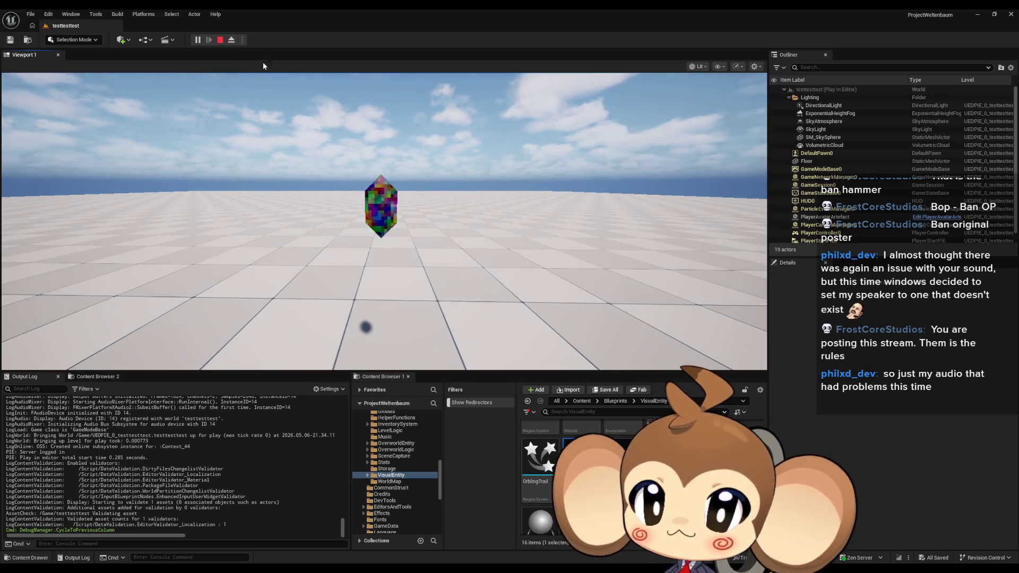
click(220, 40)
mouse_move(472, 549)
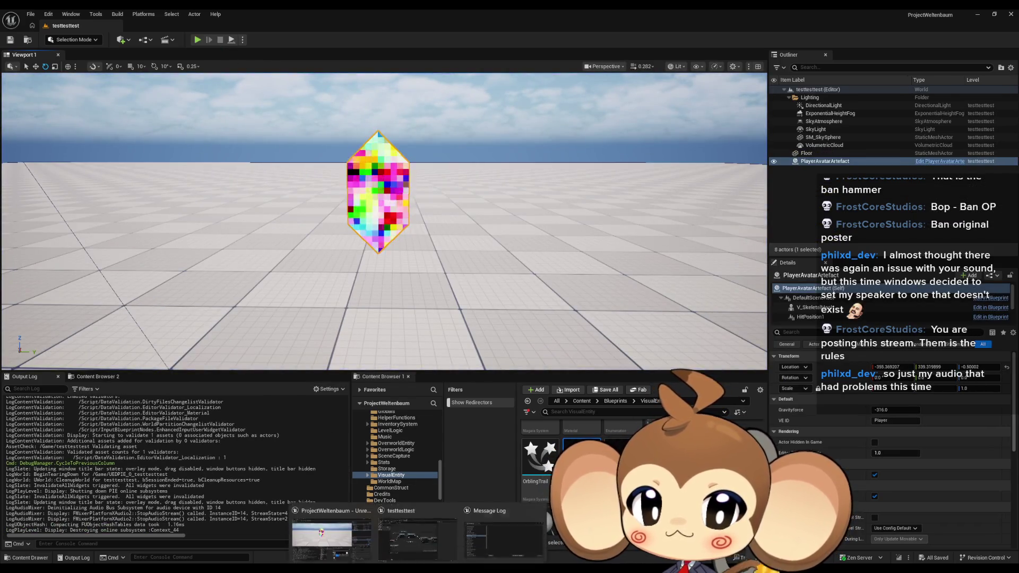
click(407, 536)
mouse_move(492, 356)
mouse_down()
mouse_move(525, 337)
mouse_move(383, 307)
mouse_up()
mouse_move(584, 261)
mouse_down()
mouse_move(296, 375)
mouse_move(225, 374)
mouse_up()
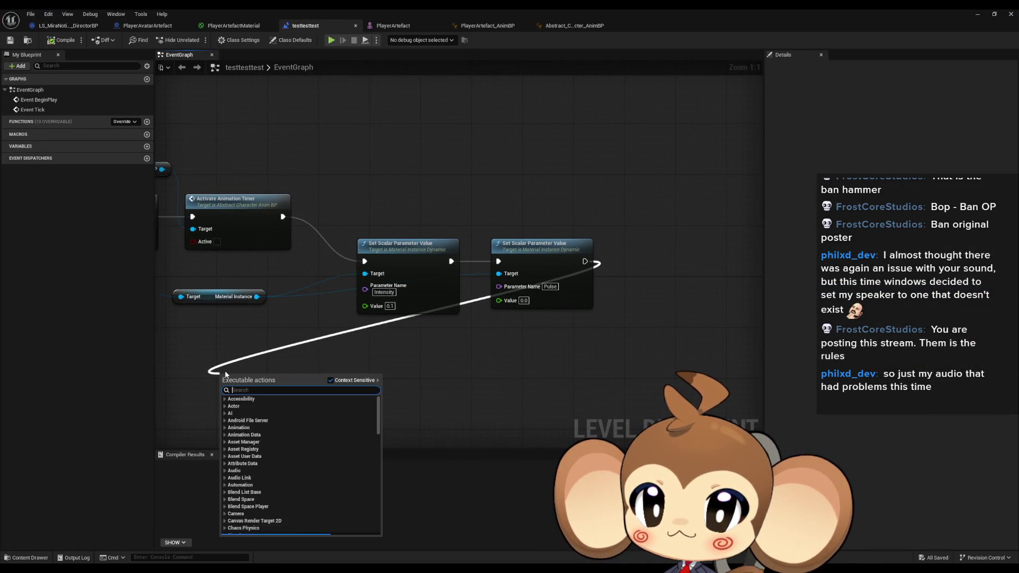
Step: Add a Delay node after the Pulse setter with a Duration of 1
text(delay)
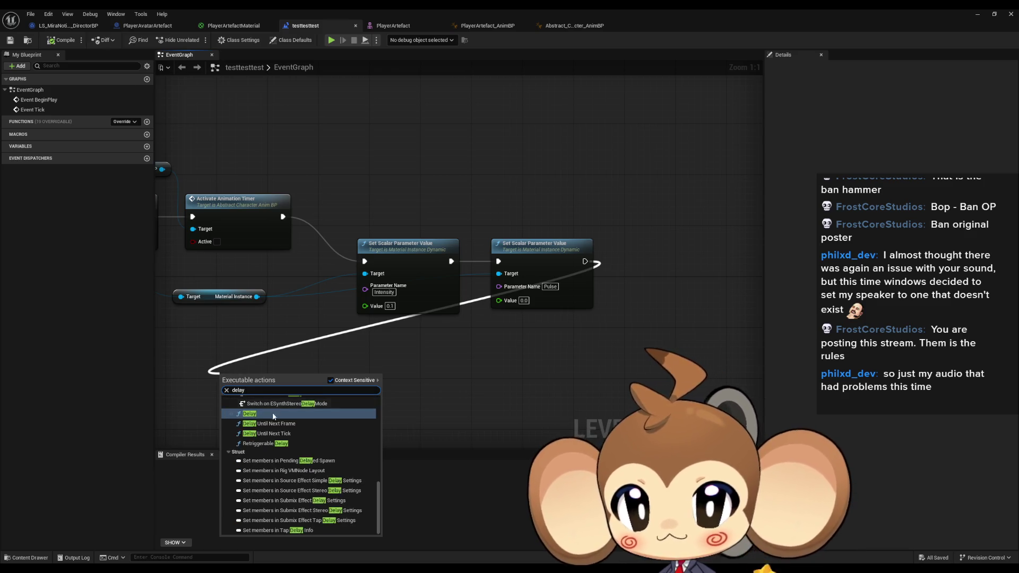
click(274, 443)
drag(318, 388, 412, 358)
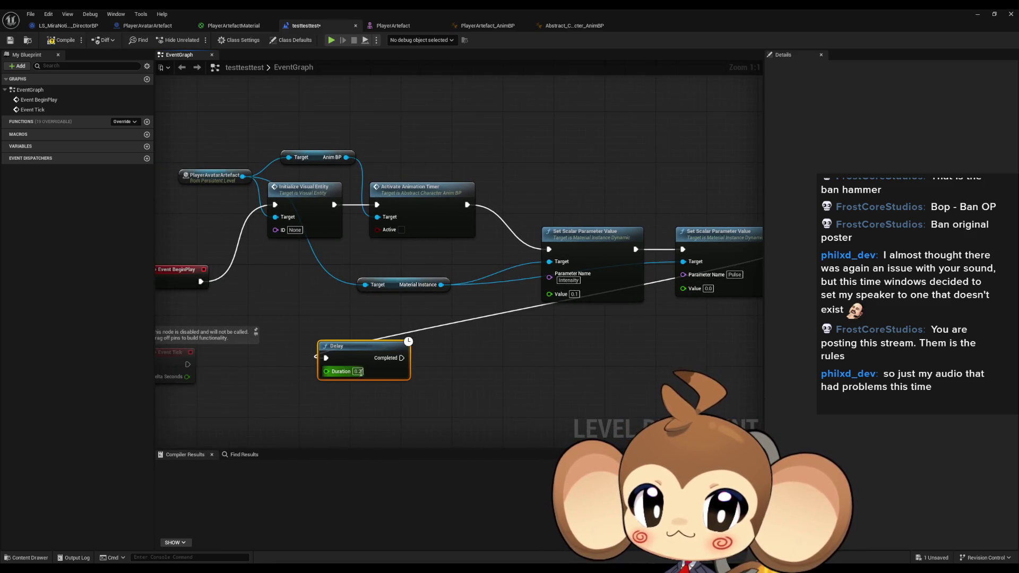
text(1)
click(370, 333)
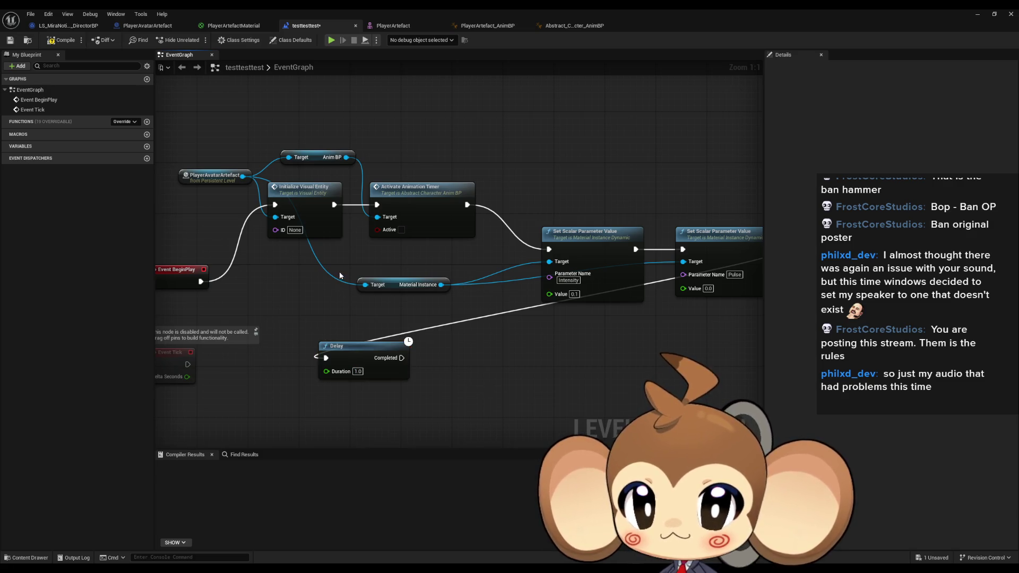
Step: Paste a second PlayerAvatarArtefact reference, add Do Pulse after Delay Completed, and play-test
click(231, 177)
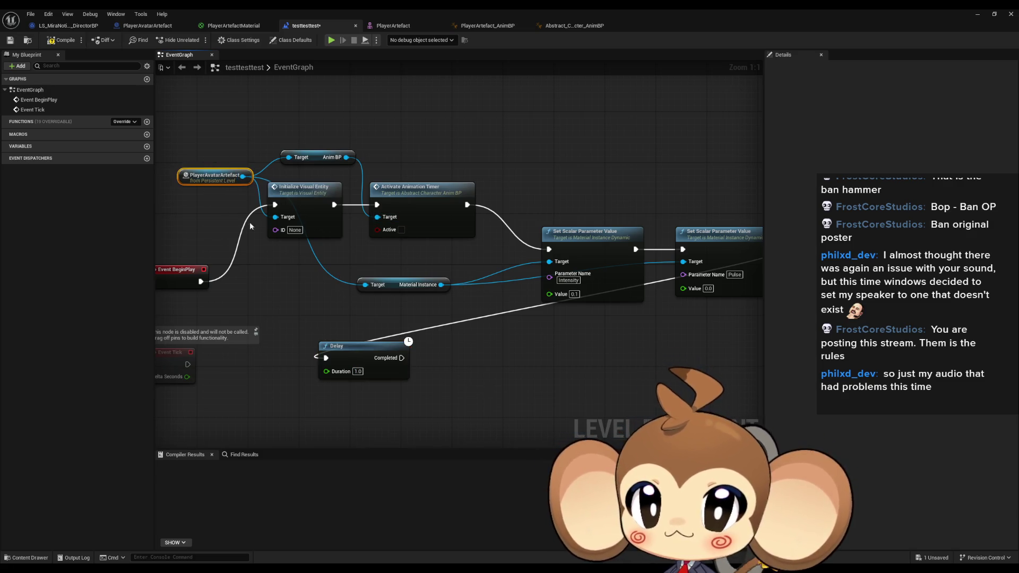
key(ctrl+c)
key(ctrl+v)
drag(421, 418, 465, 394)
text(do pul)
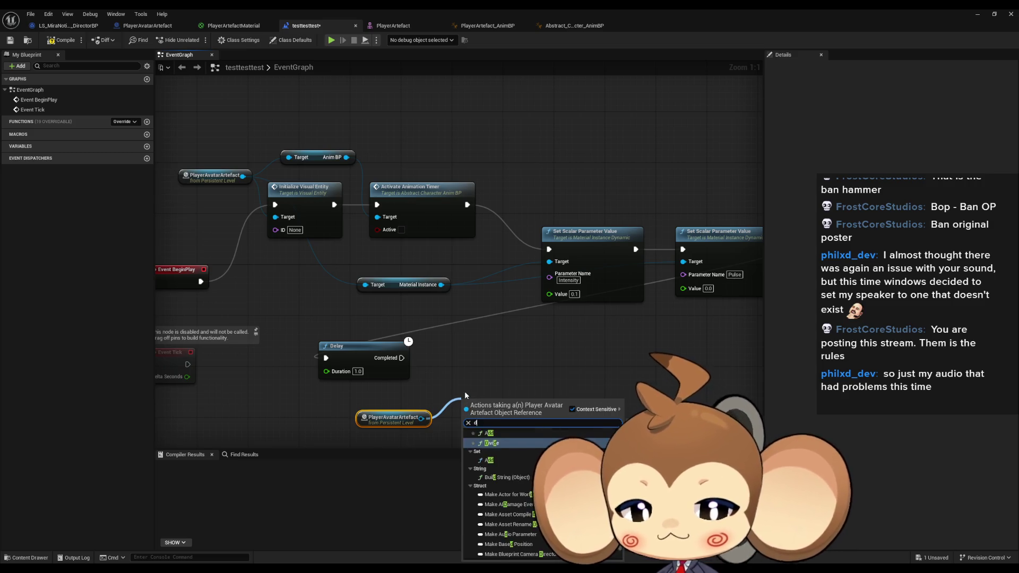
key(Return)
drag(402, 358, 466, 421)
click(331, 40)
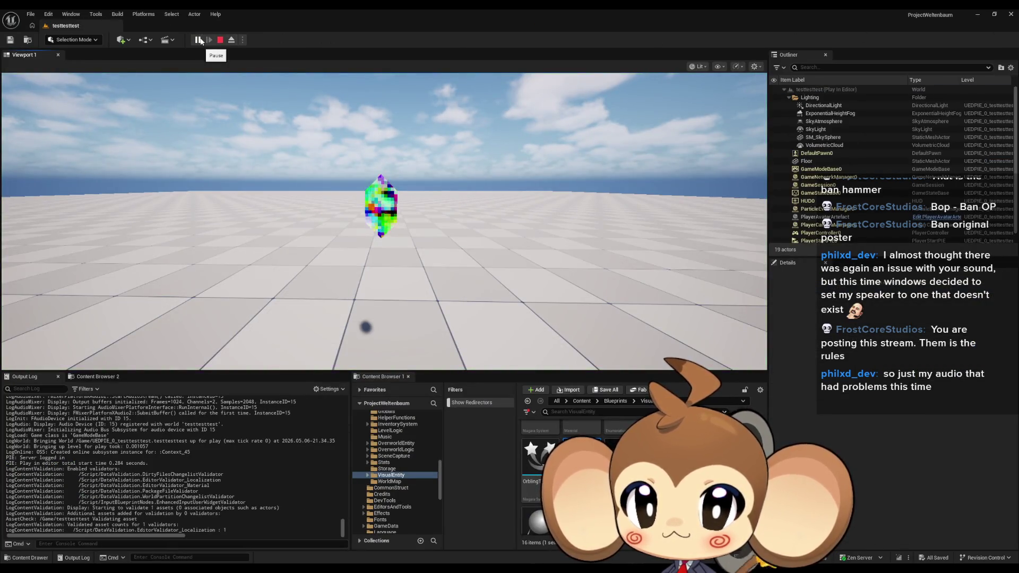
click(220, 40)
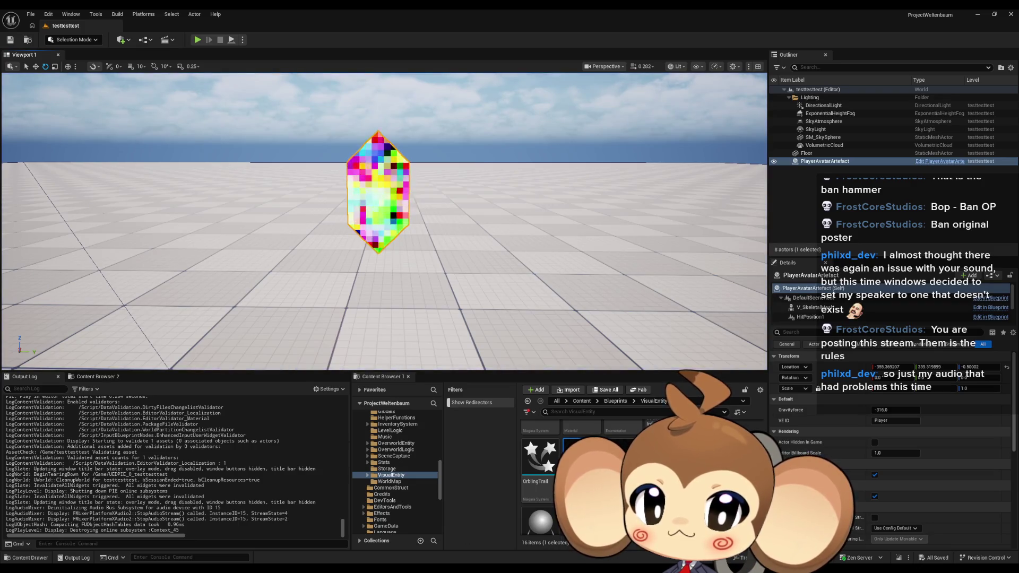
Step: Add Touch Reactivation Animation from the artefact reference and connect Delay Completed to it
mouse_move(417, 567)
click(435, 540)
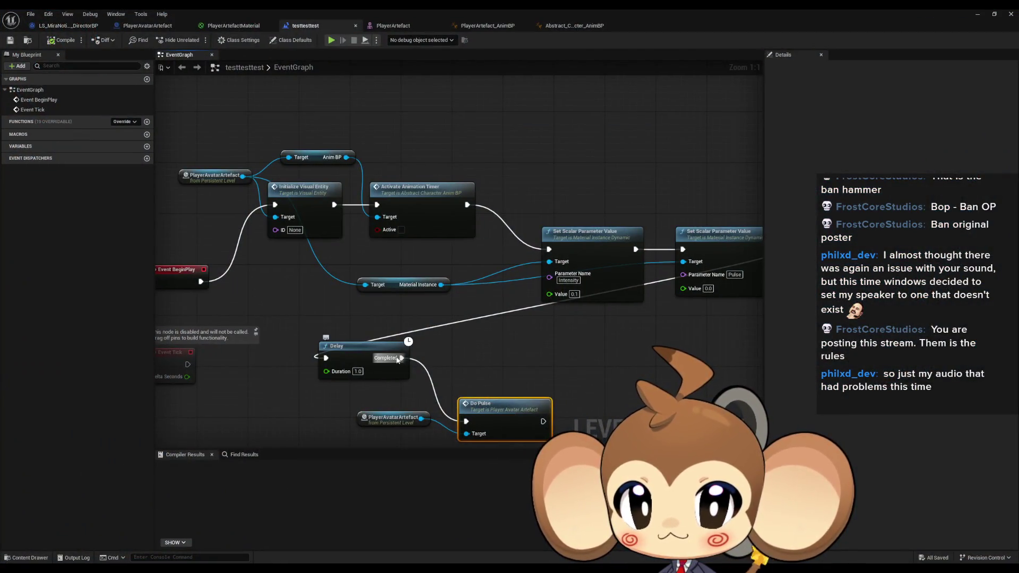
drag(420, 418, 473, 355)
text(tozu)
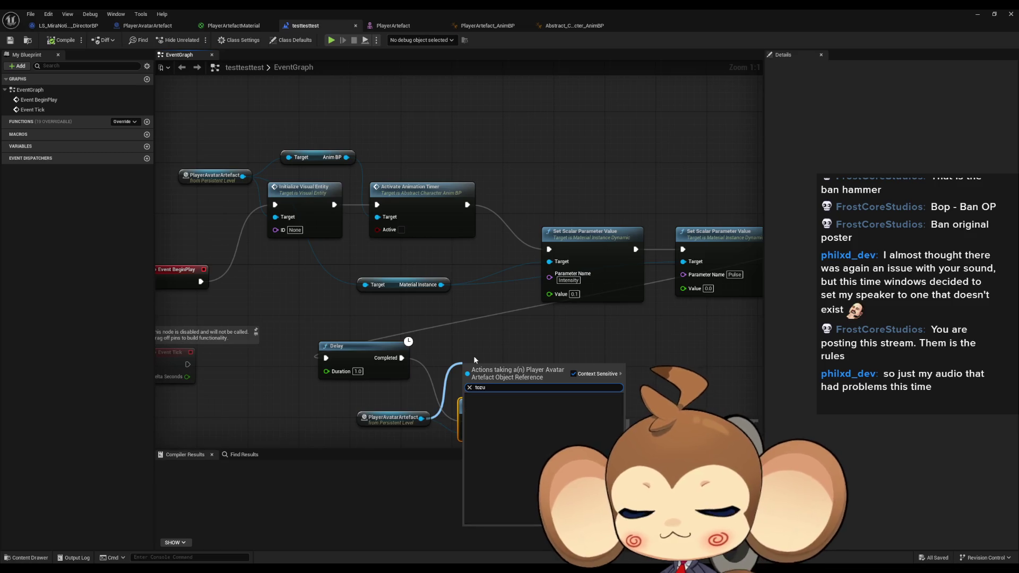
key(BackSpace)
key(BackSpace)
key(BackSpace)
text(ouch)
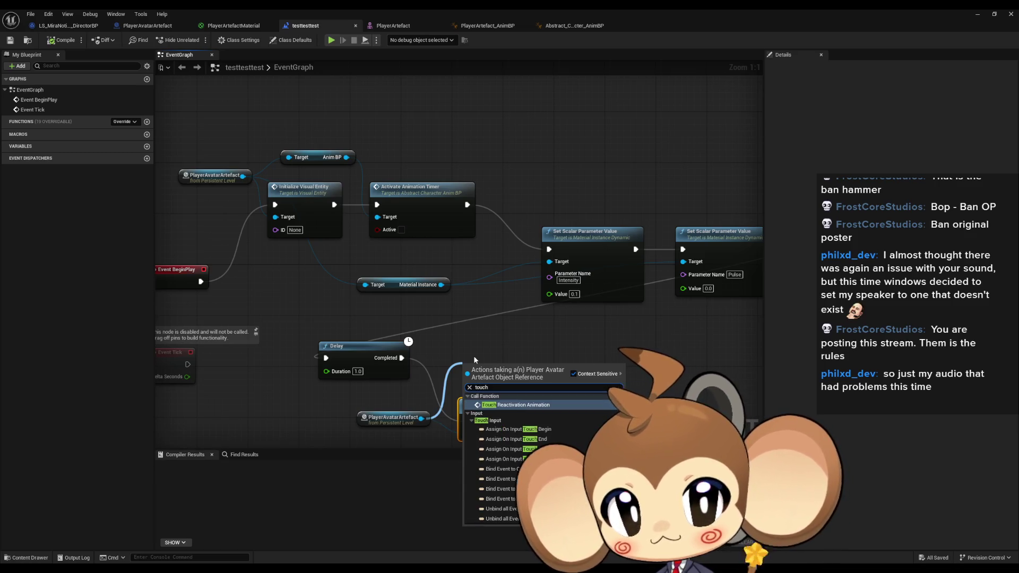
key(Return)
drag(480, 404, 480, 440)
drag(466, 325, 402, 306)
click(977, 14)
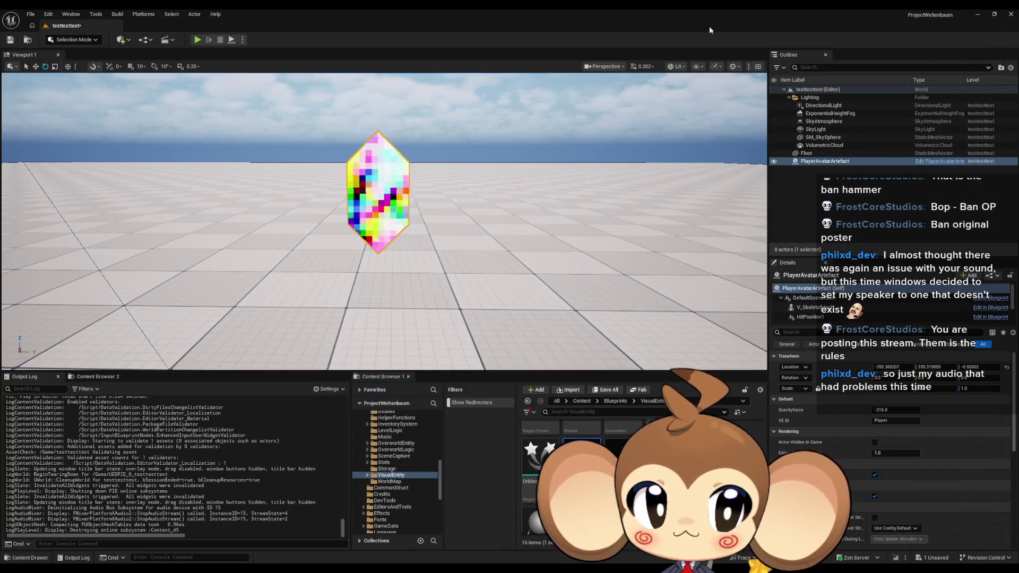
Step: Run two play tests of the testtesttest level, stopping each one
click(197, 40)
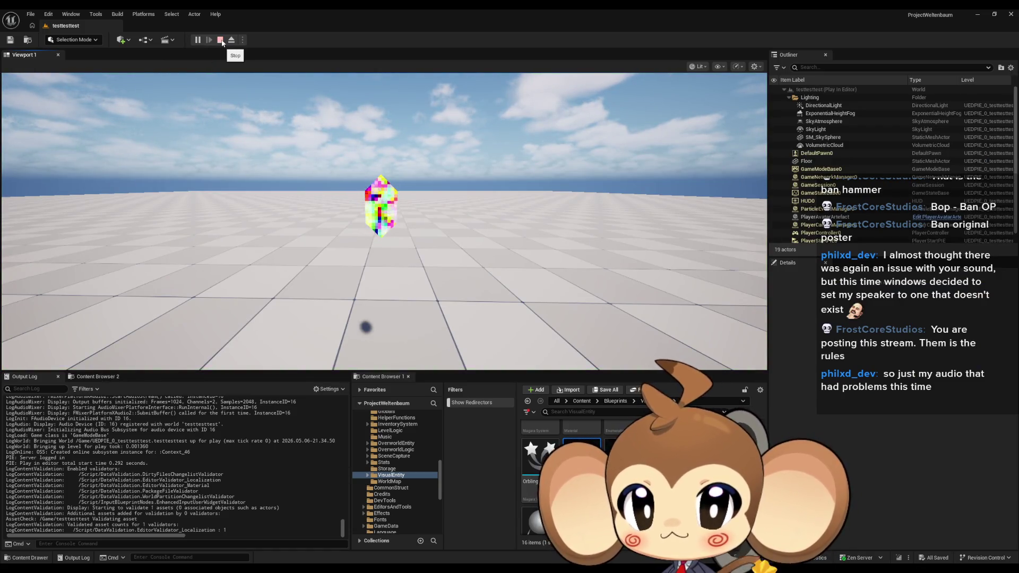
click(221, 40)
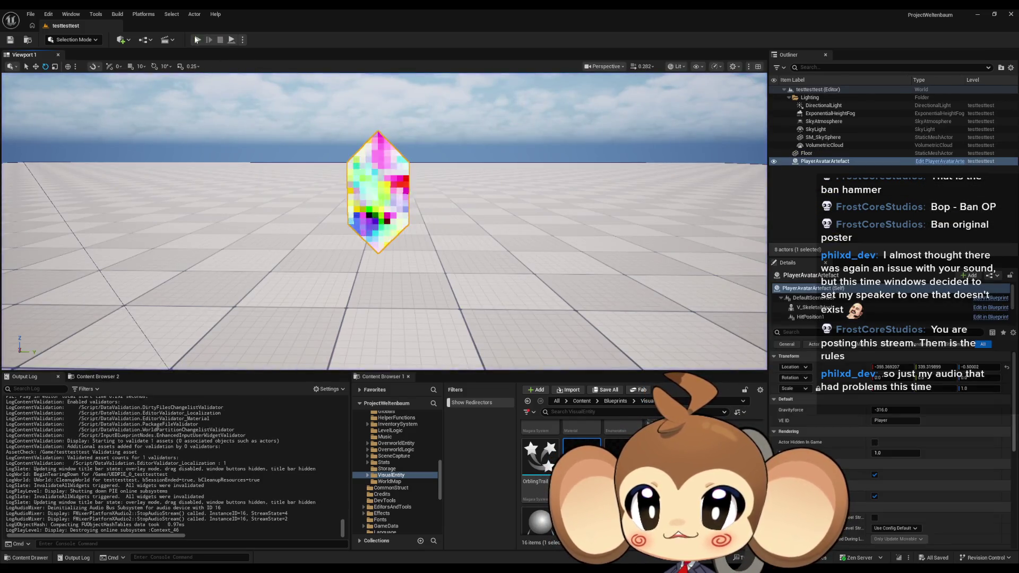
click(197, 39)
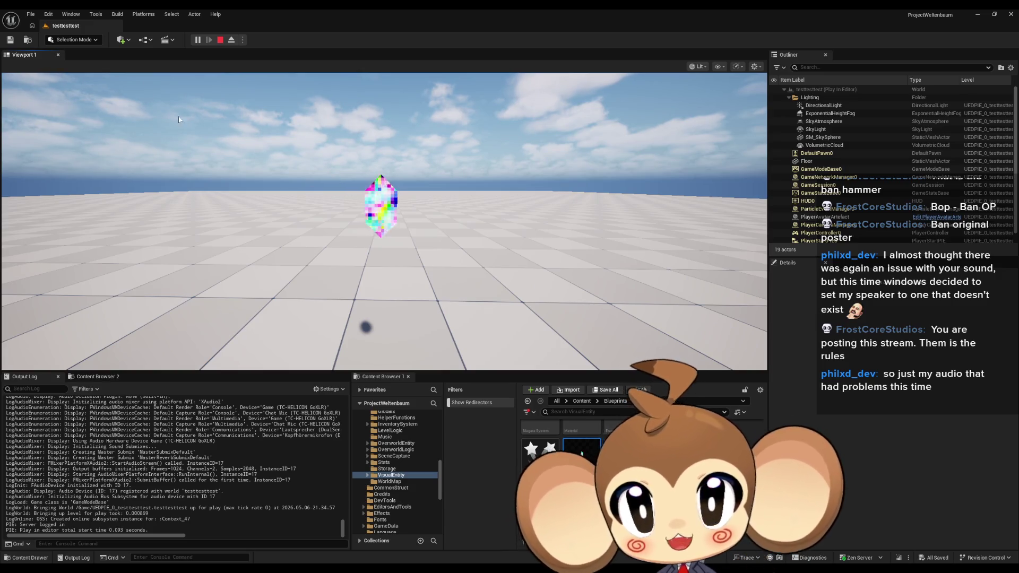
click(220, 40)
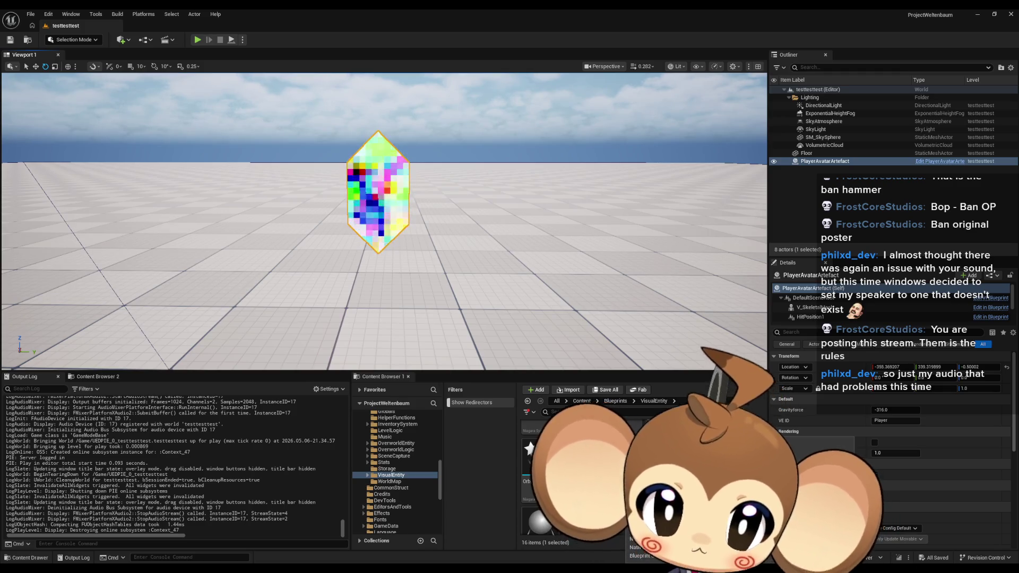
Step: Inspect the Intensity and RemapValueRange nodes in the PlayerArtefactMaterial graph
mouse_move(481, 540)
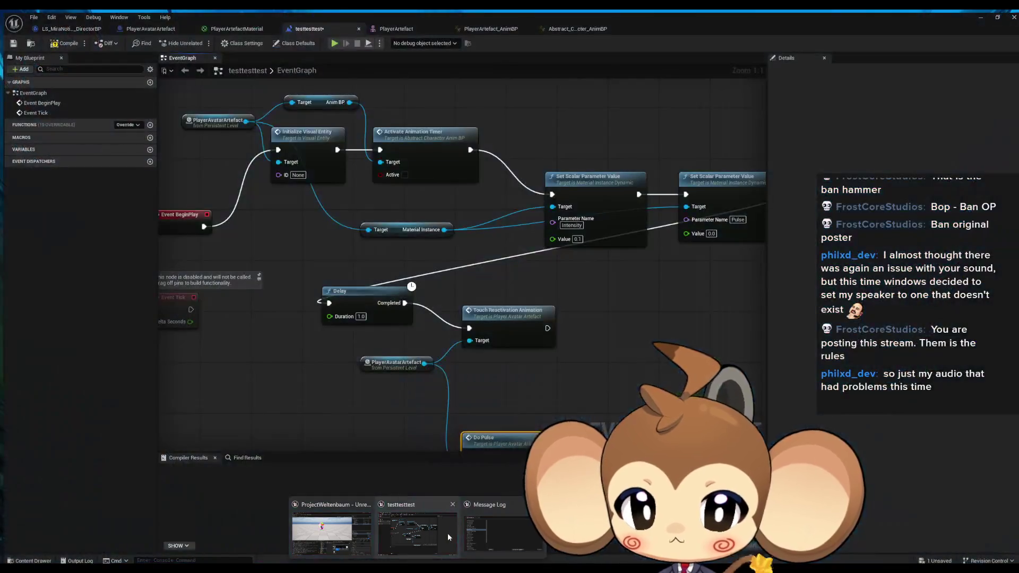
click(447, 533)
click(237, 29)
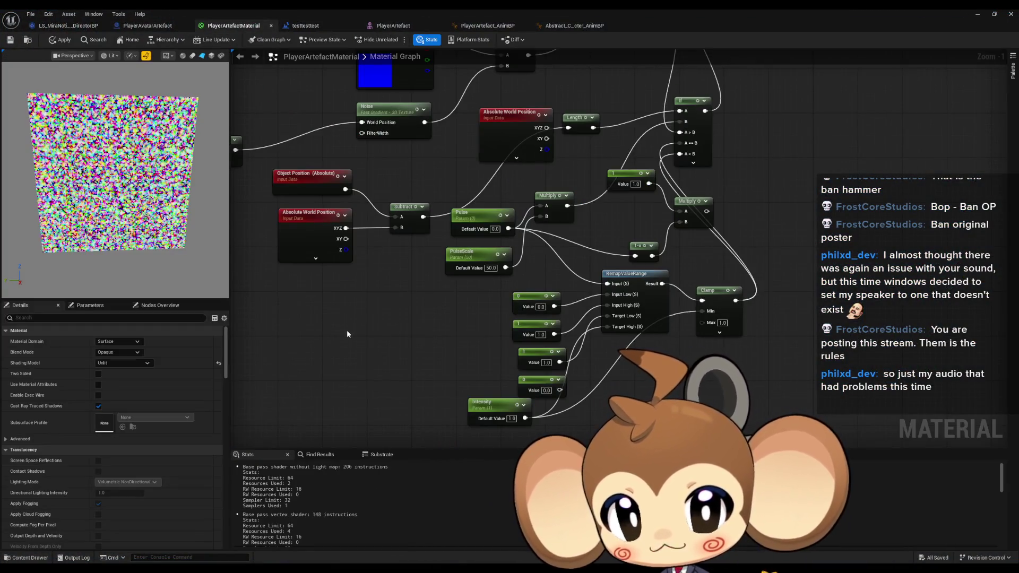
drag(491, 424, 492, 425)
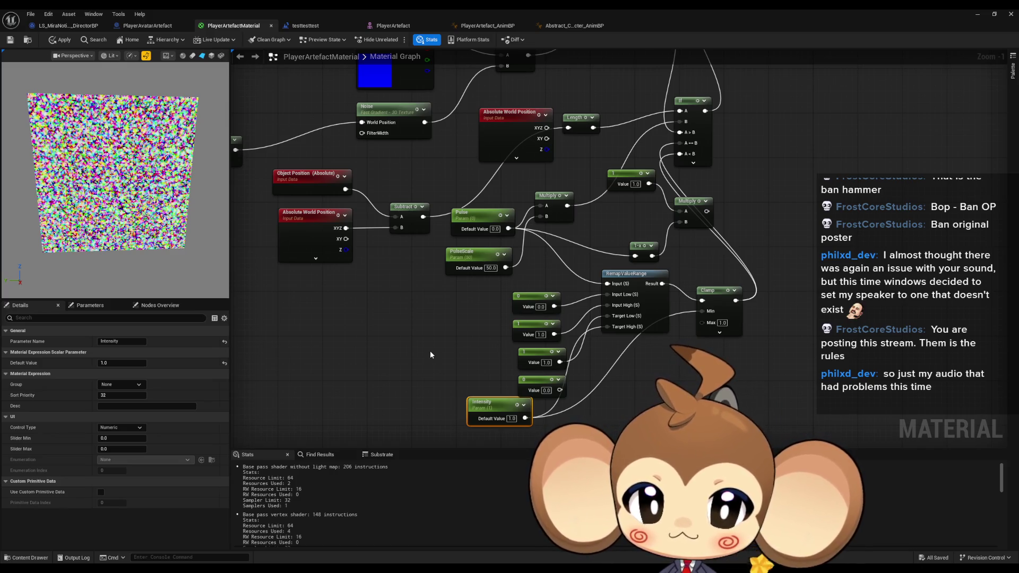
click(631, 277)
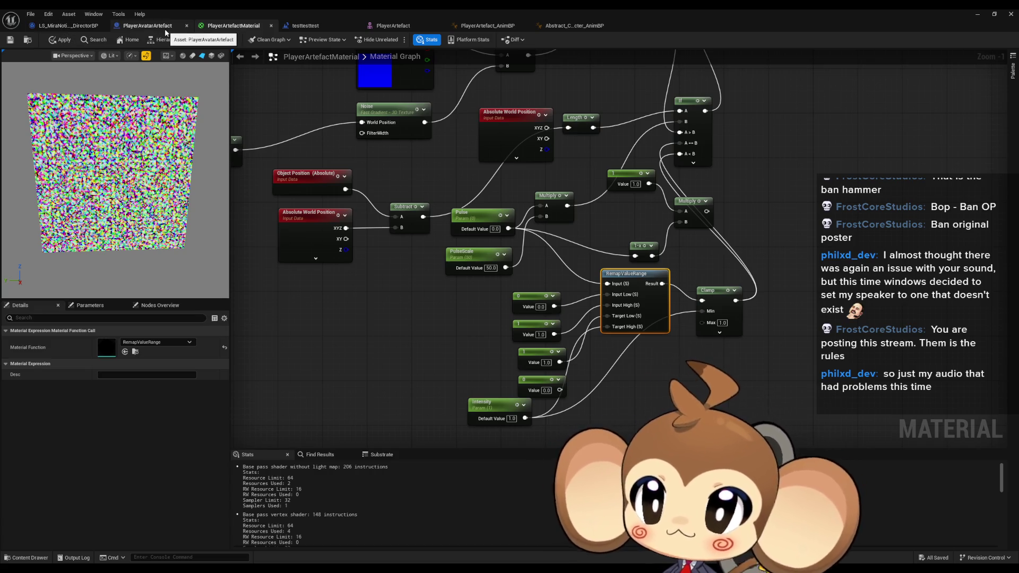
Step: Set the Set Scalar node's Intensity value to 1000 in testtesttest and play-test the level
click(342, 27)
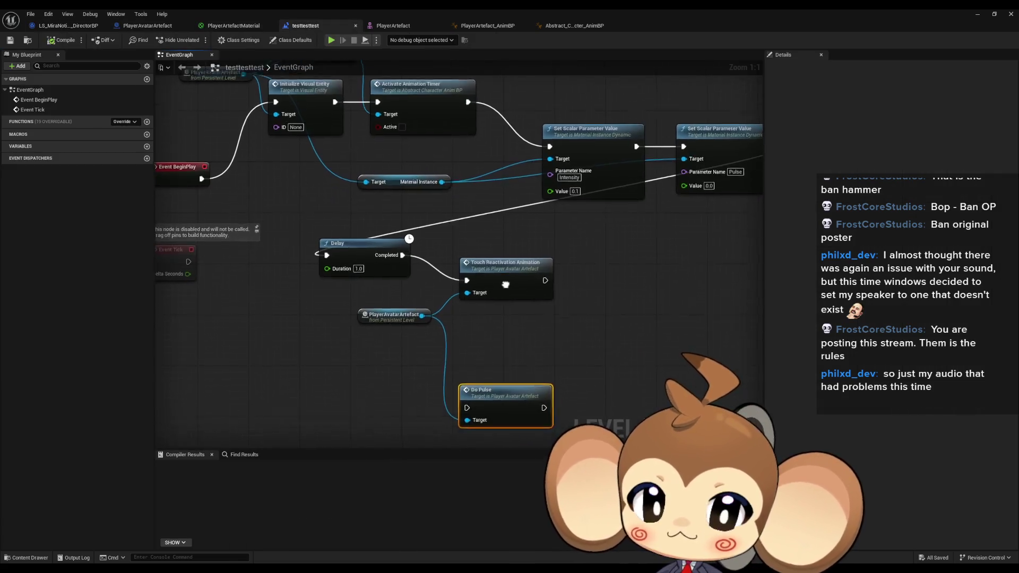
drag(635, 227, 587, 284)
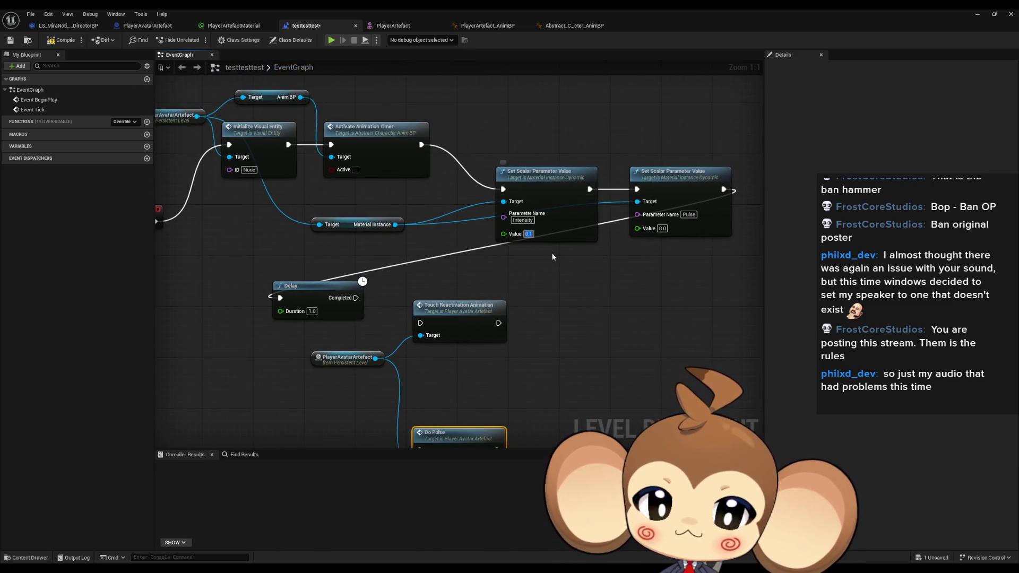
text(1000)
key(Return)
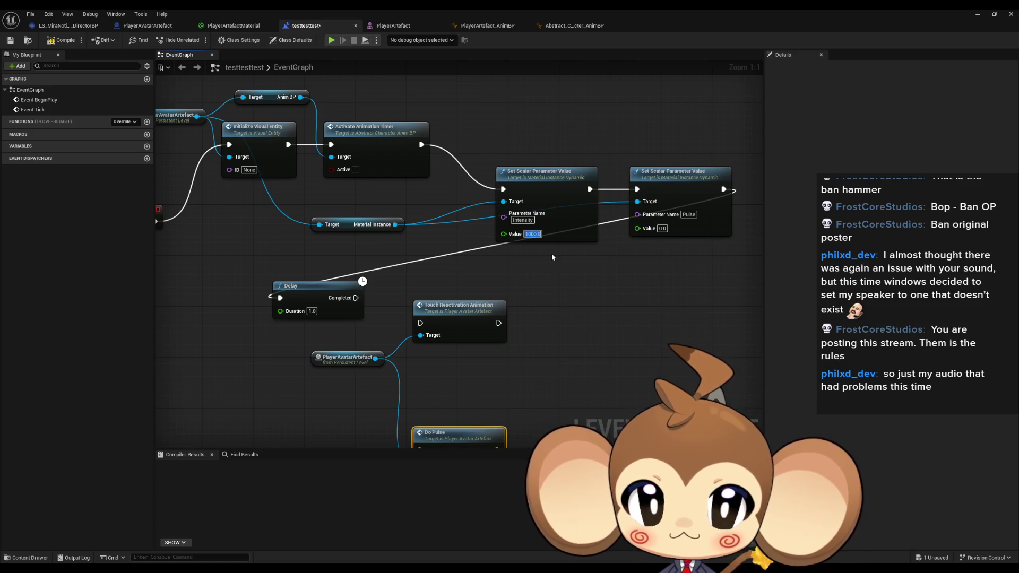
key(alt+Tab)
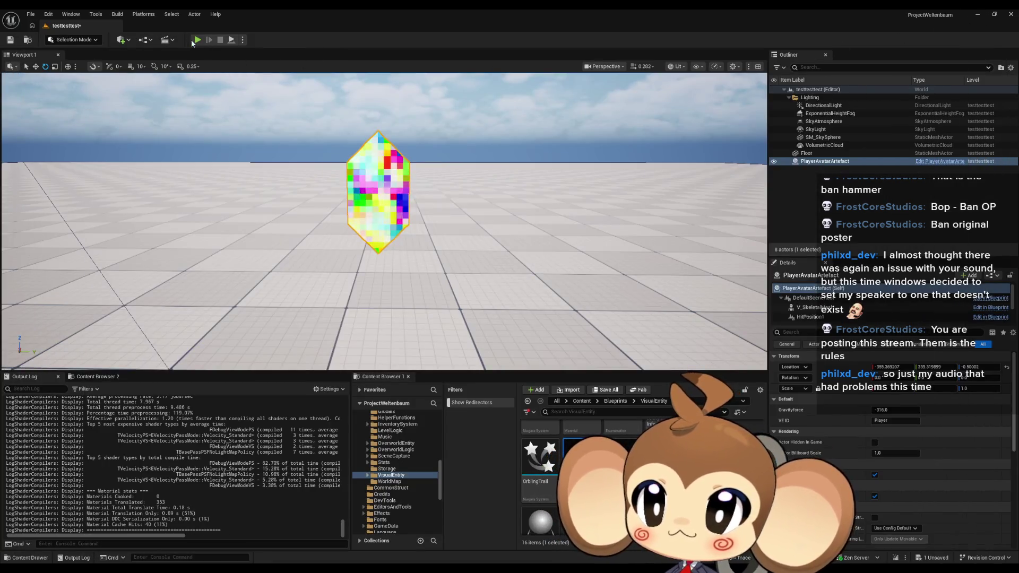
click(198, 40)
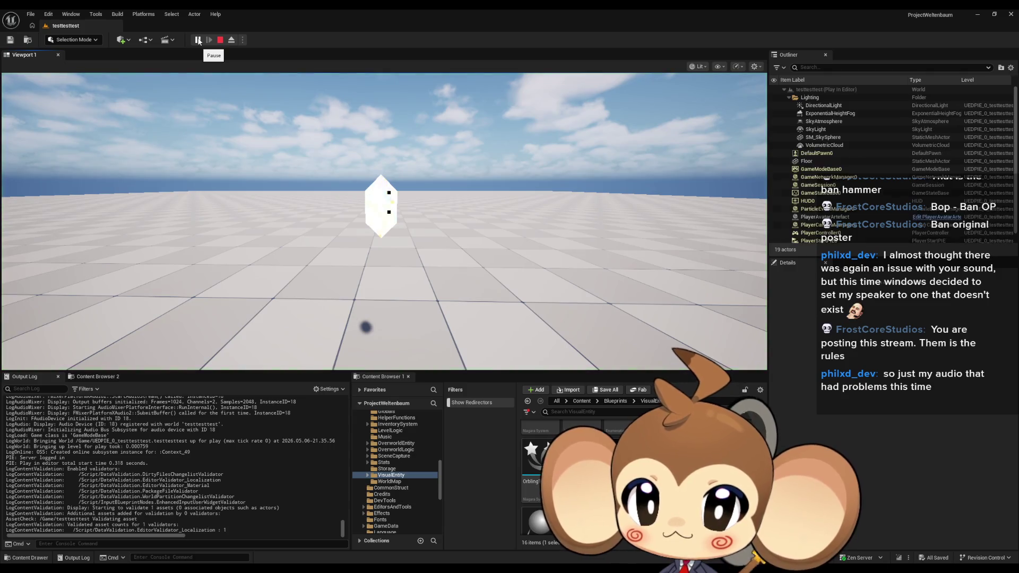
click(221, 40)
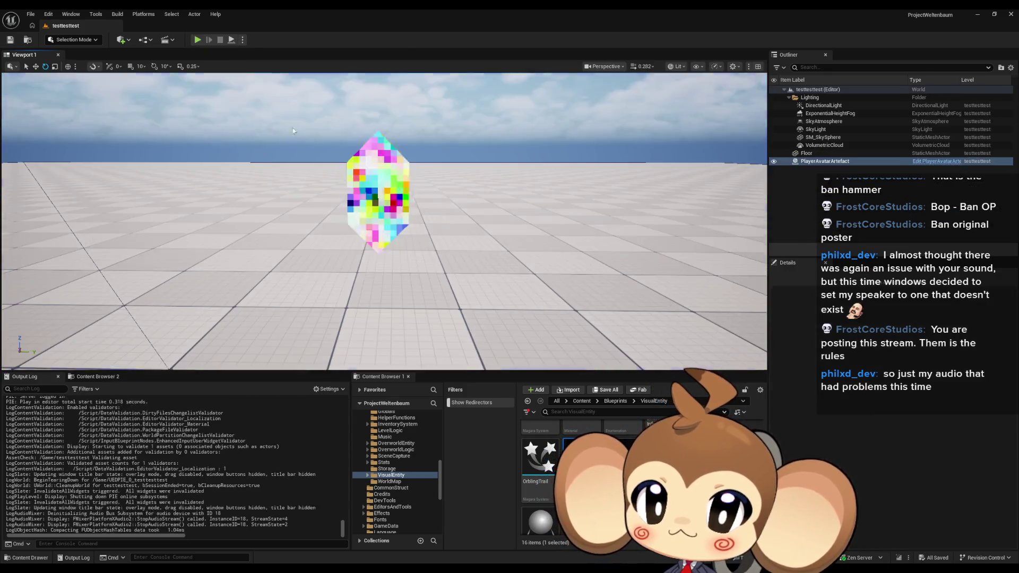
Step: Apply the revised Intensity value and run two more play tests of the level
click(399, 543)
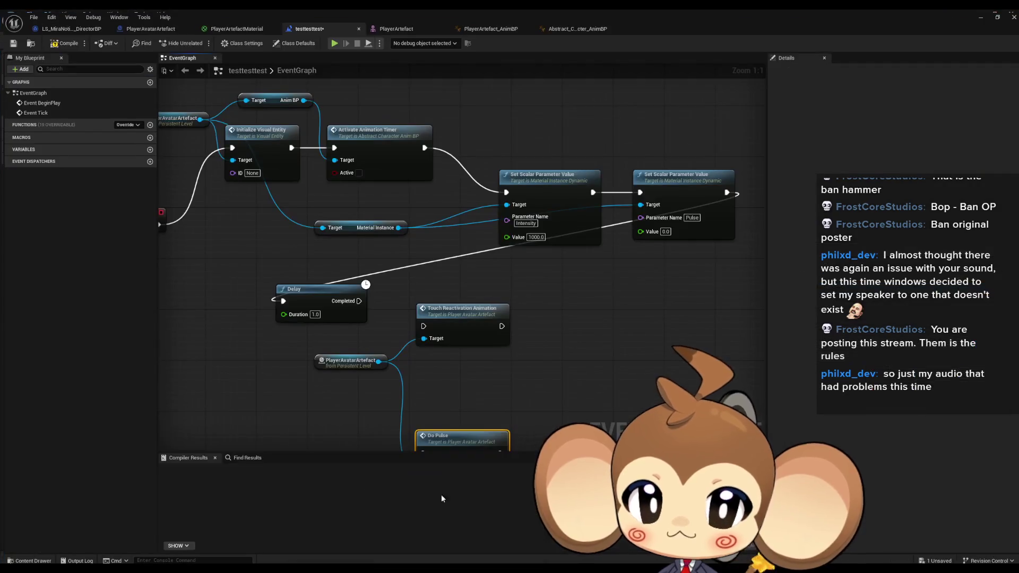
key(Return)
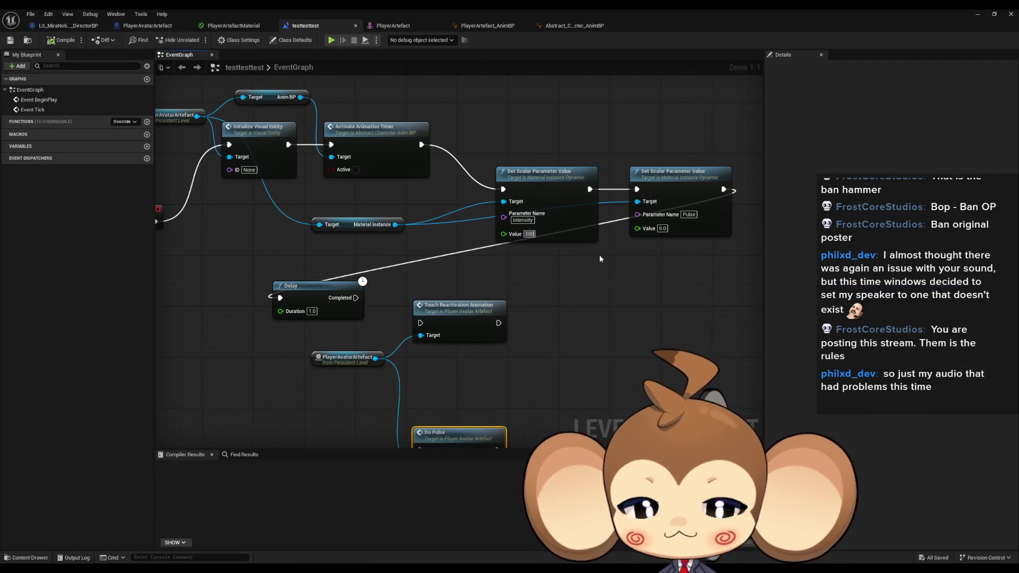
click(976, 14)
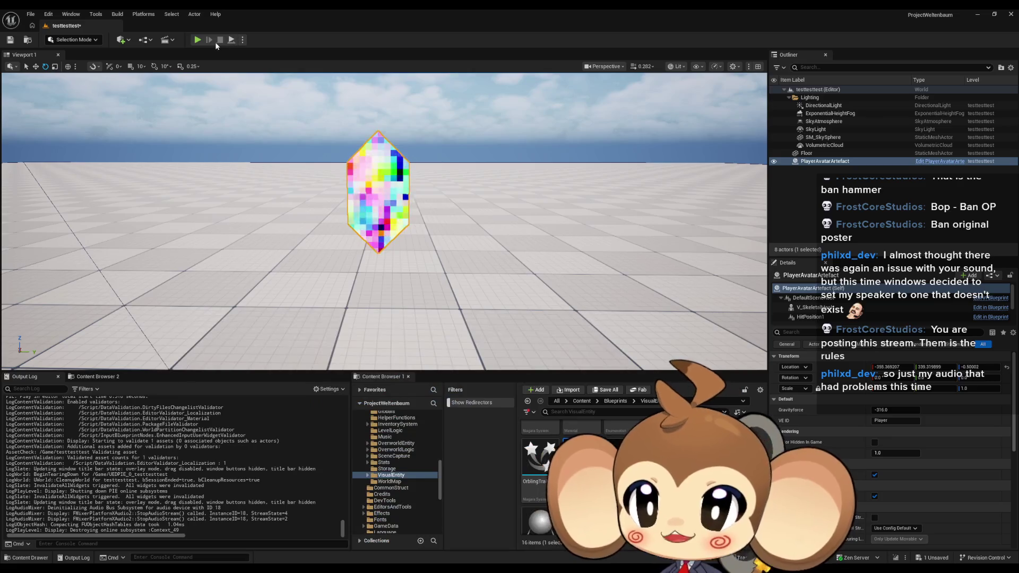
click(202, 39)
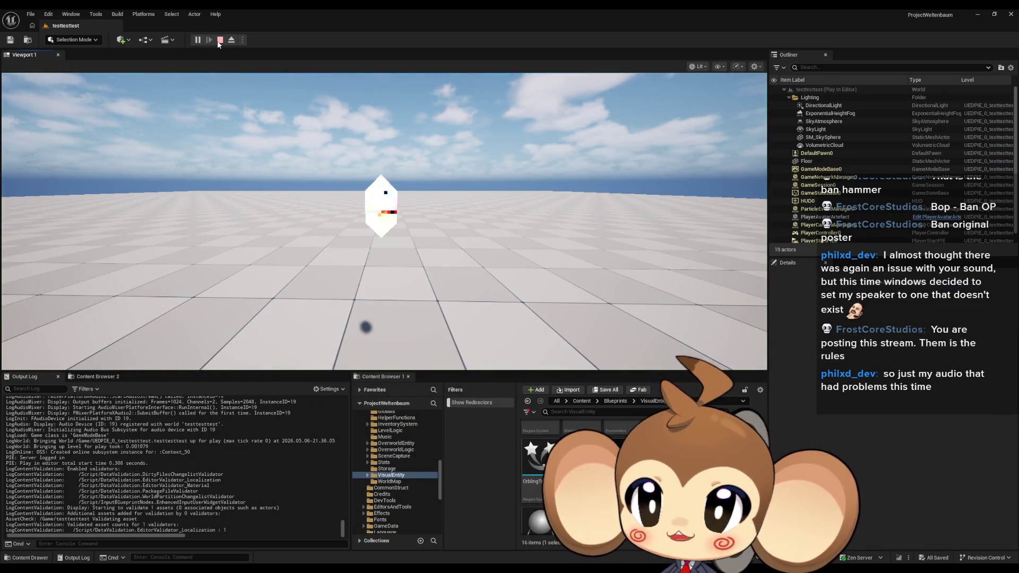
key(Escape)
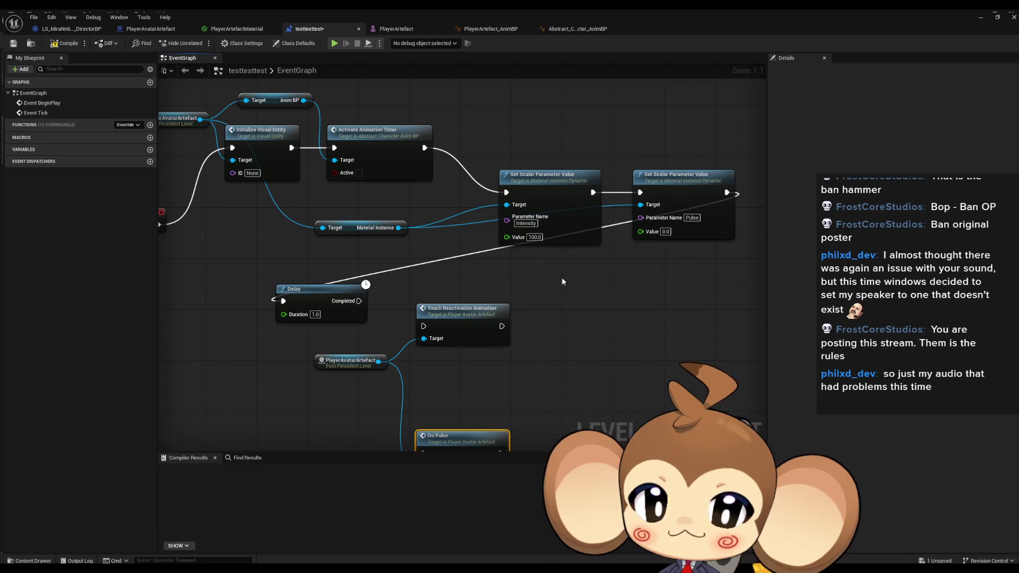
click(454, 533)
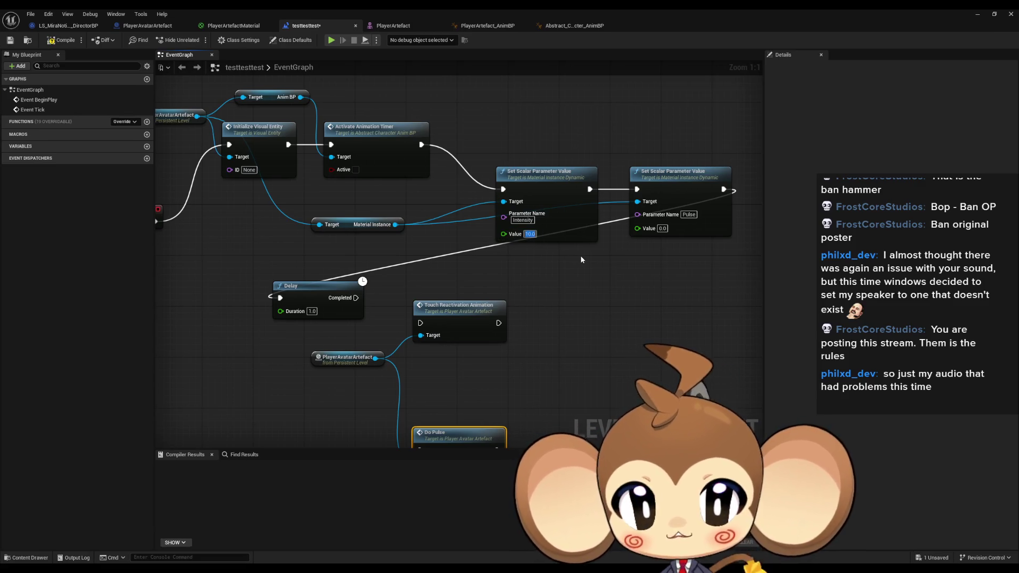
click(977, 15)
click(197, 40)
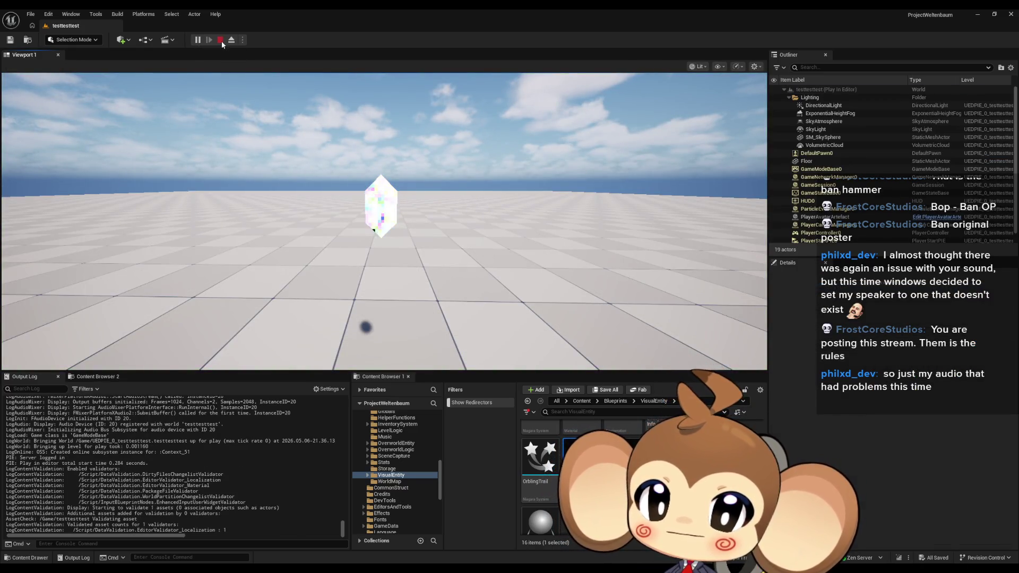
click(221, 41)
click(455, 530)
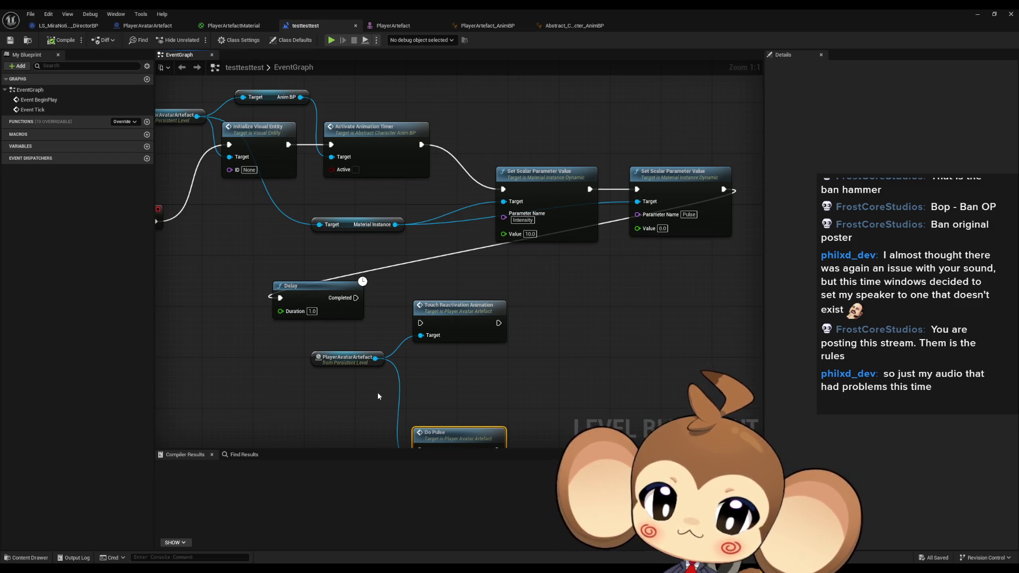
drag(377, 393, 395, 367)
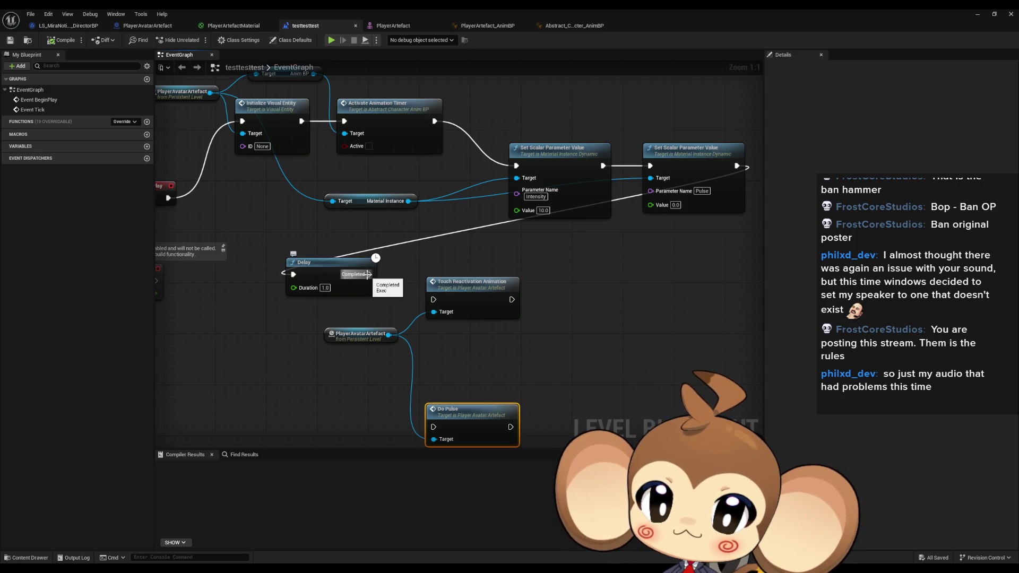
Step: Wire Delay's Completed pin to Touch Reactivation Animation, then run and stop a play test
drag(367, 274, 433, 300)
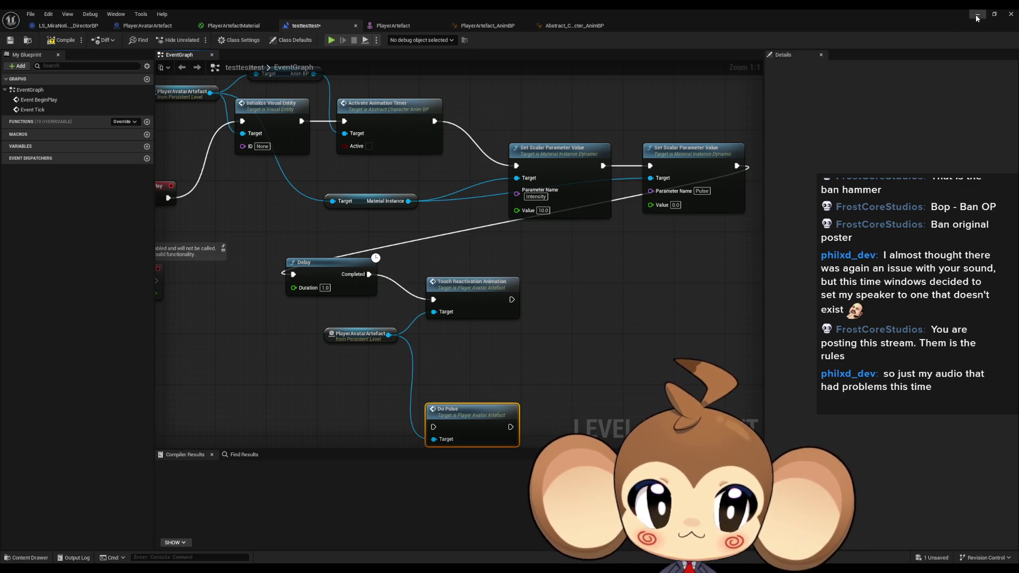
click(977, 17)
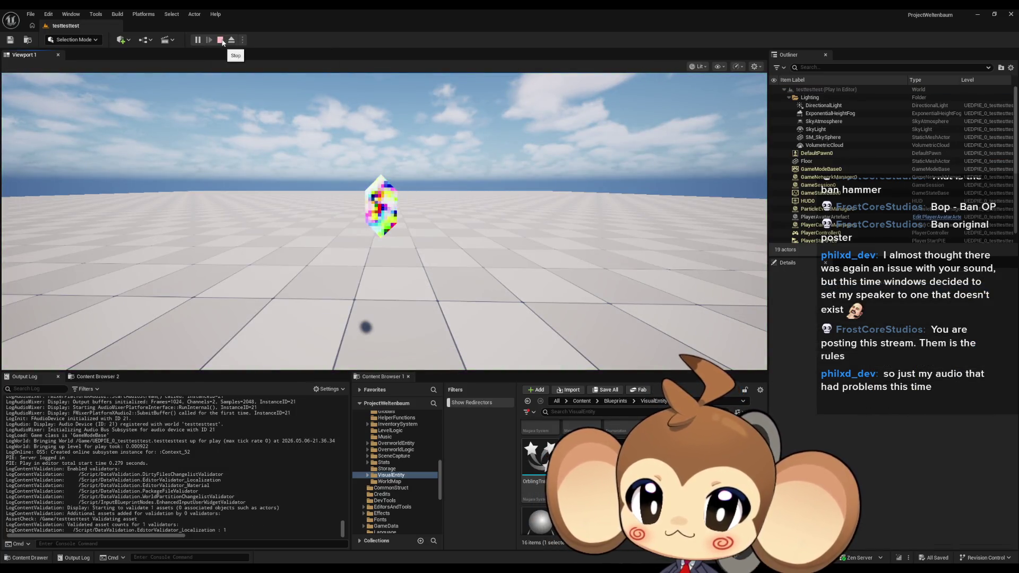
click(223, 40)
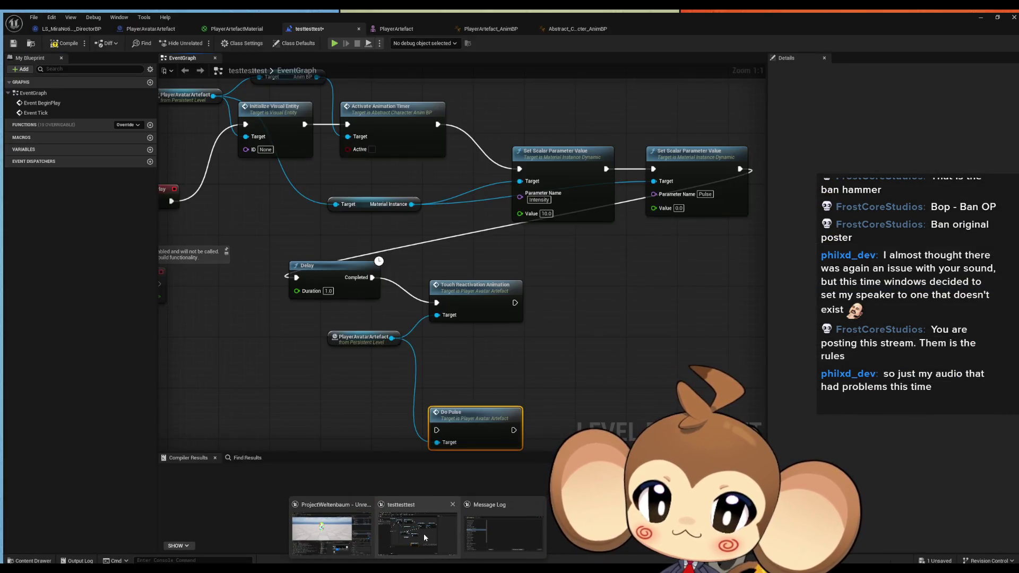
click(423, 533)
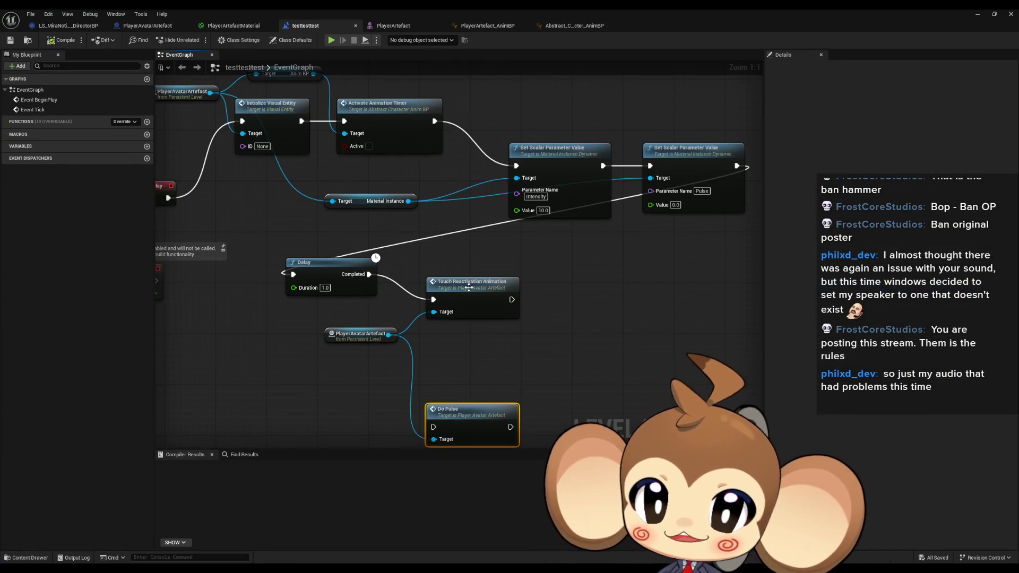
Step: Open the Touch Reactivation Animation event in PlayerAvatarArtefact and simulate to watch Timeline_0
double_click(483, 298)
scroll(423, 314, up, 2)
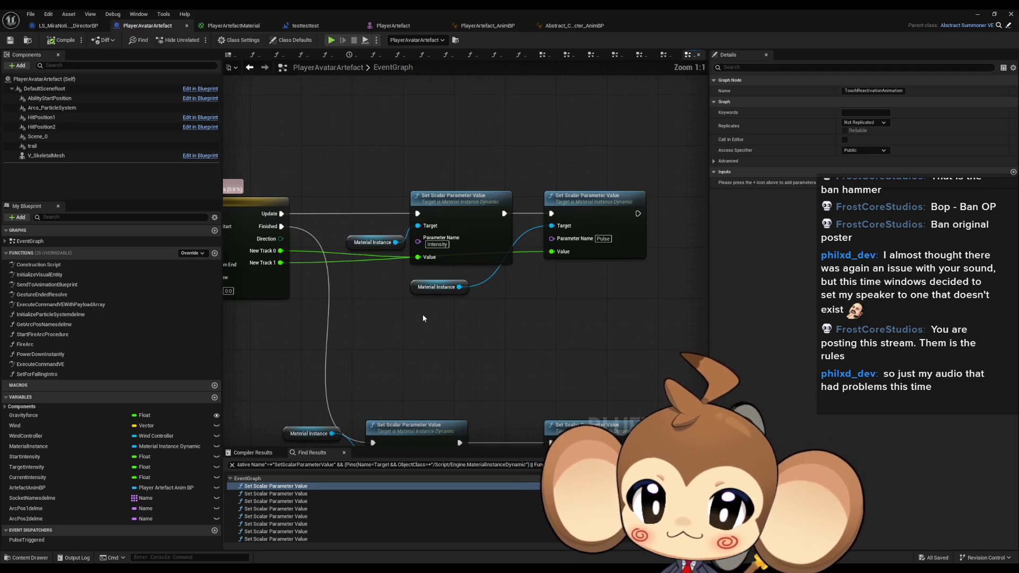
click(612, 242)
mouse_move(495, 287)
mouse_down()
mouse_move(487, 210)
mouse_move(552, 235)
mouse_move(525, 233)
mouse_up()
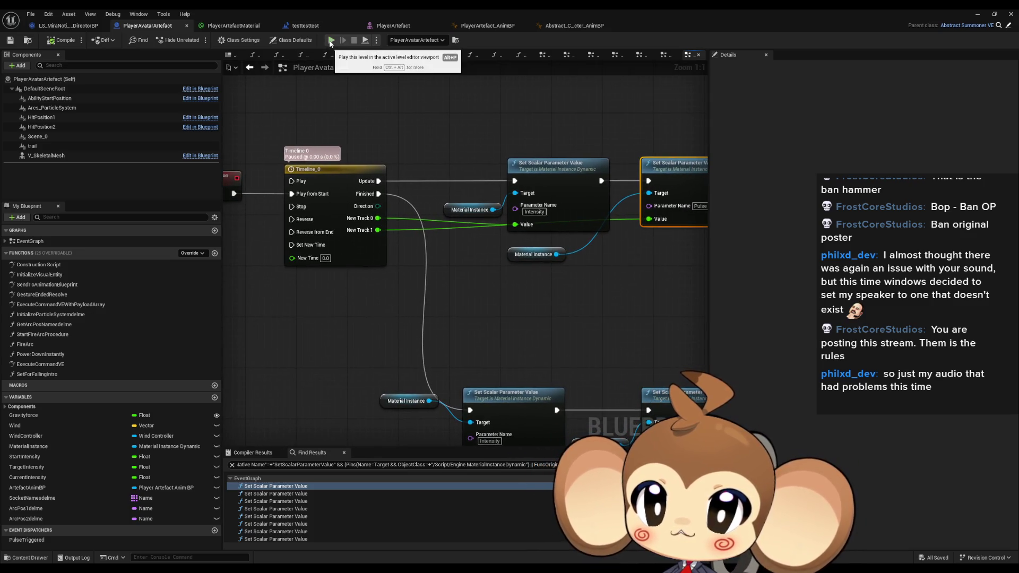
click(331, 41)
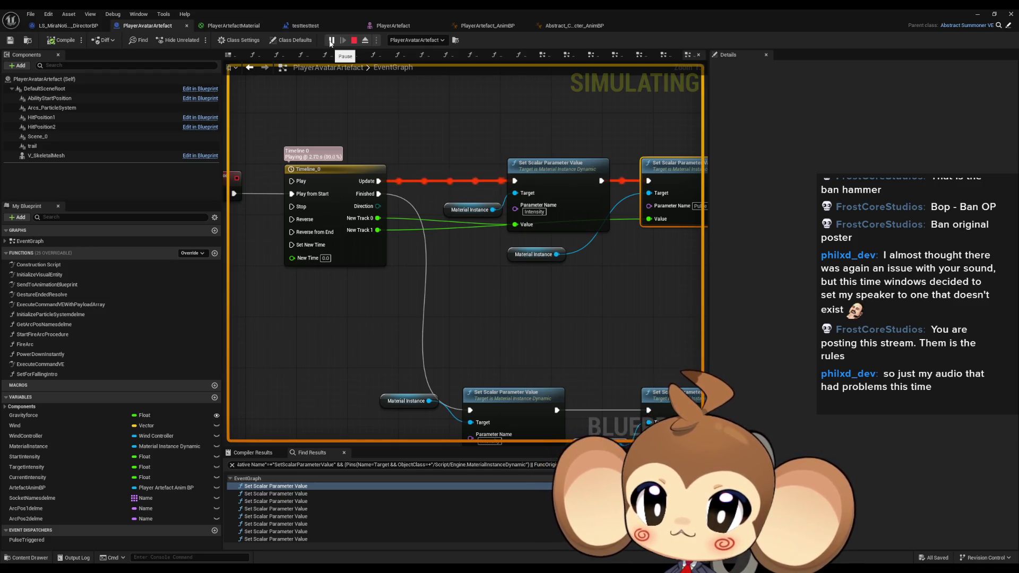
click(354, 40)
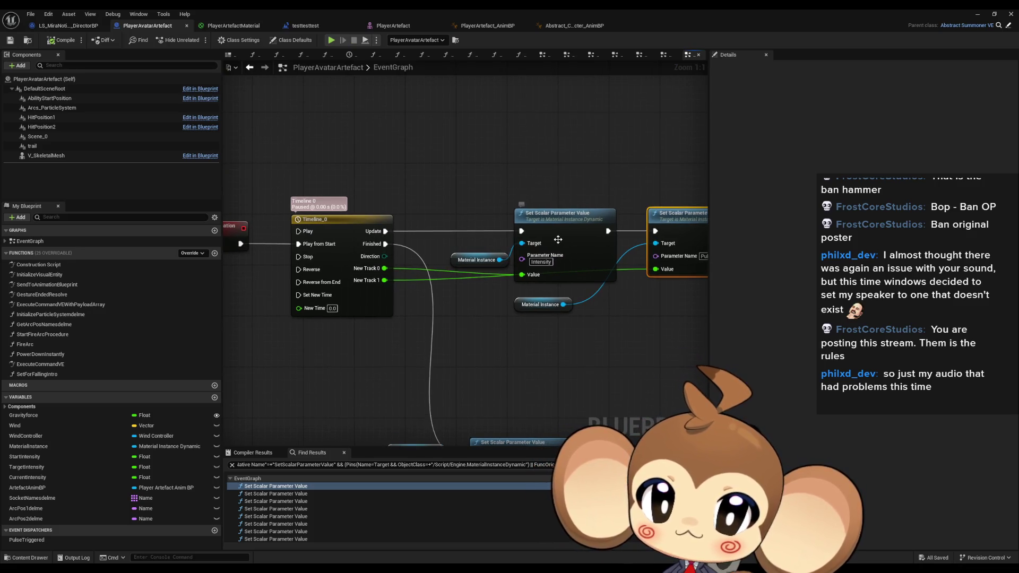
Step: Print the timeline's New Track 0 value on Update and run a play test
mouse_move(385, 231)
mouse_down()
mouse_move(432, 164)
mouse_move(421, 157)
mouse_up()
text(print)
key(Return)
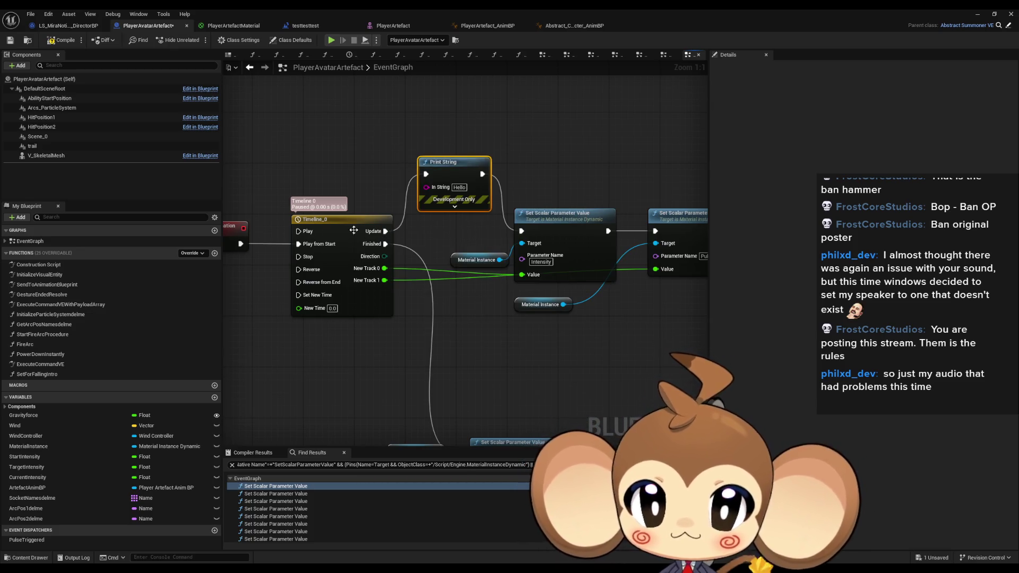
drag(384, 268, 426, 186)
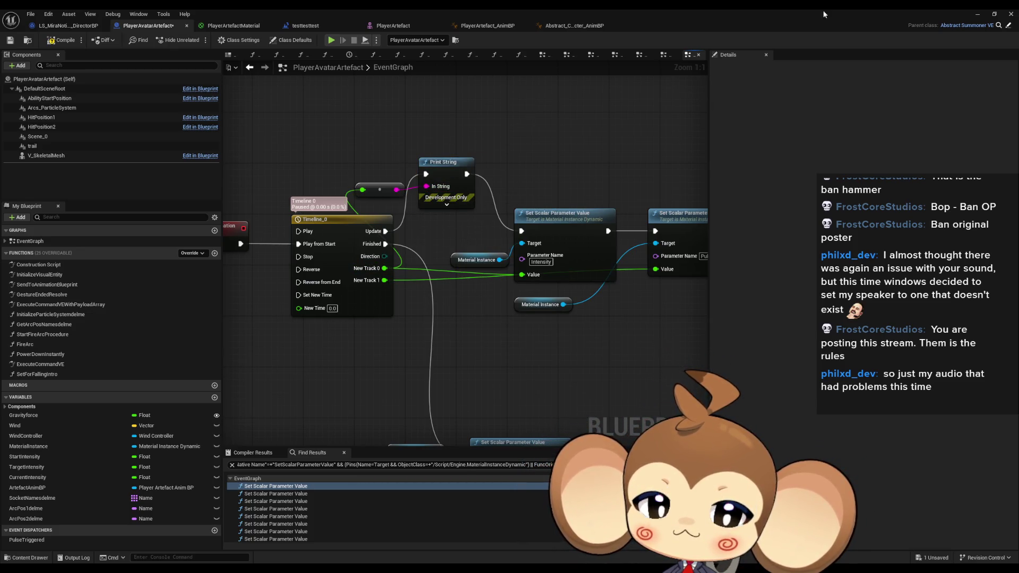
click(976, 14)
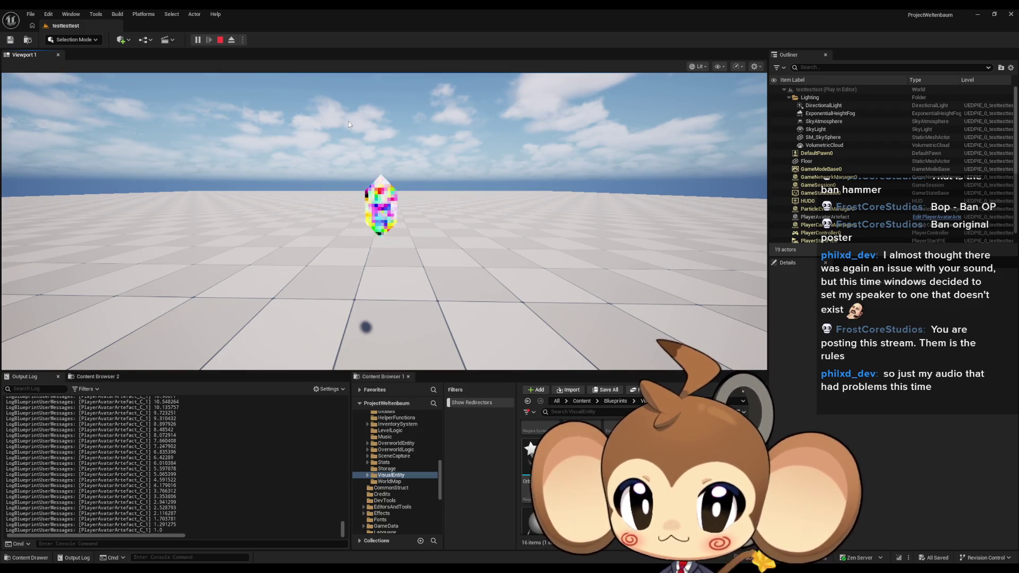
click(220, 39)
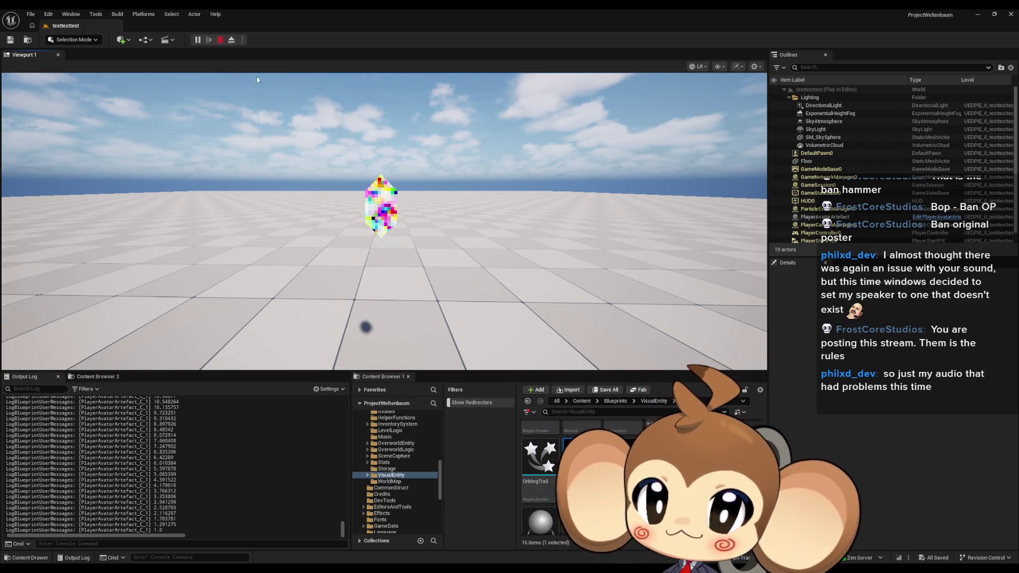
mouse_move(419, 570)
click(426, 540)
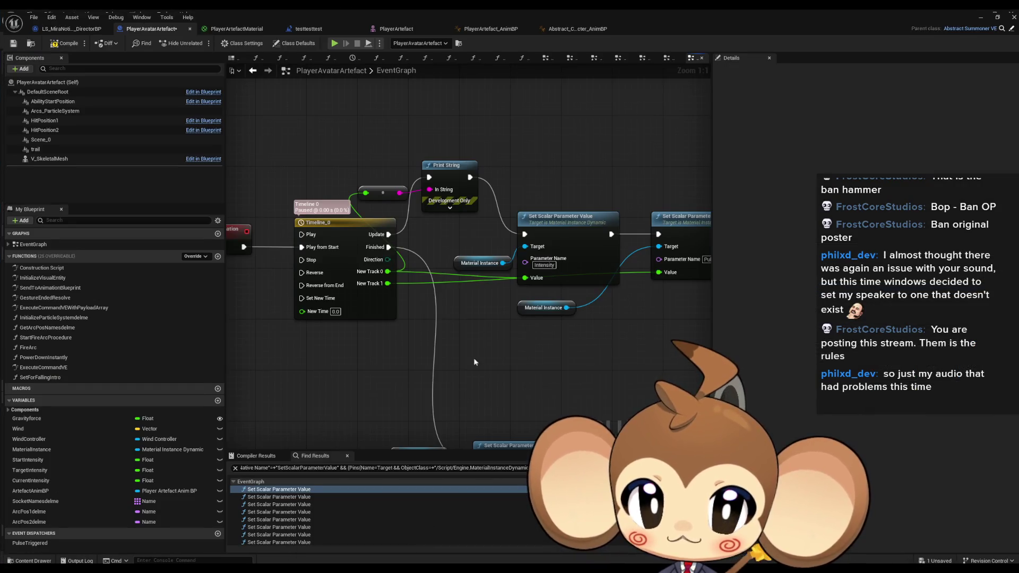
click(543, 276)
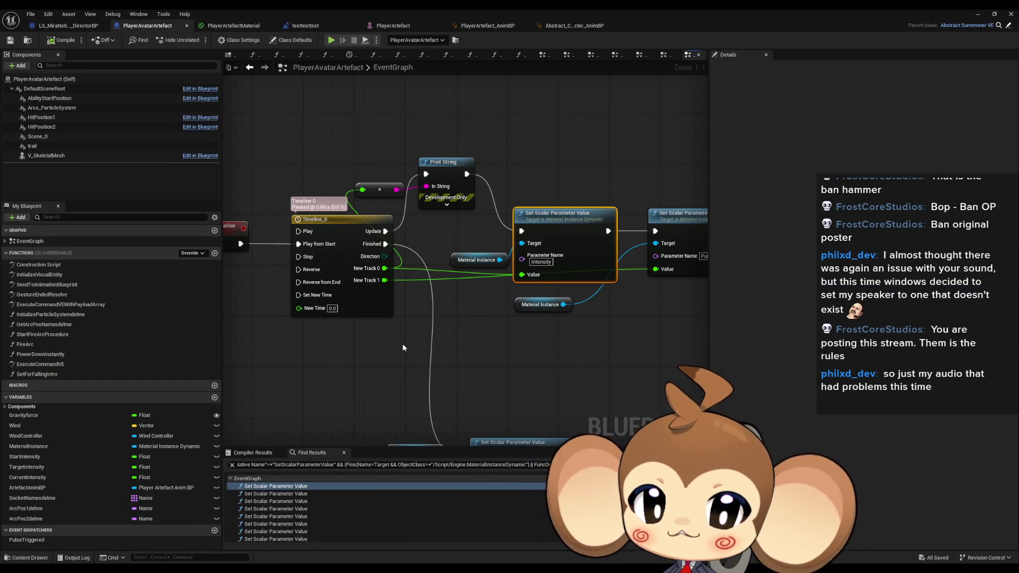
drag(467, 326, 377, 307)
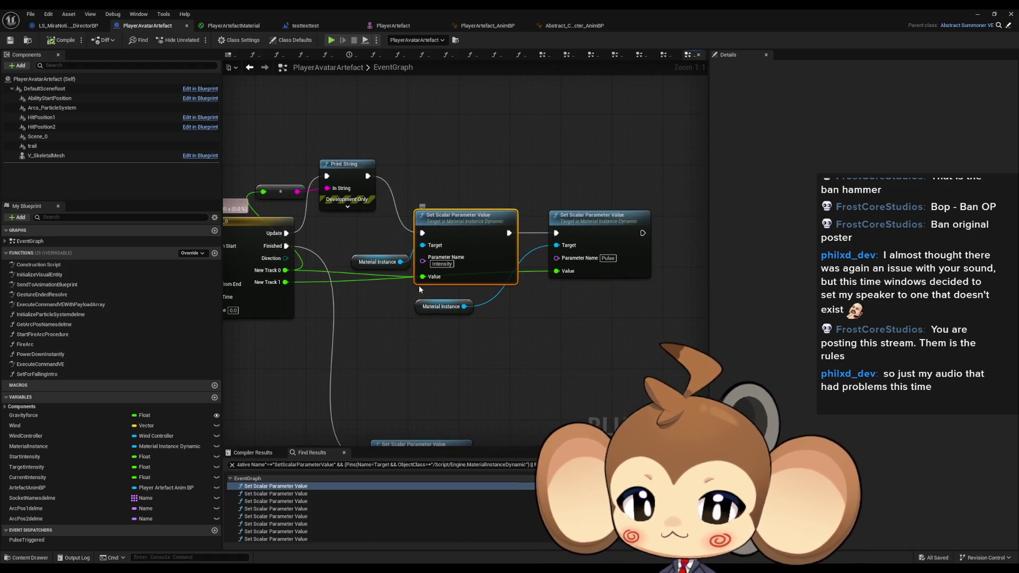
click(404, 336)
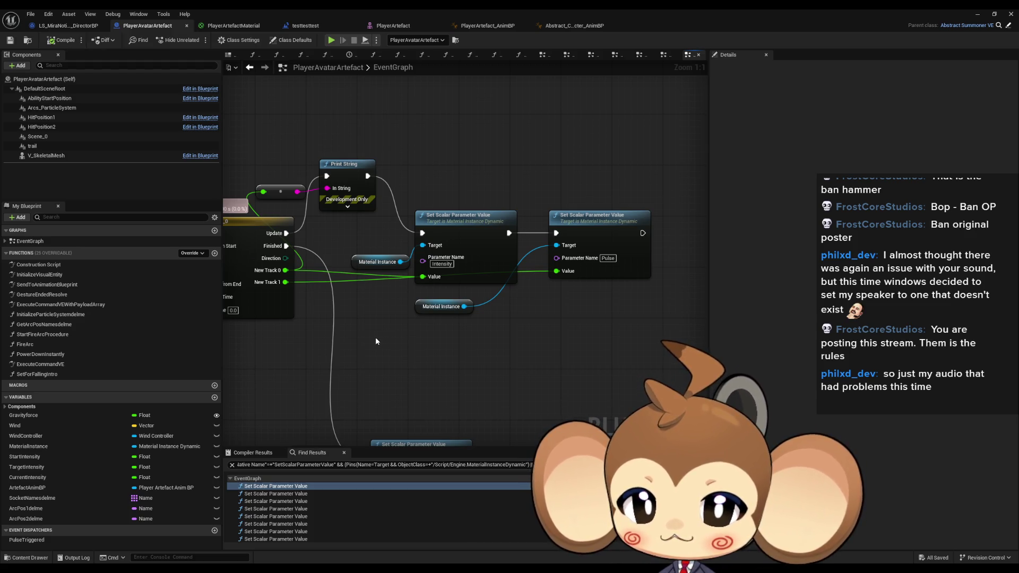
click(462, 244)
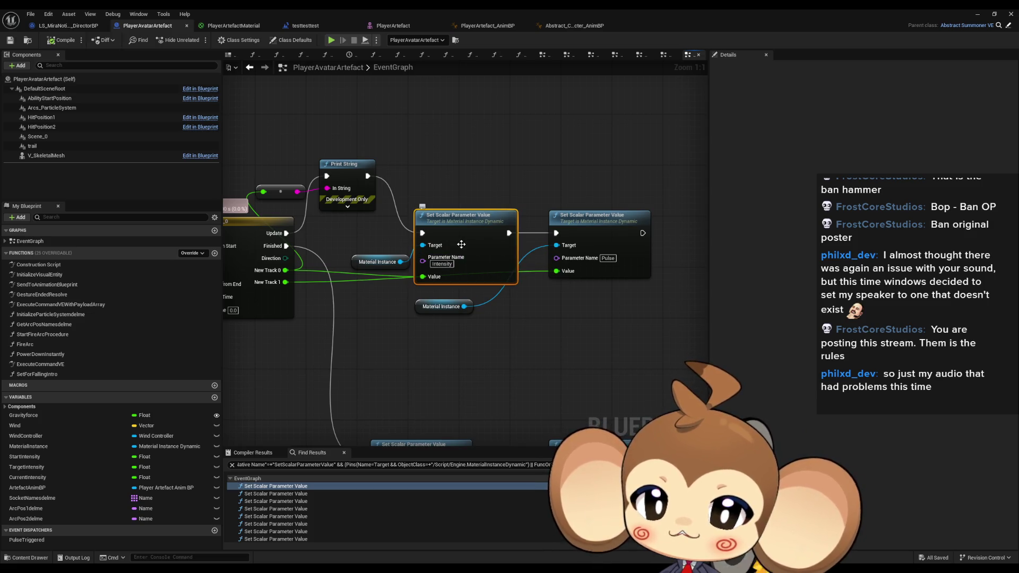
click(316, 86)
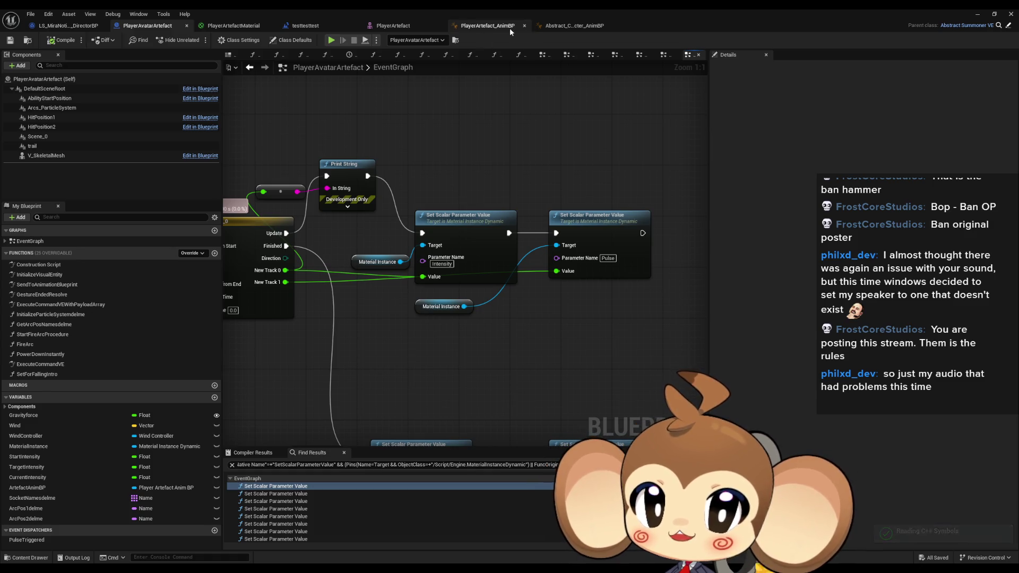
click(211, 27)
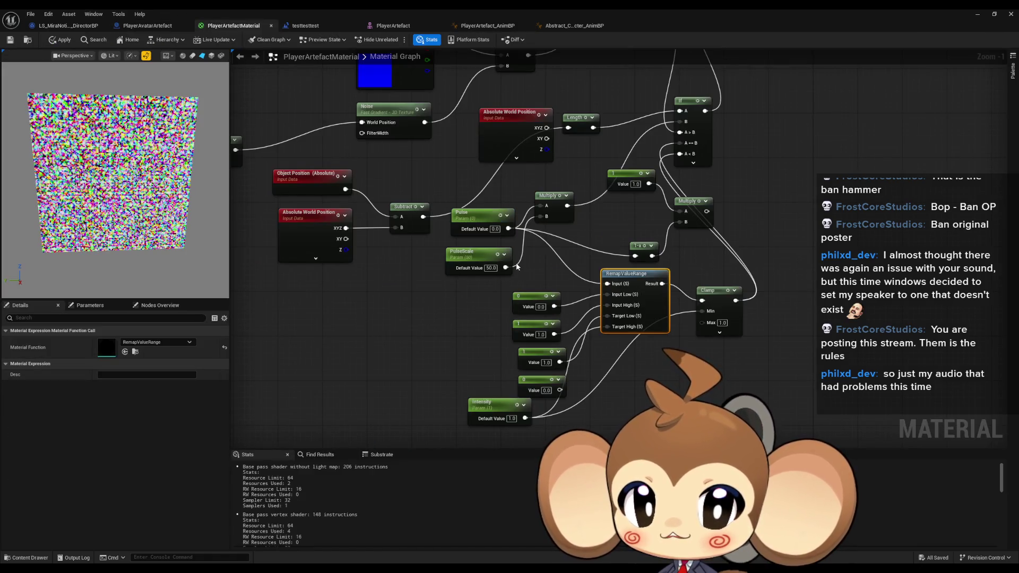
Step: Inspect the PulseScale and Intensity parameters and view the Intensity node's context menu
click(478, 223)
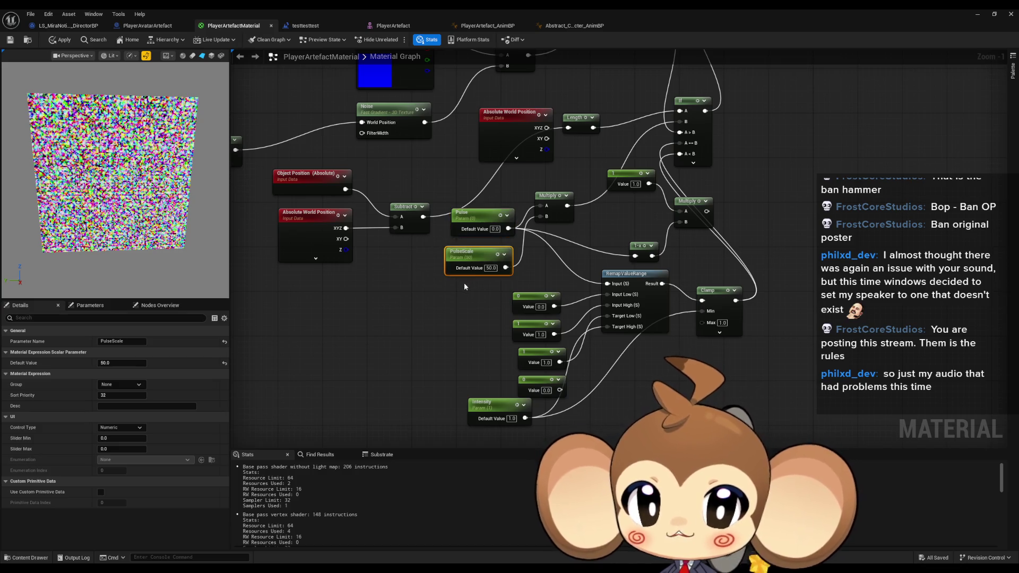
click(477, 420)
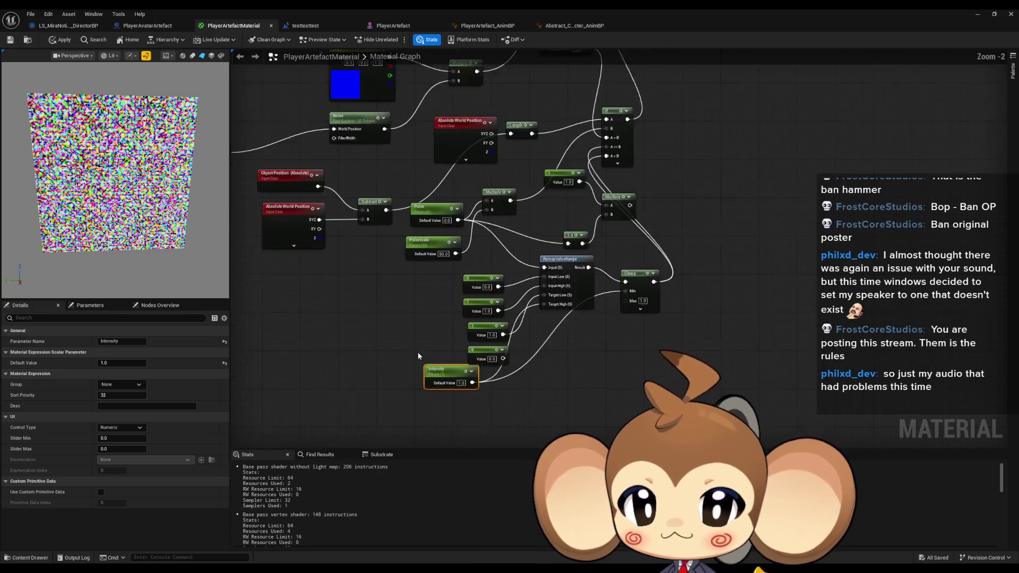
right_click(440, 377)
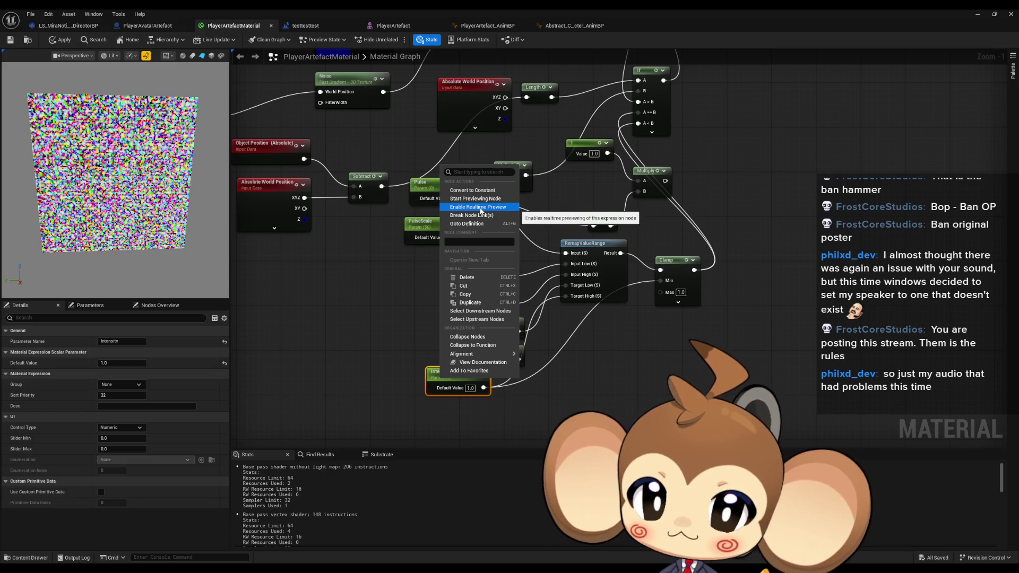
click(404, 270)
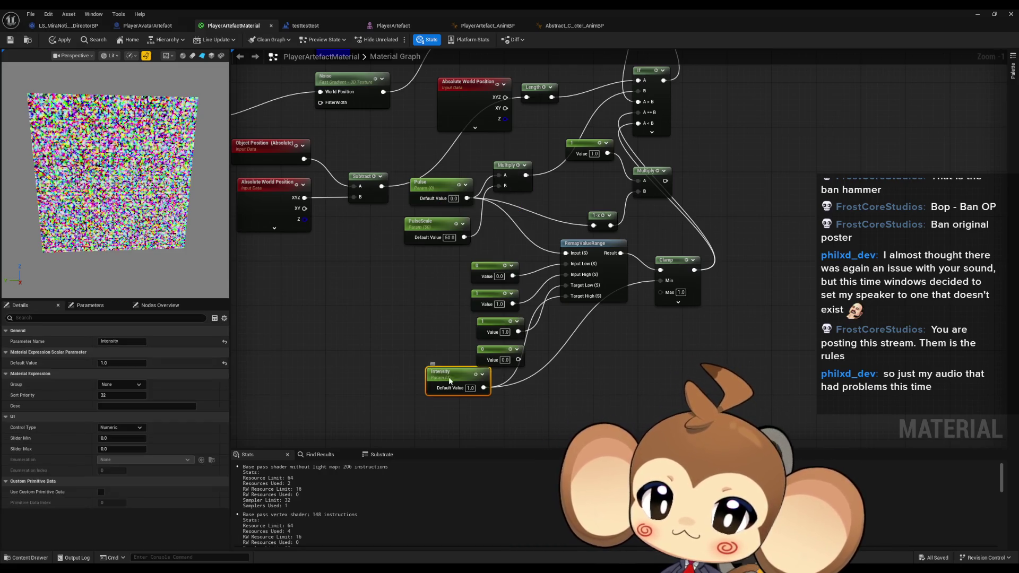
right_click(449, 378)
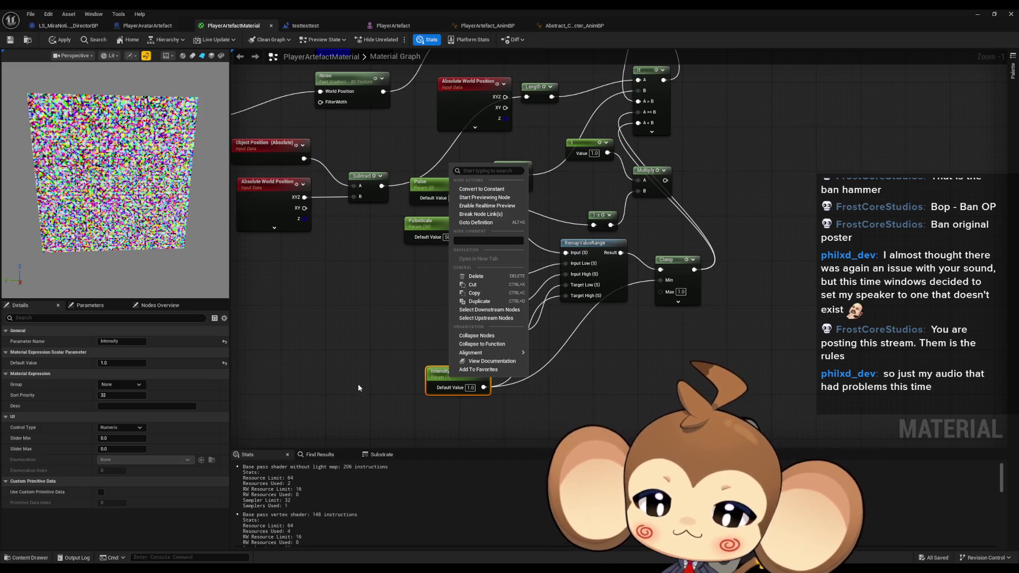
click(321, 455)
right_click(439, 382)
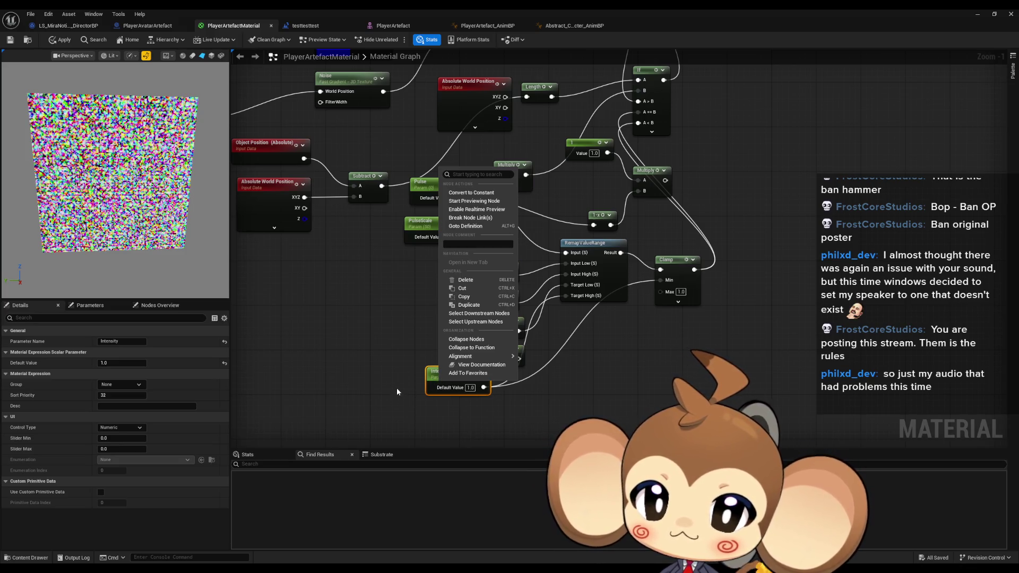
click(347, 403)
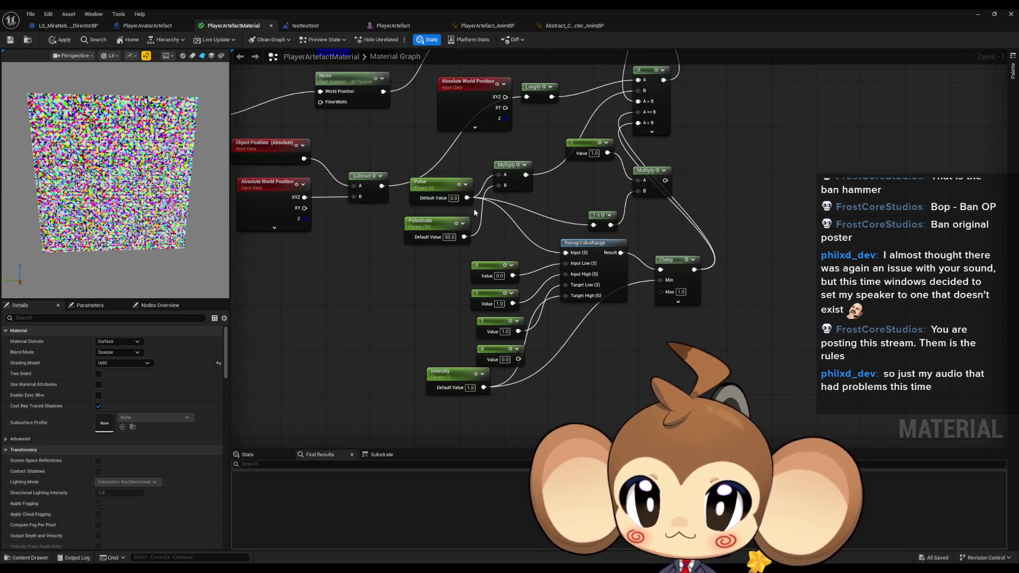
Step: Survey the material network: Intensity, colour constants, Pulse and RemapValueRange nodes
scroll(465, 296, down, 2)
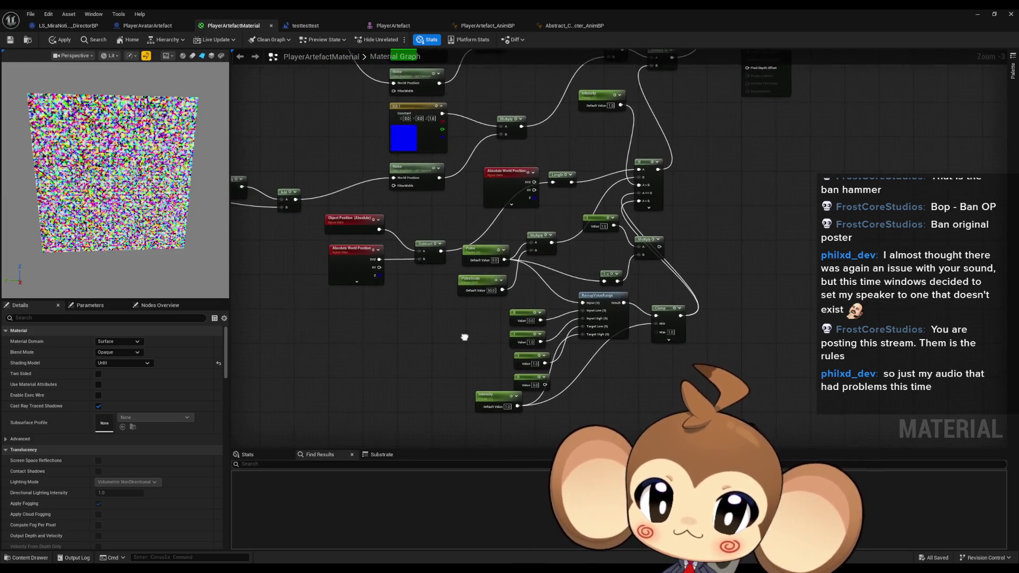
scroll(543, 371, down, 2)
scroll(662, 237, up, 4)
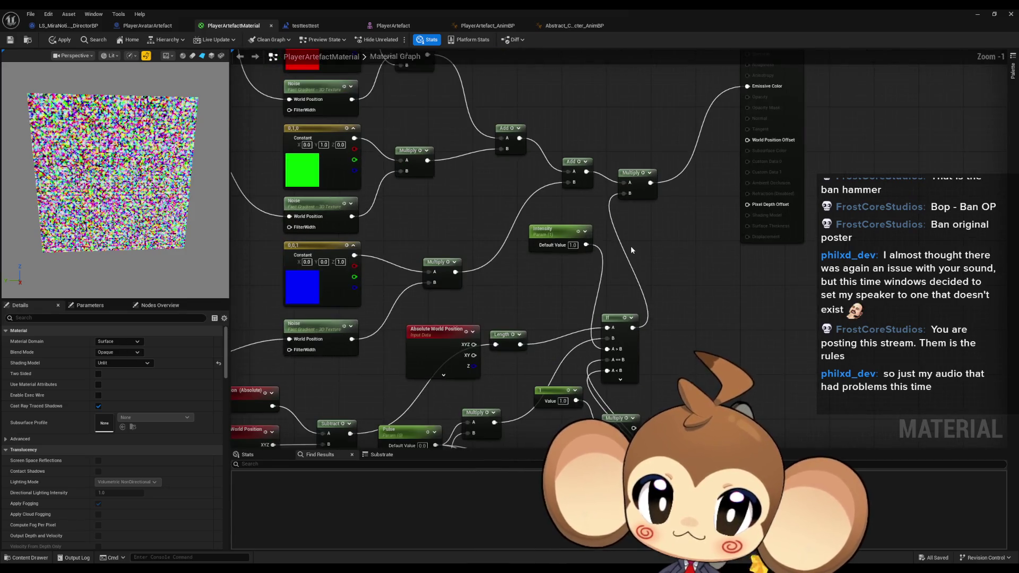
click(564, 224)
mouse_move(563, 225)
mouse_down()
mouse_move(610, 175)
mouse_move(658, 81)
mouse_move(644, 239)
mouse_up()
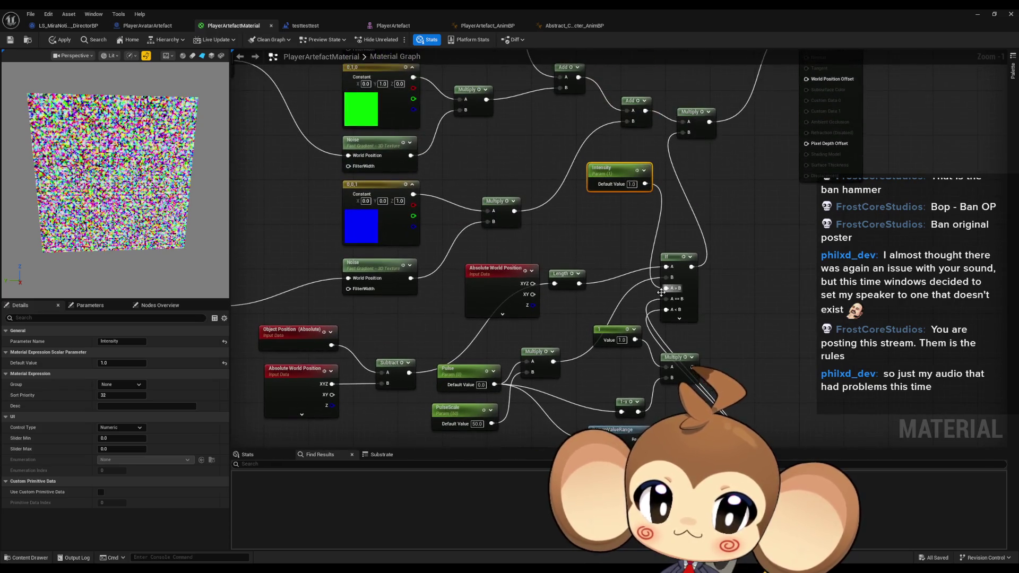
scroll(649, 292, down, 4)
mouse_move(649, 292)
mouse_down()
mouse_move(747, 309)
mouse_move(531, 296)
mouse_up()
scroll(661, 278, up, 4)
drag(661, 278, 848, 358)
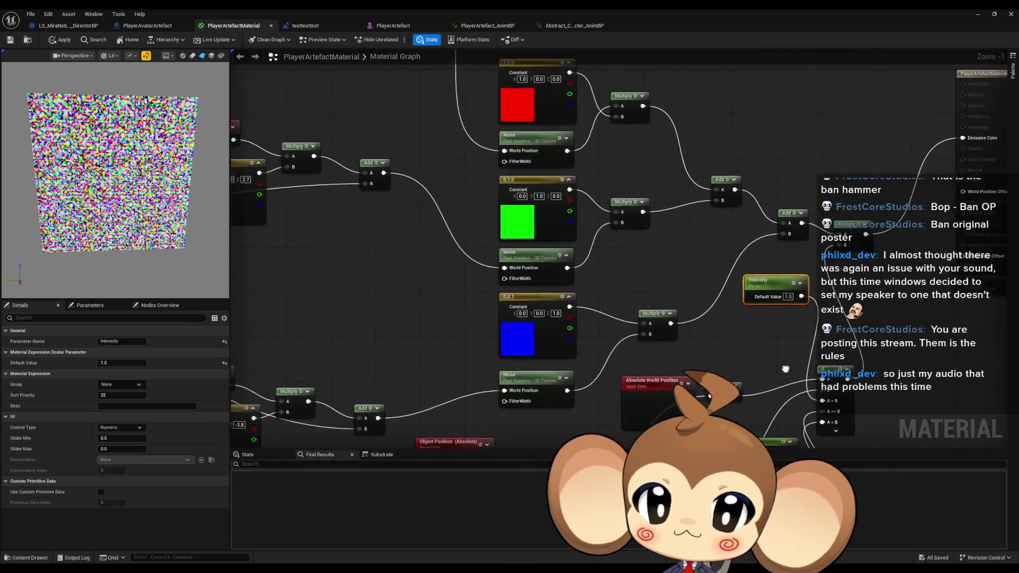
scroll(720, 347, down, 3)
drag(624, 317, 808, 325)
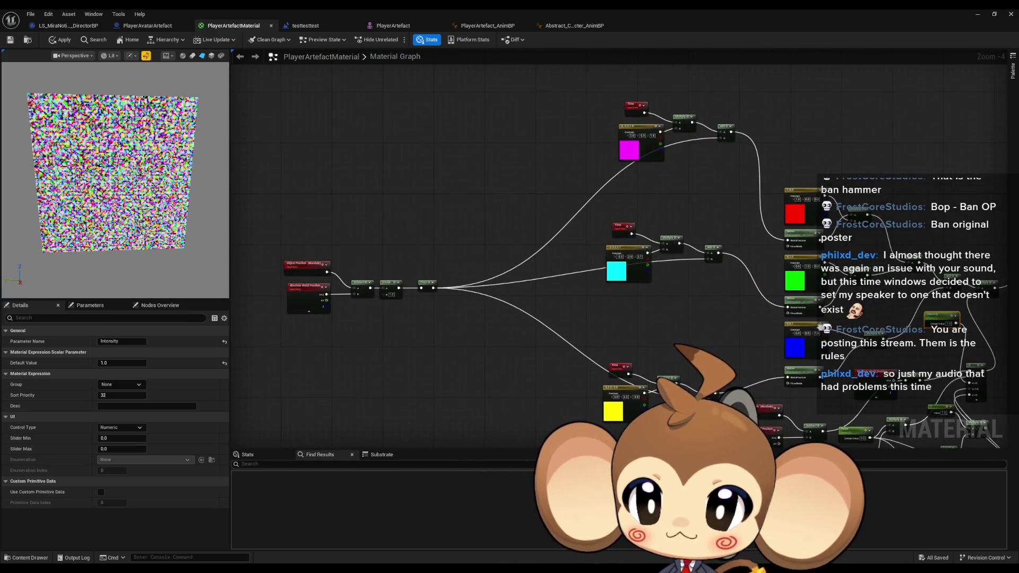
scroll(808, 325, up, 3)
drag(583, 361, 489, 282)
mouse_move(552, 310)
mouse_down()
mouse_move(582, 185)
mouse_move(576, 252)
mouse_up()
scroll(583, 186, down, 3)
mouse_move(581, 128)
mouse_down()
mouse_move(524, 225)
mouse_move(541, 196)
mouse_move(550, 2)
mouse_up()
scroll(529, 225, up, 5)
mouse_move(537, 217)
mouse_down()
mouse_move(556, 122)
mouse_move(560, 130)
mouse_up()
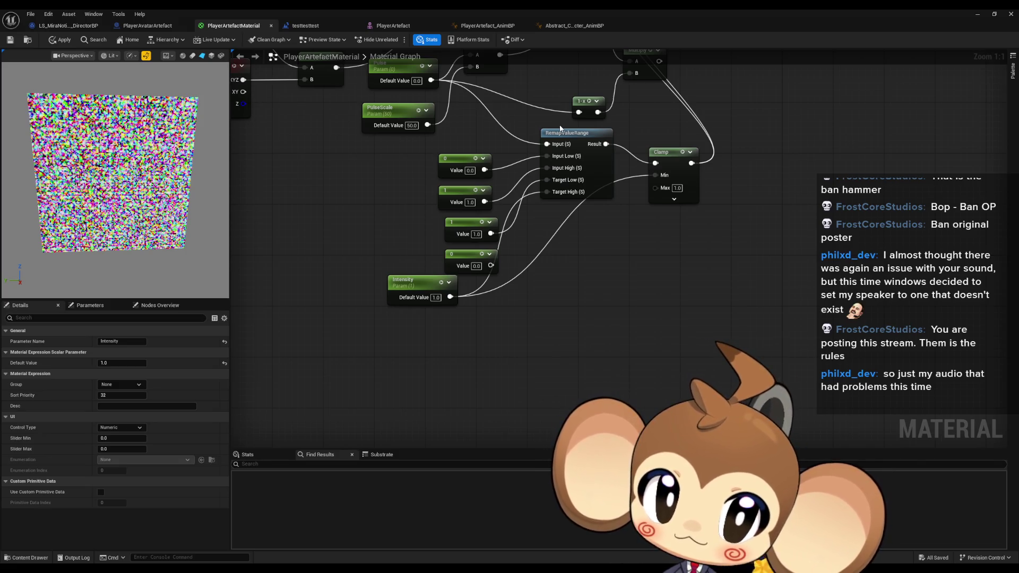
Step: Inspect the Clamp node and wire the RemapValueRange result toward the If node
click(691, 169)
drag(691, 169, 614, 357)
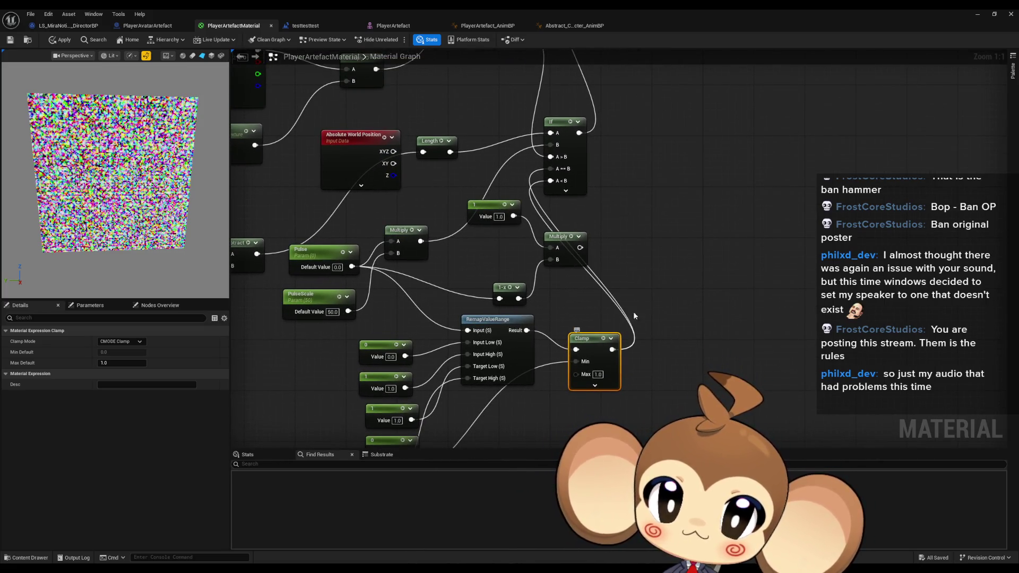
mouse_move(660, 229)
mouse_down()
mouse_move(665, 189)
mouse_move(675, 186)
mouse_move(681, 366)
mouse_up()
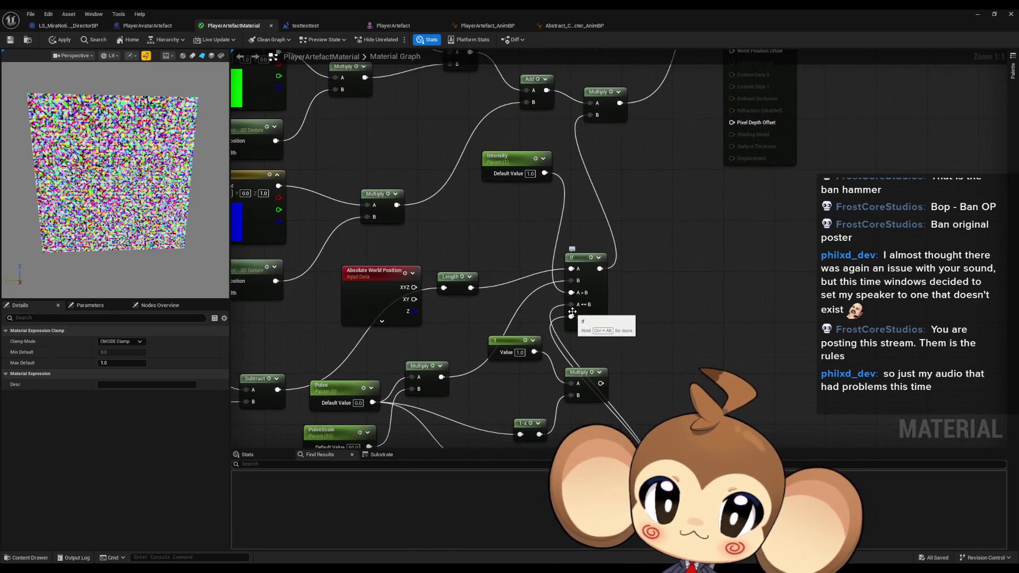
mouse_move(681, 403)
mouse_down()
mouse_move(664, 286)
mouse_move(683, 237)
mouse_up()
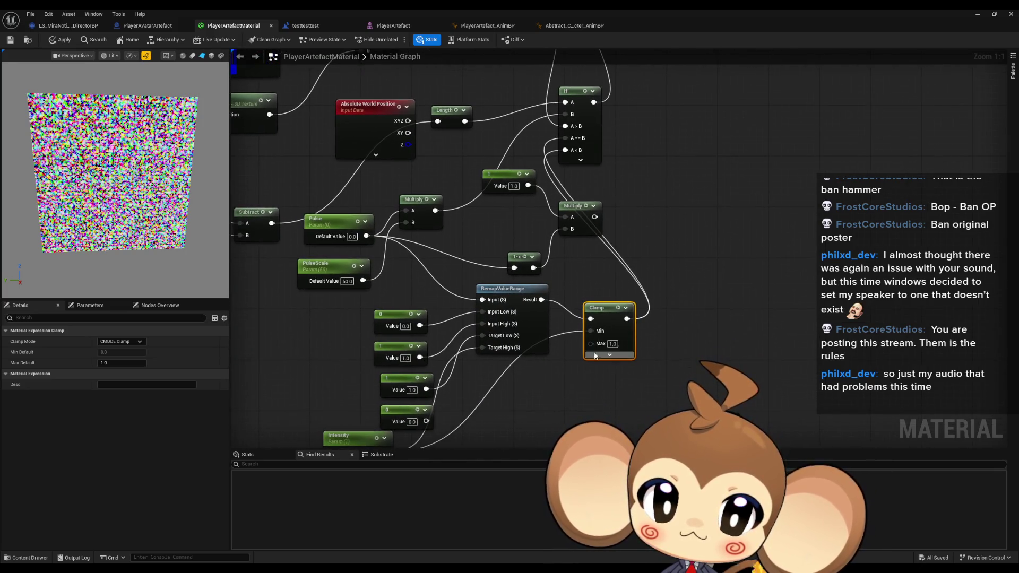
drag(637, 385, 644, 320)
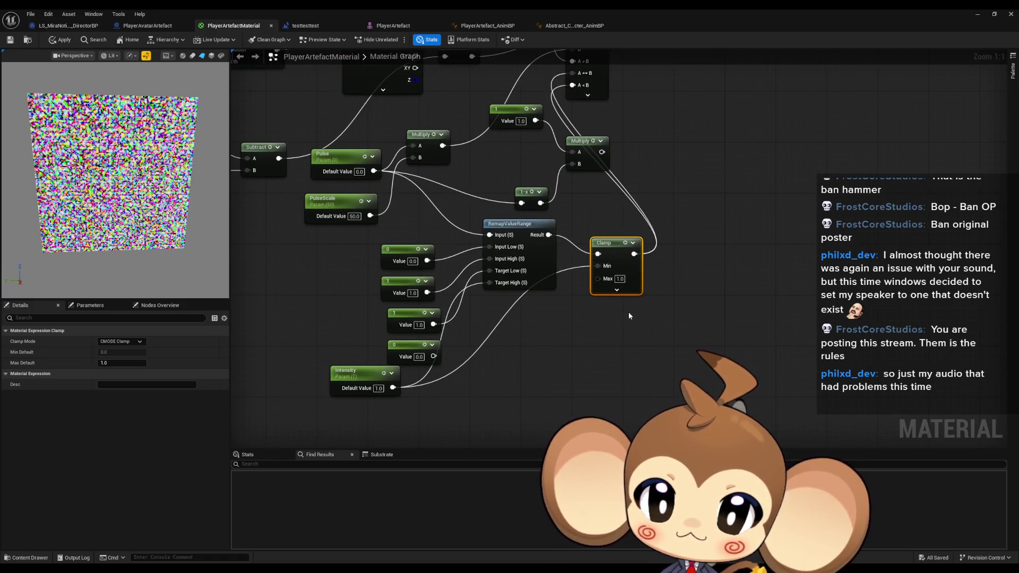
drag(673, 265, 653, 522)
drag(487, 173, 488, 174)
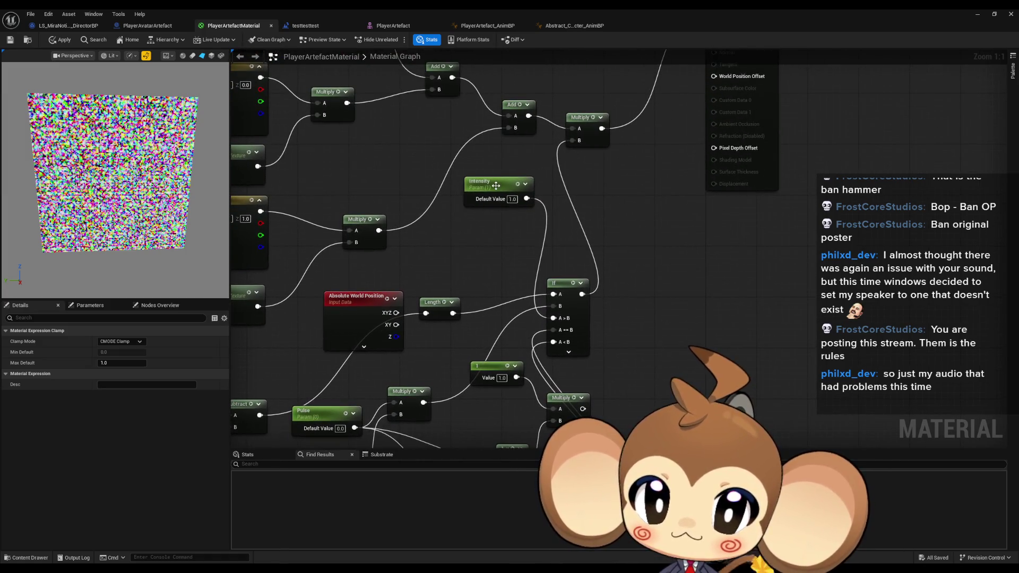
click(496, 185)
mouse_move(623, 355)
mouse_down()
mouse_move(668, 334)
mouse_move(683, 281)
mouse_up()
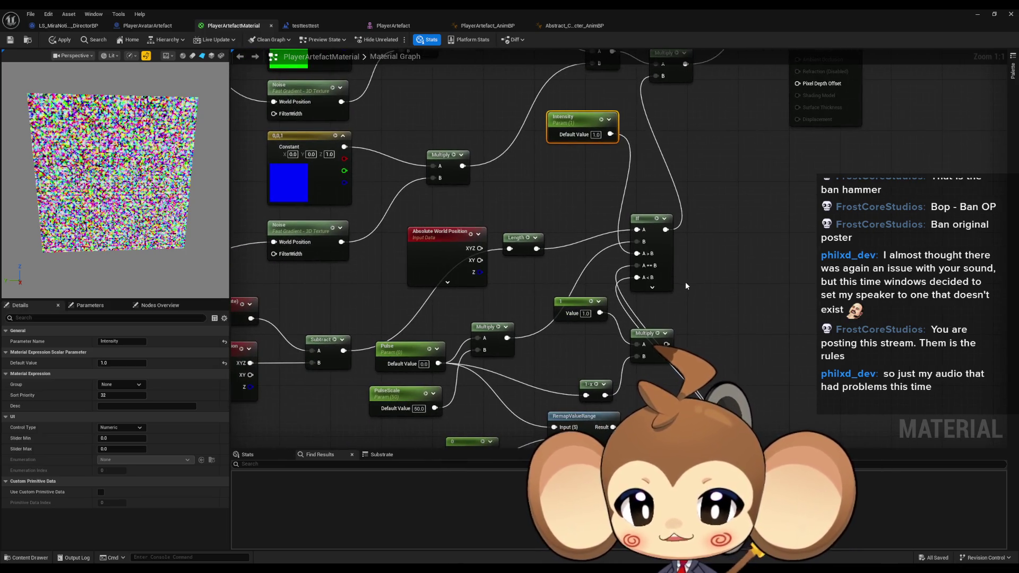
mouse_move(523, 301)
mouse_down()
mouse_move(638, 298)
mouse_move(625, 309)
mouse_move(517, 228)
mouse_move(496, 138)
mouse_up()
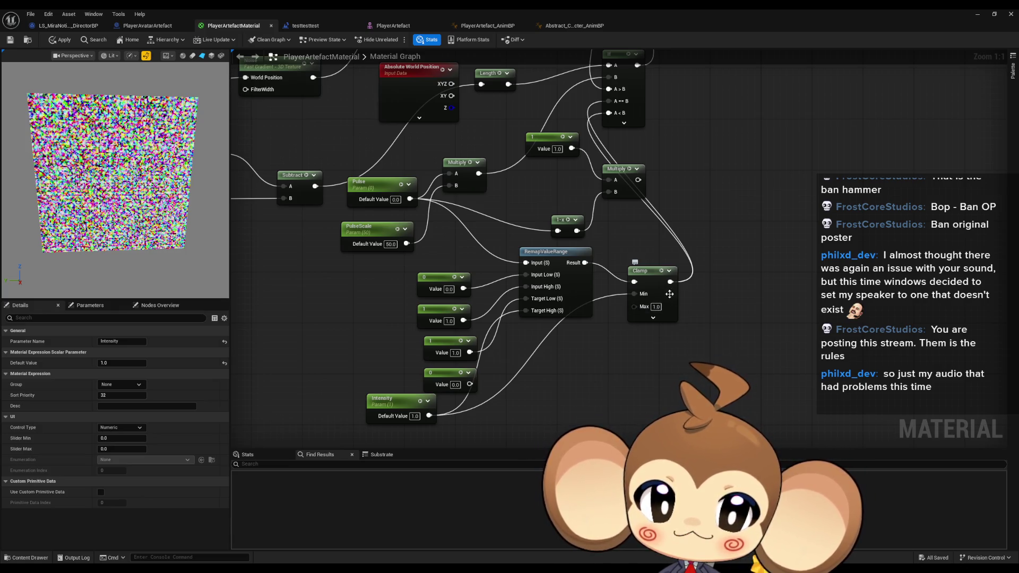
drag(669, 293, 669, 247)
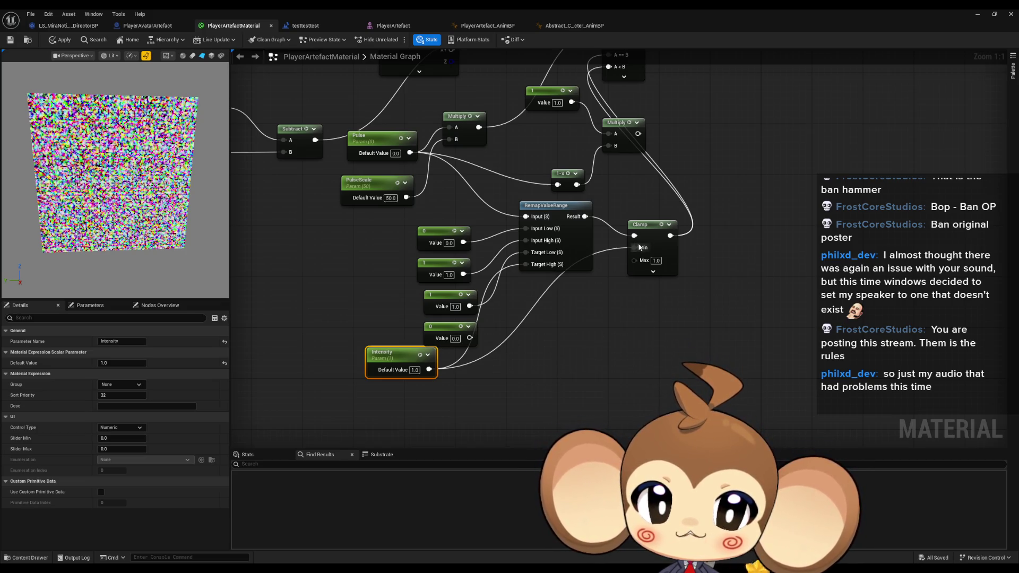
drag(639, 247, 624, 348)
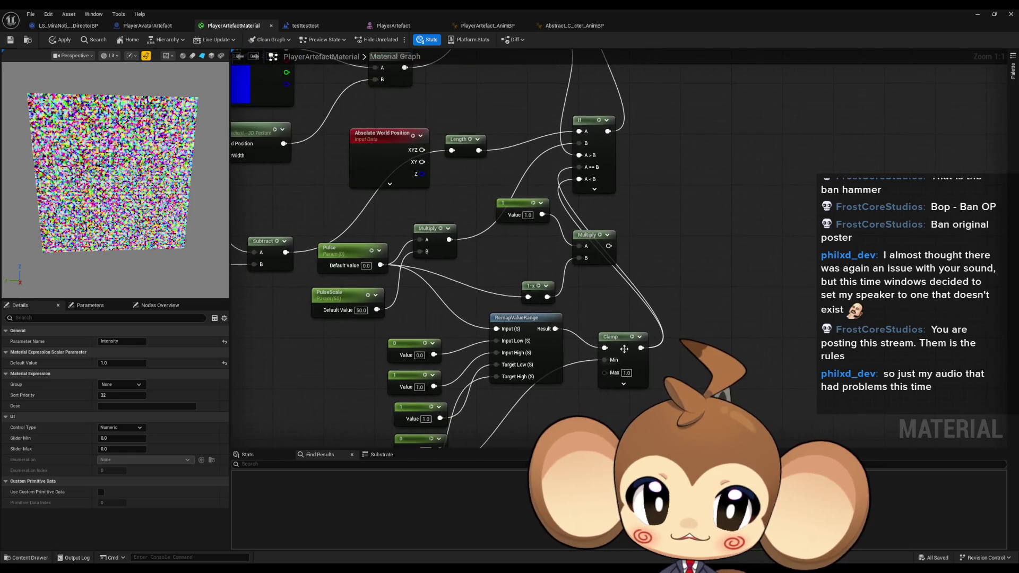
mouse_move(555, 329)
mouse_down()
mouse_move(579, 181)
mouse_move(557, 332)
mouse_up()
Step: Finish wiring the RemapValueRange result and check the Intensity parameter node in the material graph
click(702, 293)
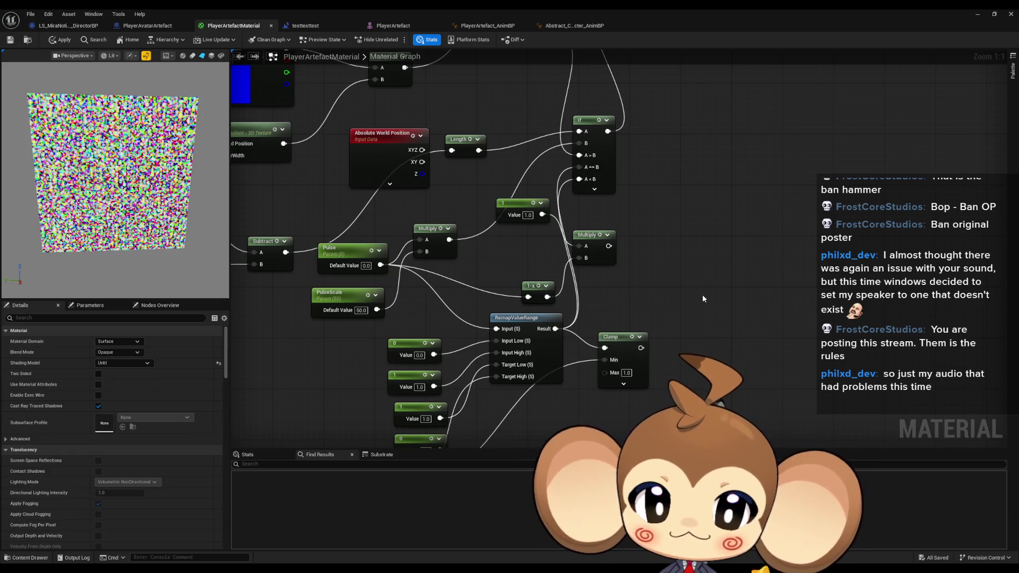
mouse_move(433, 178)
mouse_down()
mouse_move(490, 95)
mouse_move(492, 70)
mouse_up()
click(419, 359)
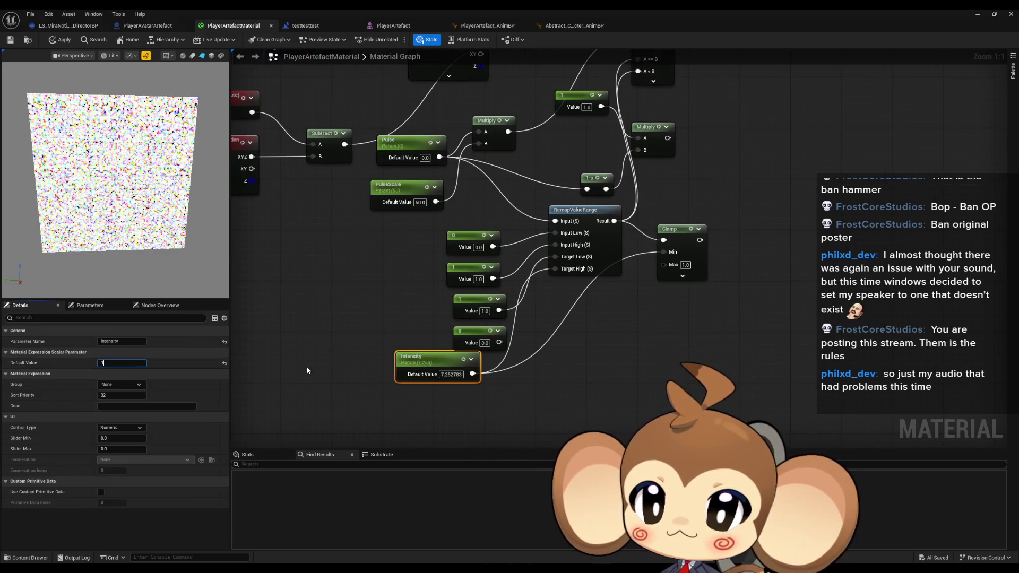
click(285, 197)
drag(285, 197, 340, 223)
Step: Apply the PlayerArtefactMaterial changes and return to the running testtesttest play session
click(61, 39)
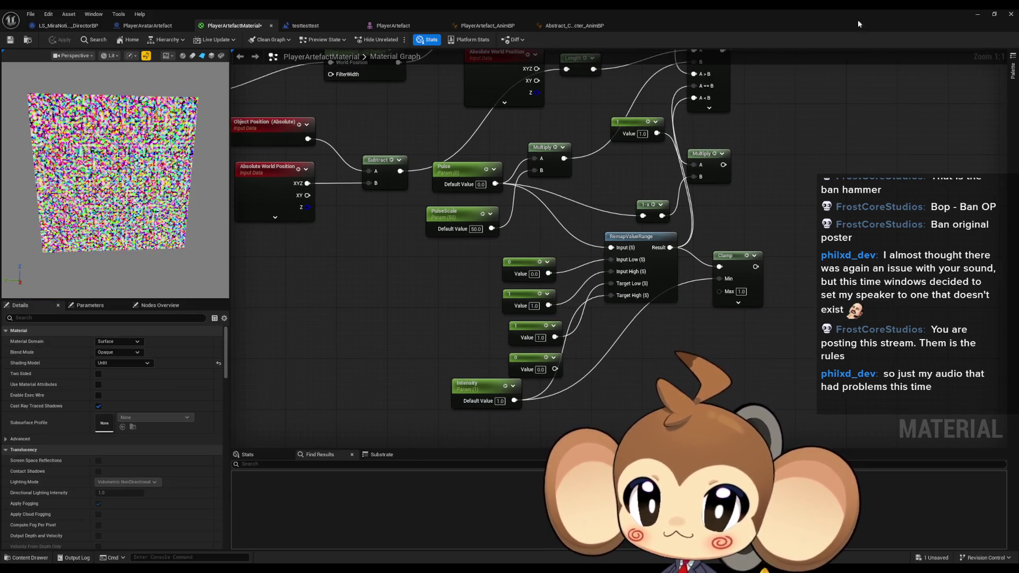
click(987, 14)
click(198, 40)
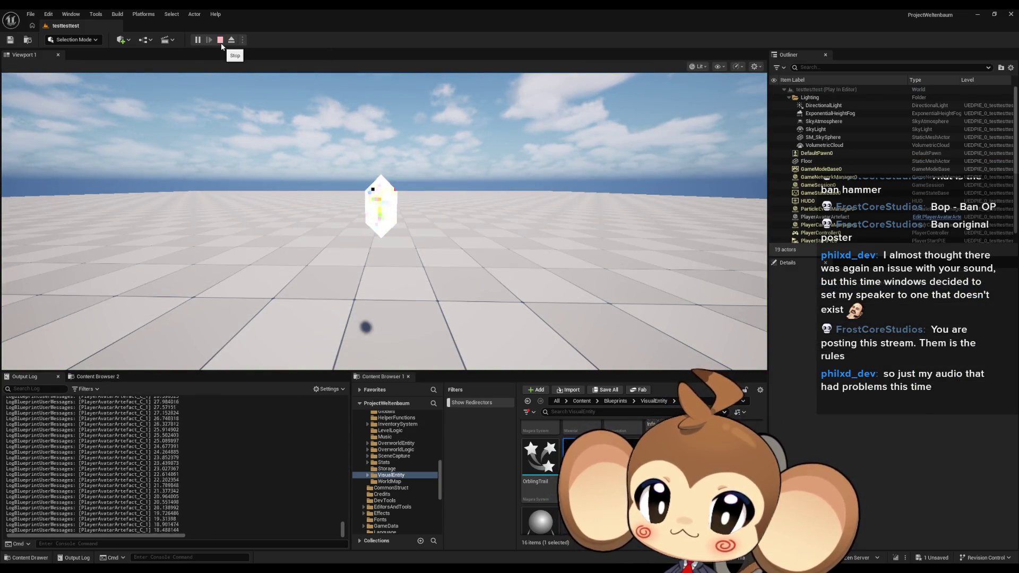
Step: Stop the play session and open PlayerAvatarArtefact's Timeline_0 curve editor
click(221, 44)
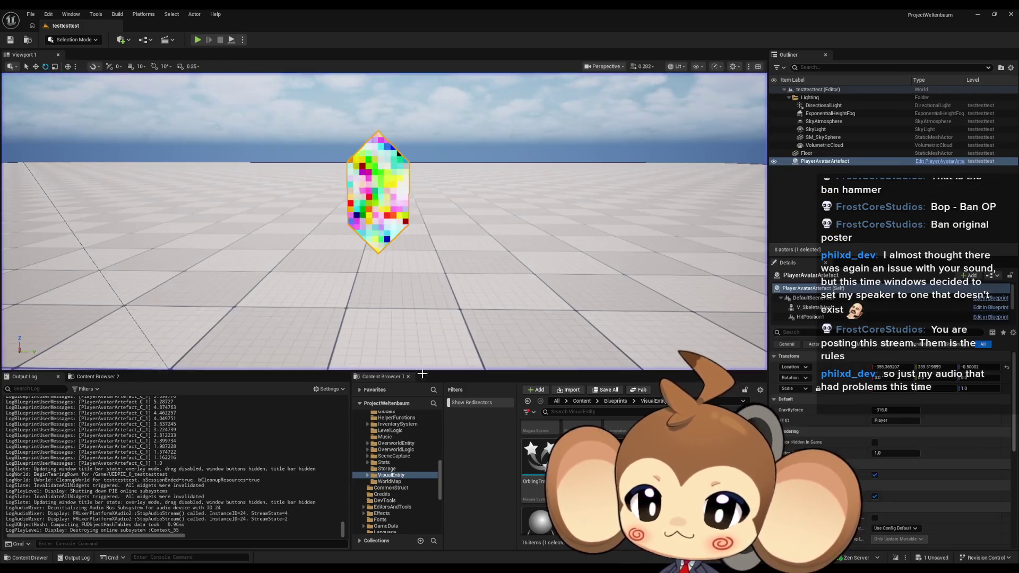
click(427, 542)
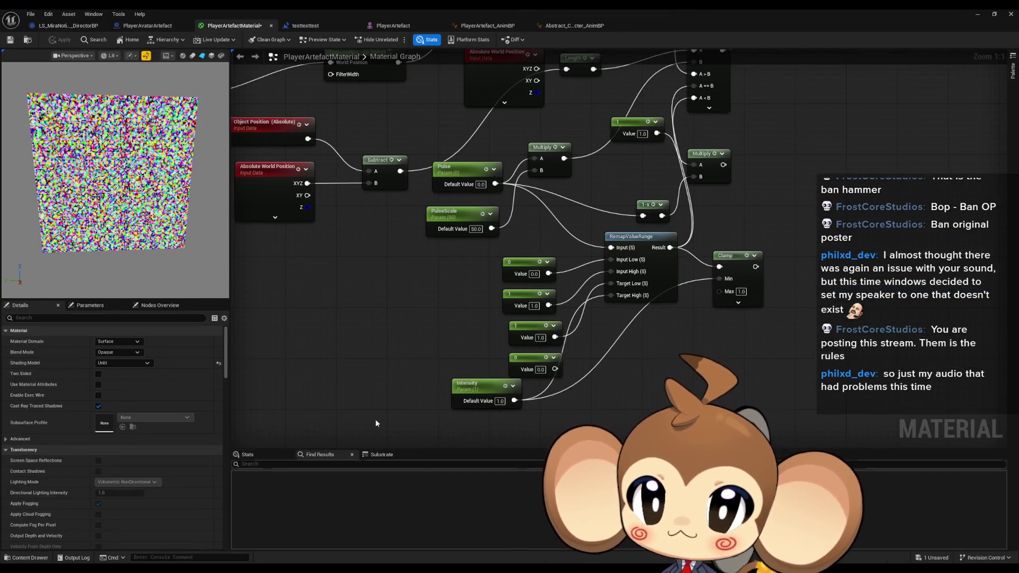
click(147, 26)
drag(369, 275, 462, 294)
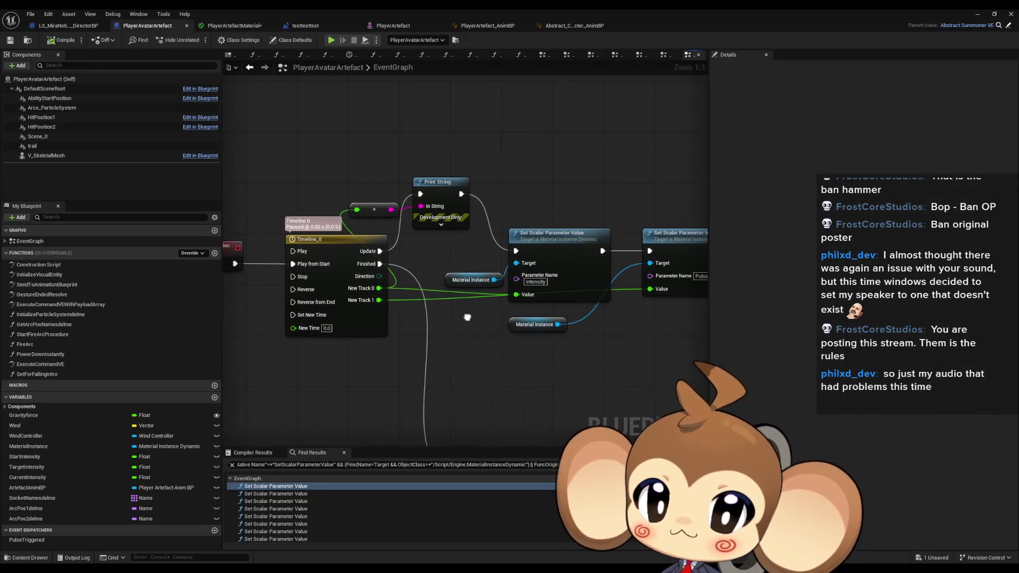
double_click(340, 246)
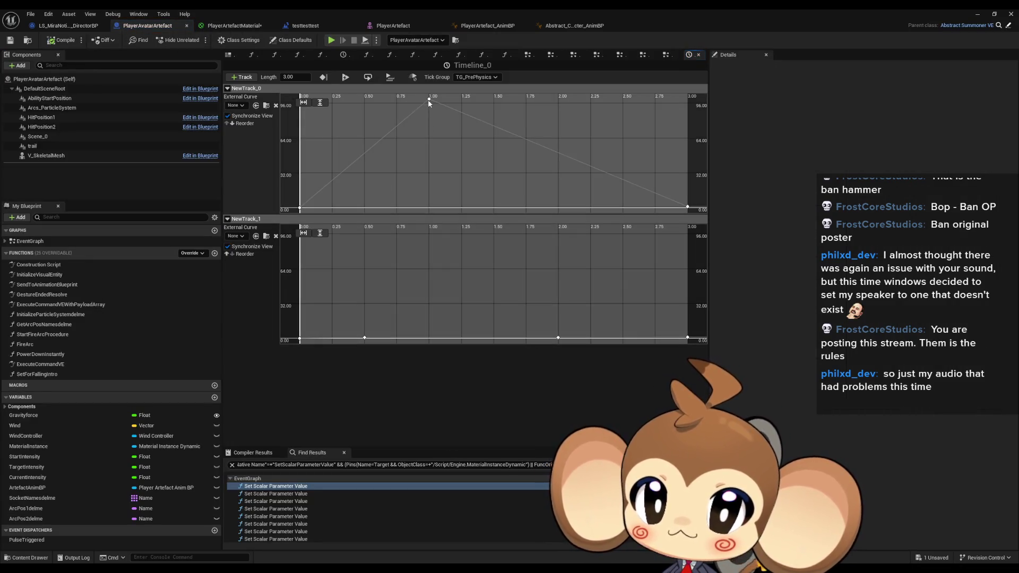
Step: Lower the 1.0 s peak key value to 10, compile, and show the DirectorBP's Sequencer Events graph
mouse_move(430, 104)
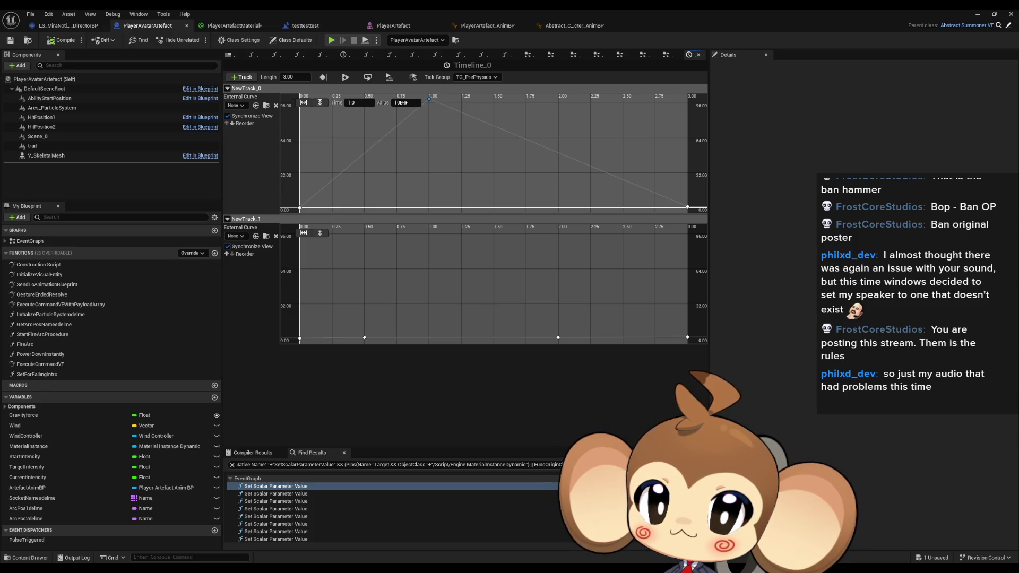
text(10)
key(Return)
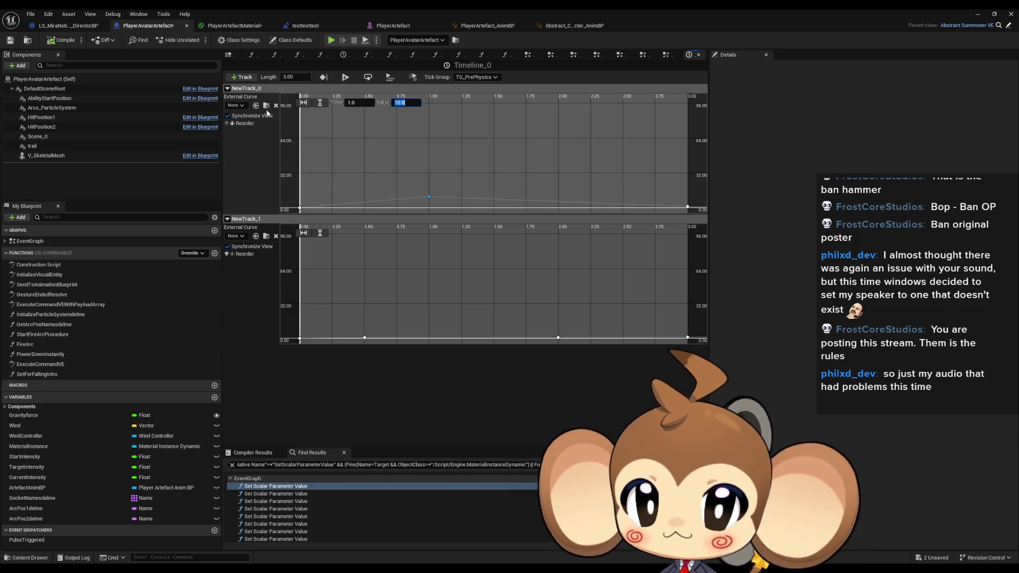
key(ctrl+s)
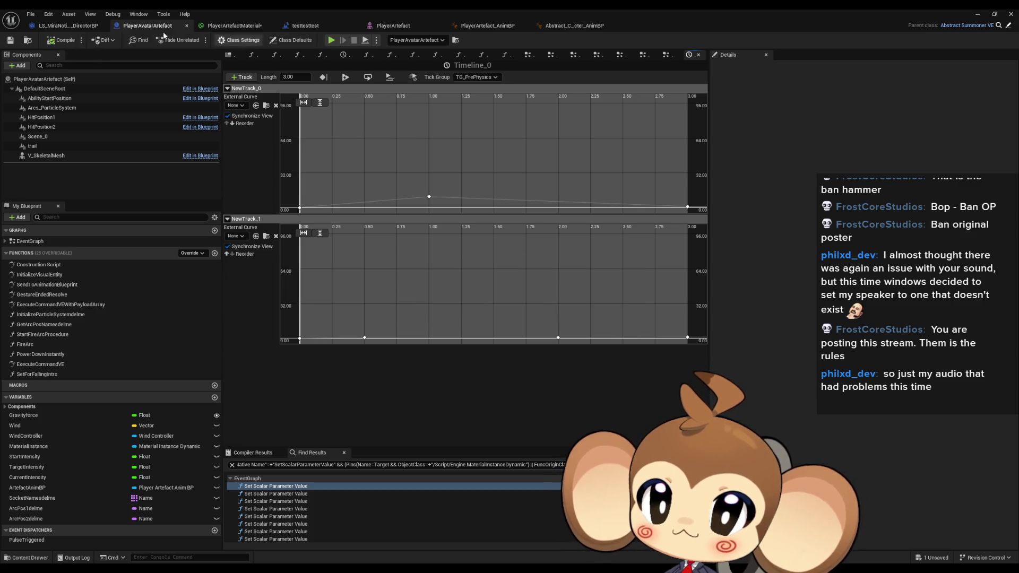
click(67, 28)
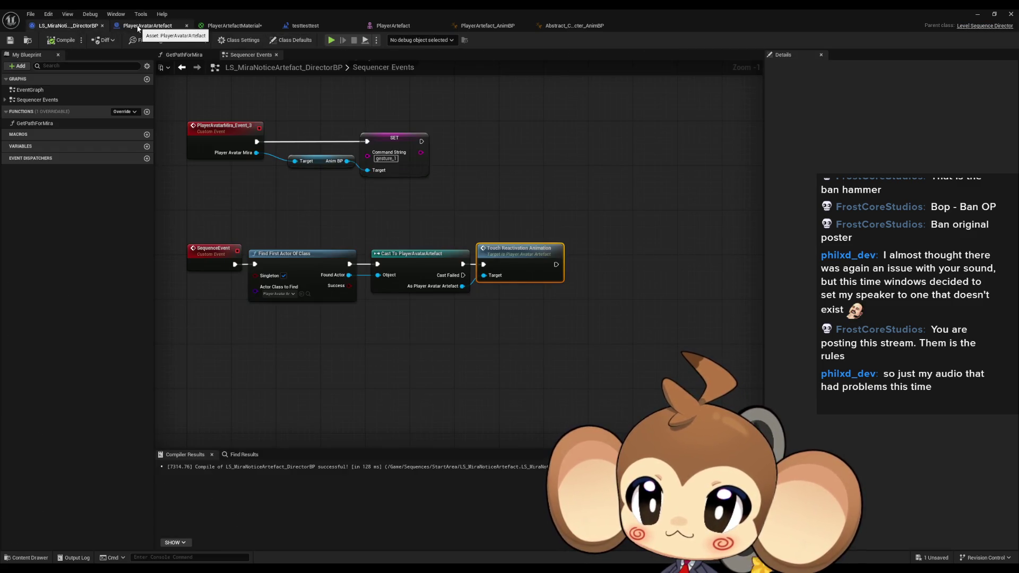
Step: In the testtesttest level blueprint, change the Set Scalar Parameter Value Intensity to 0.01
click(342, 23)
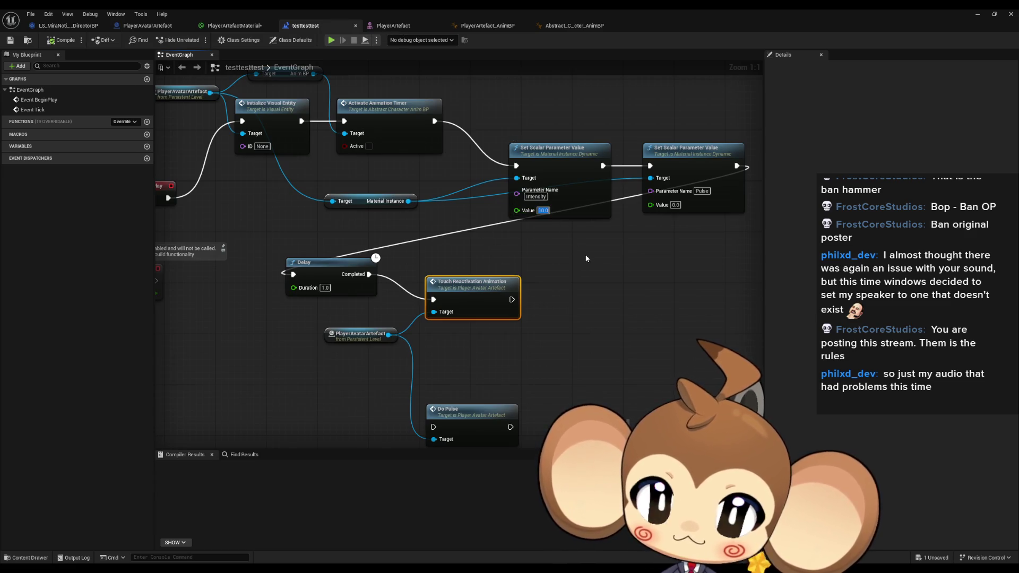
text(0.01)
key(Return)
click(550, 281)
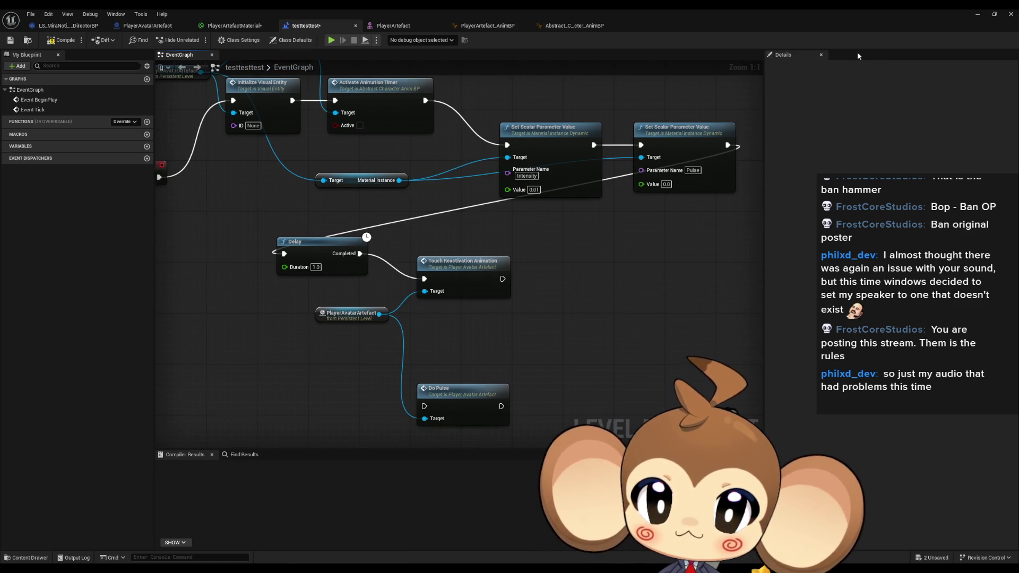
click(978, 15)
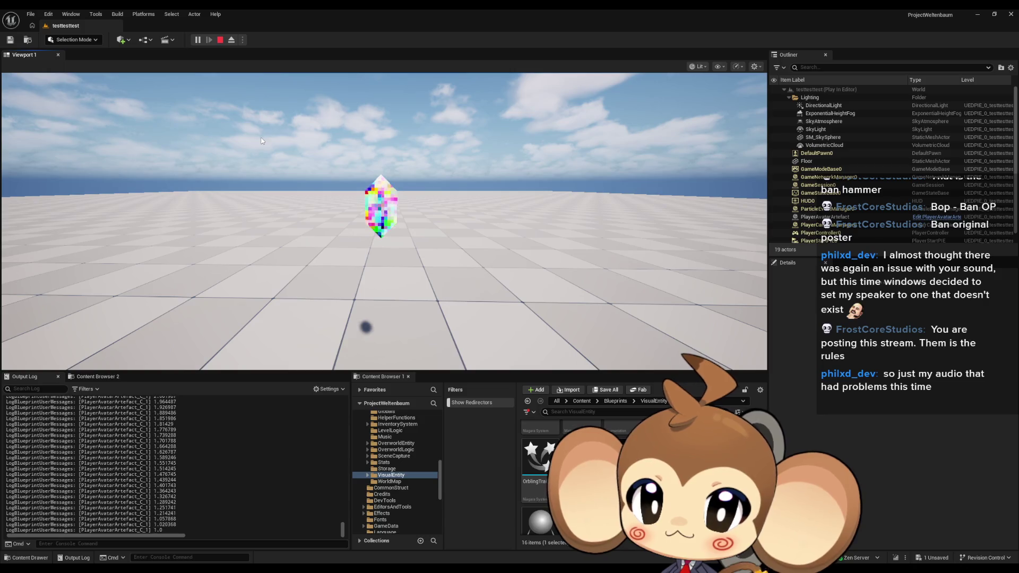
Step: Restart and stop the play test, then set Timeline_0's 1.0 s peak key value to 50
click(220, 40)
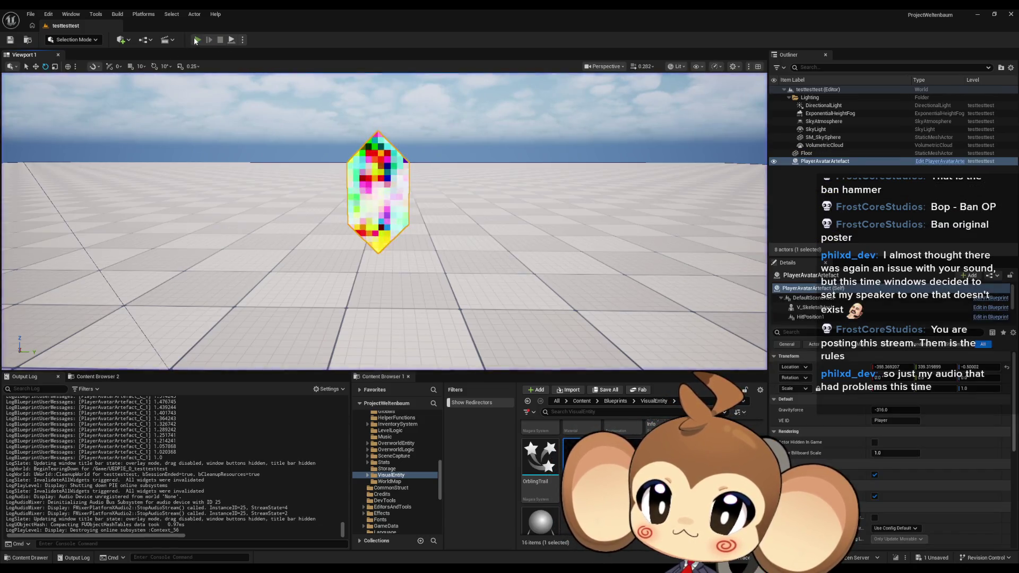
click(194, 38)
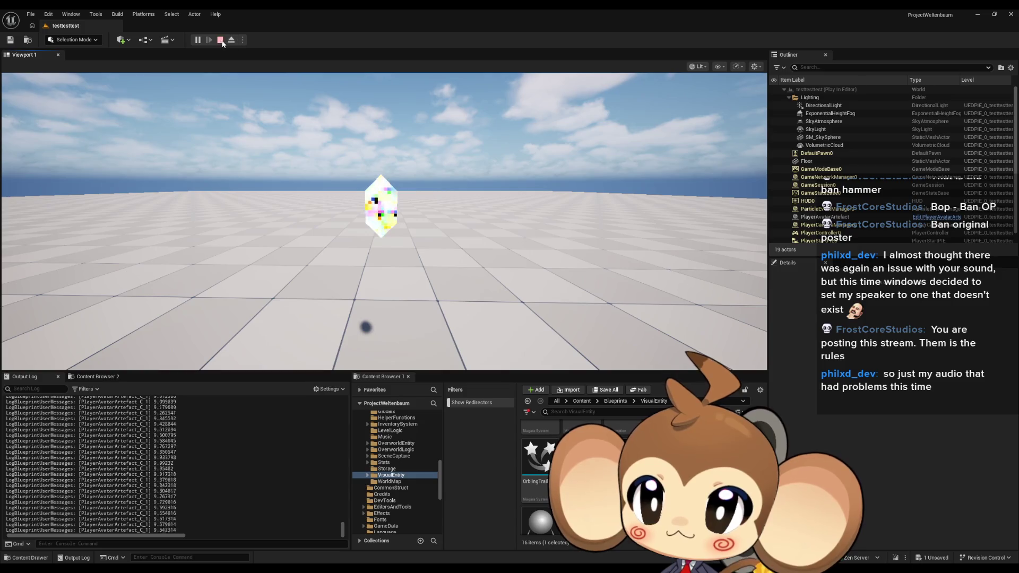
click(220, 39)
click(438, 539)
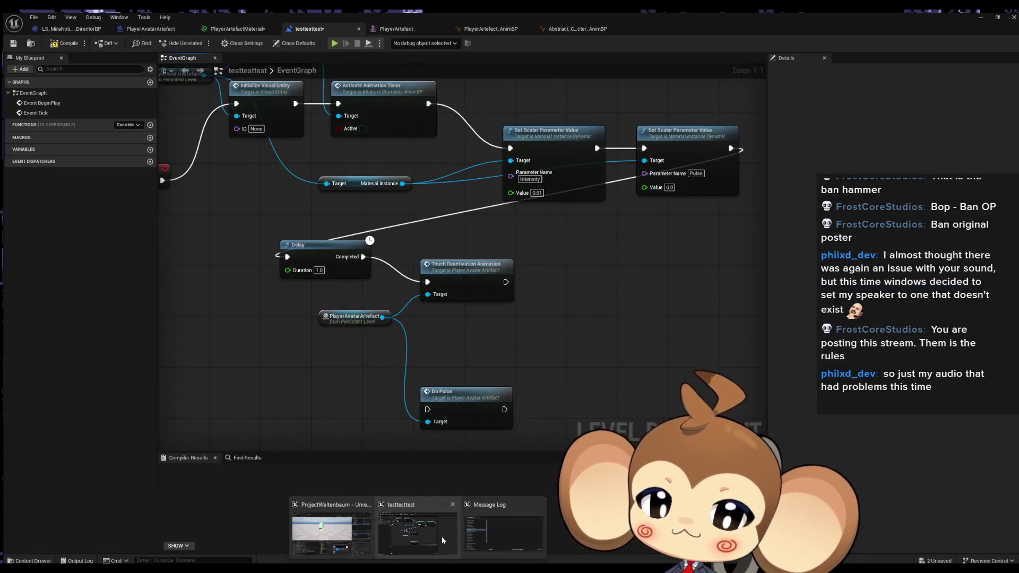
click(151, 26)
click(429, 196)
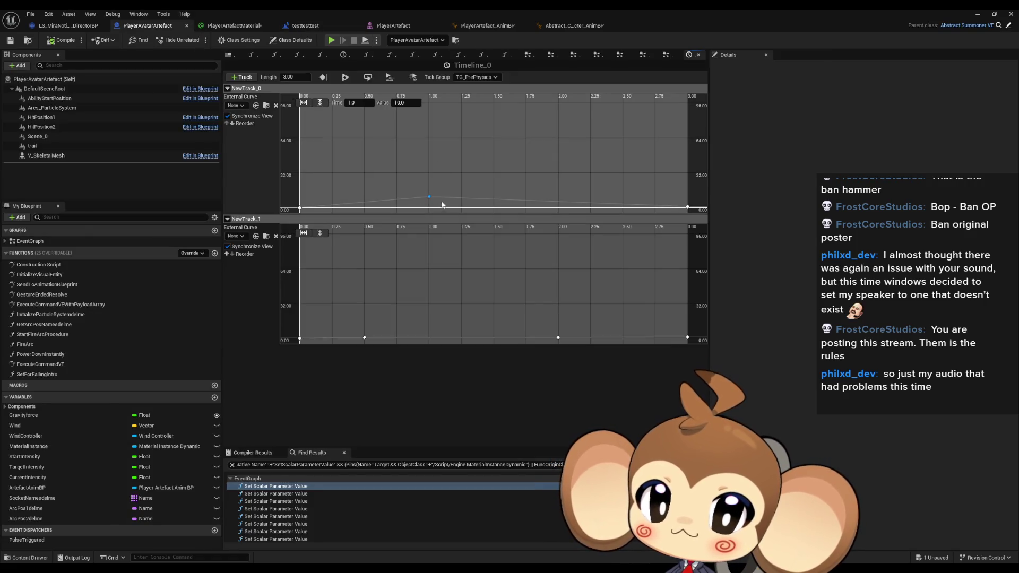
text(50)
key(Return)
Step: Play-test the level several times, pausing once to inspect the crystal, then reopen Timeline_0
click(977, 14)
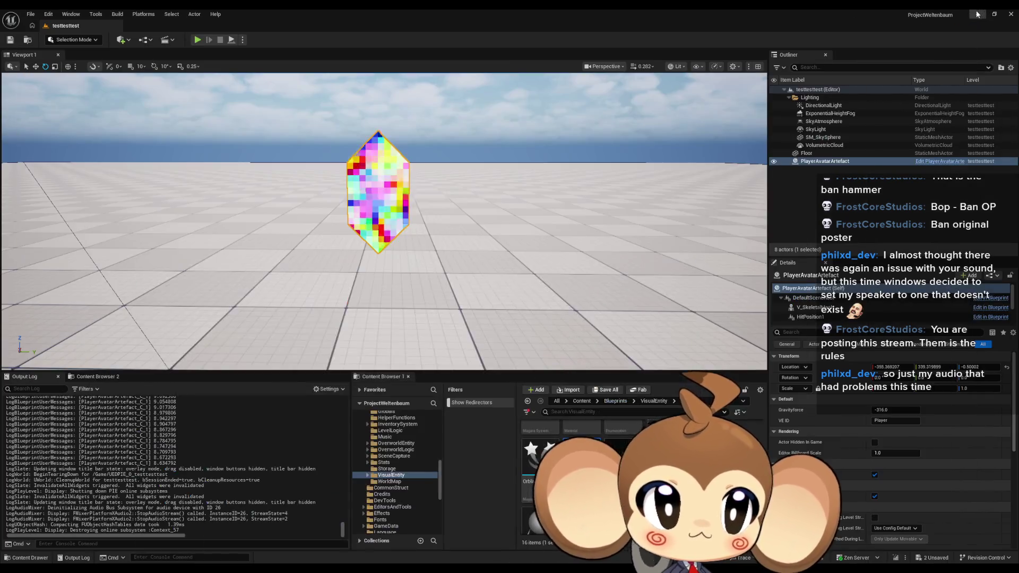
click(198, 41)
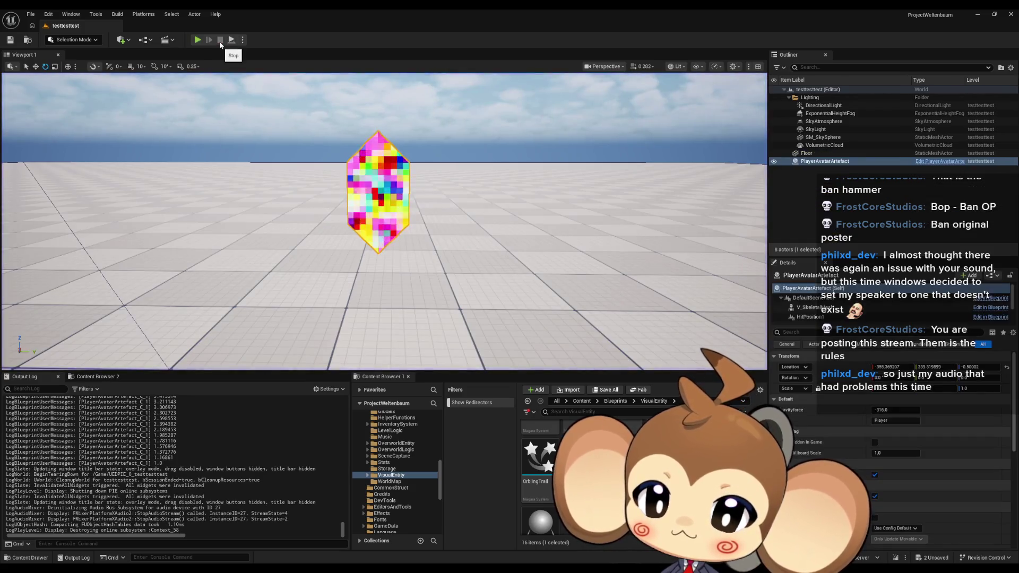
click(220, 40)
click(198, 40)
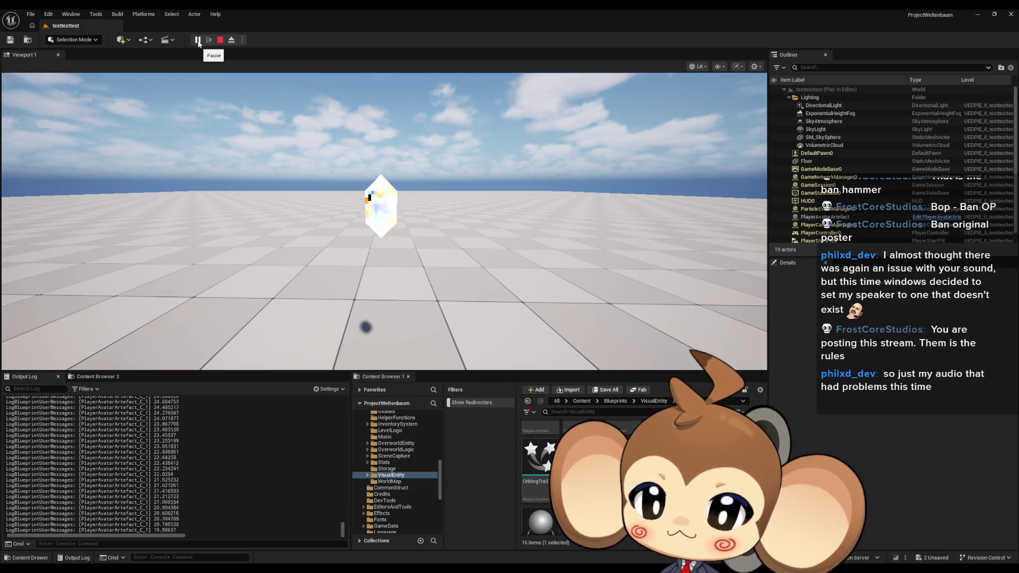
click(198, 40)
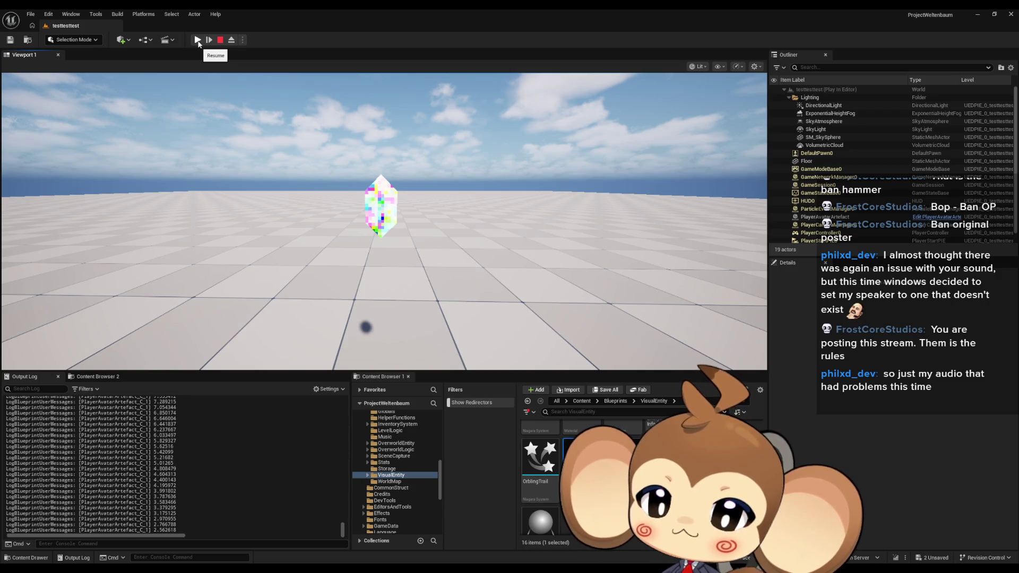
click(198, 41)
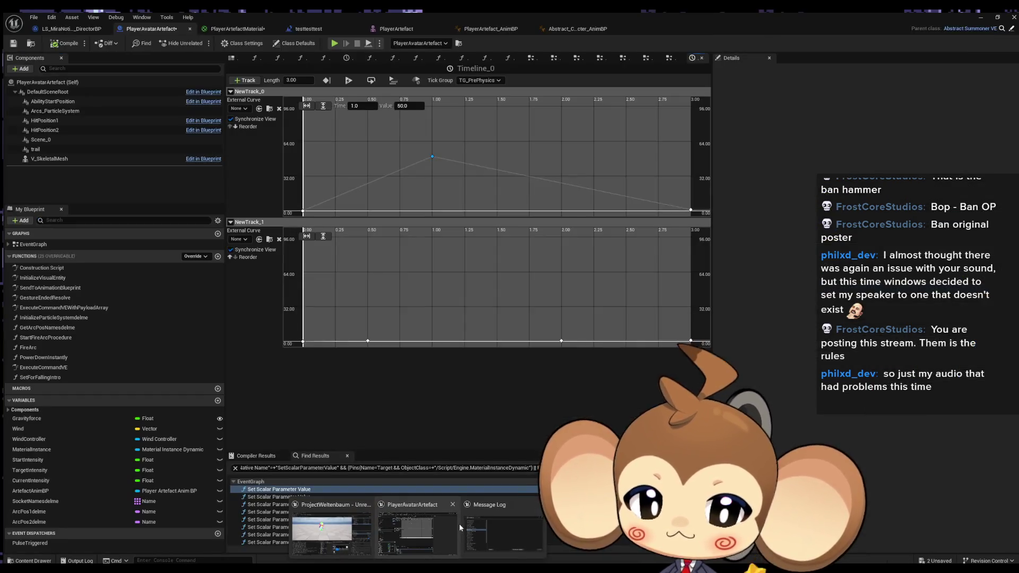
click(460, 524)
text(20)
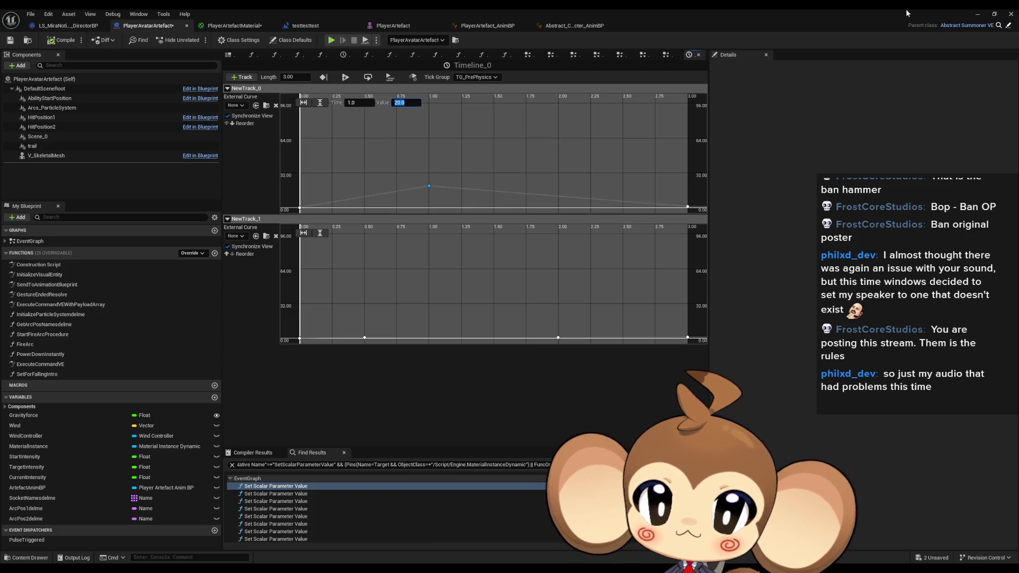
click(977, 15)
click(197, 39)
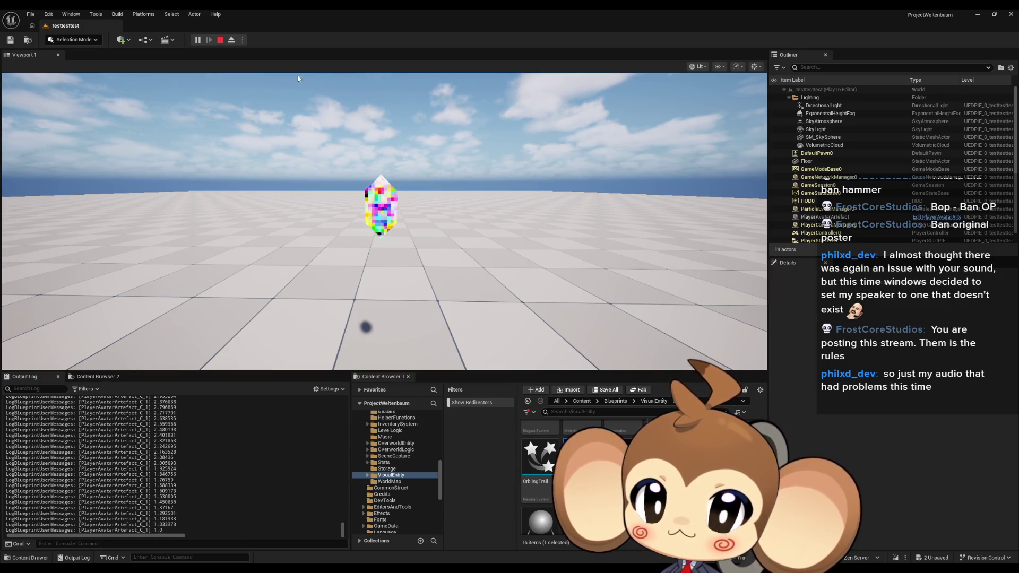
click(220, 40)
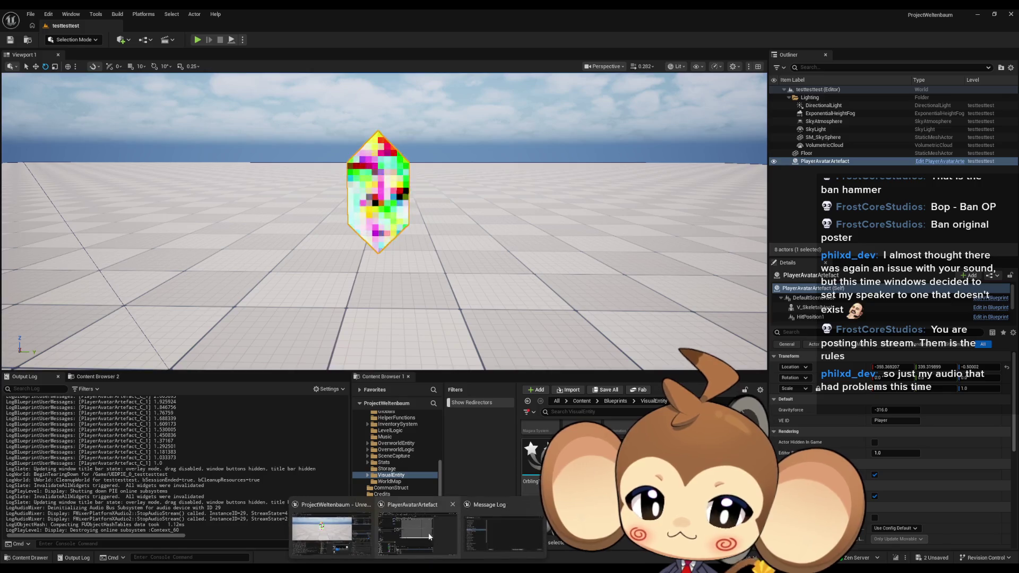
click(422, 533)
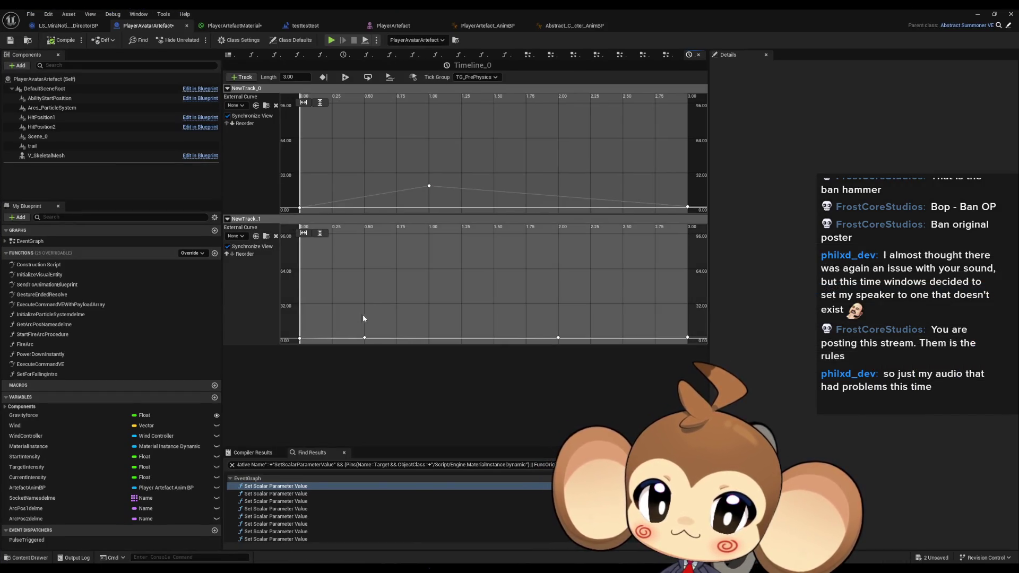
Step: Adjust NewTrack_1's key, then add a NewTrack_0 key at 0.5 s with value 1.0
click(365, 338)
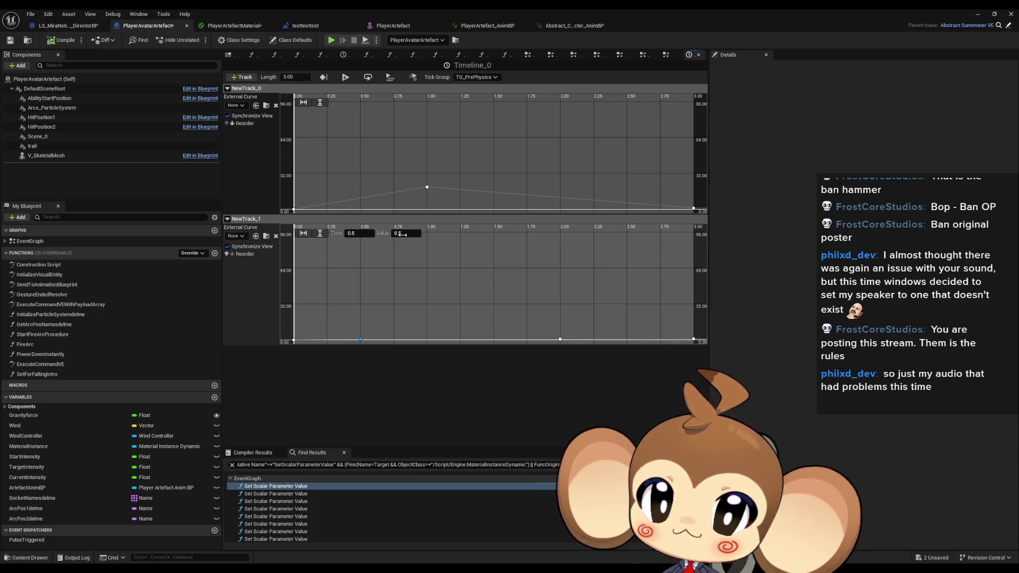
text(1)
key(Return)
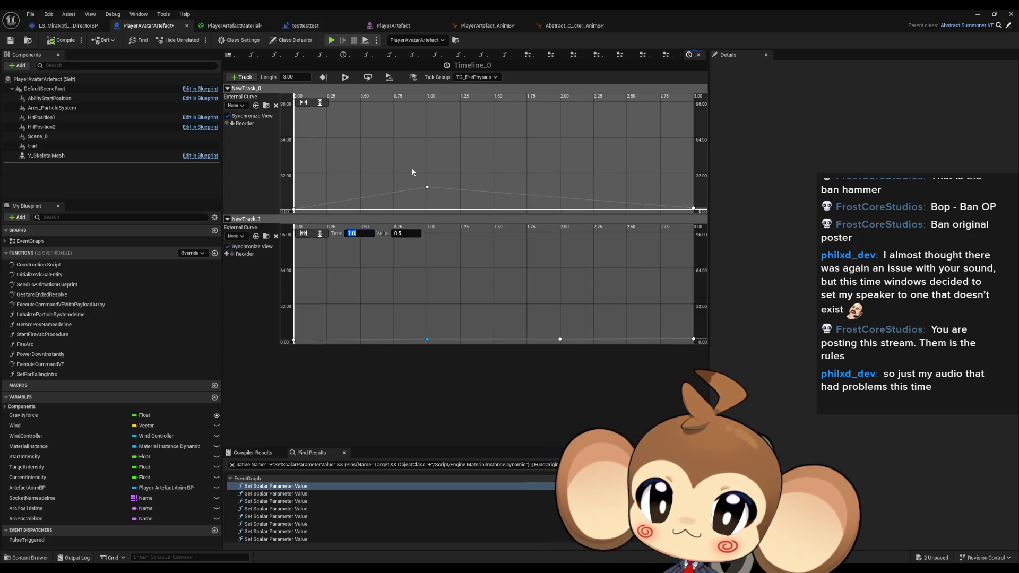
click(427, 187)
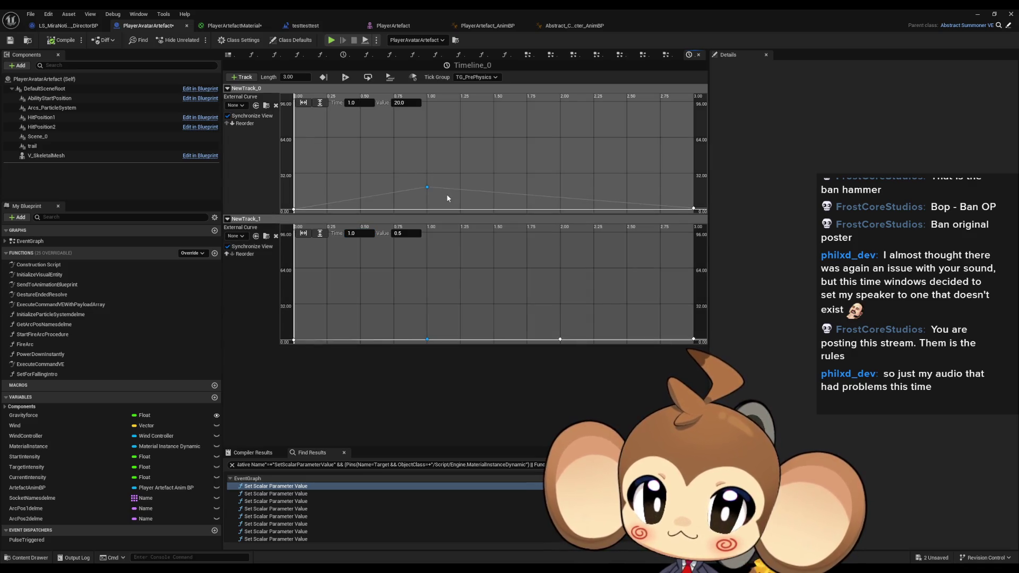
mouse_move(366, 200)
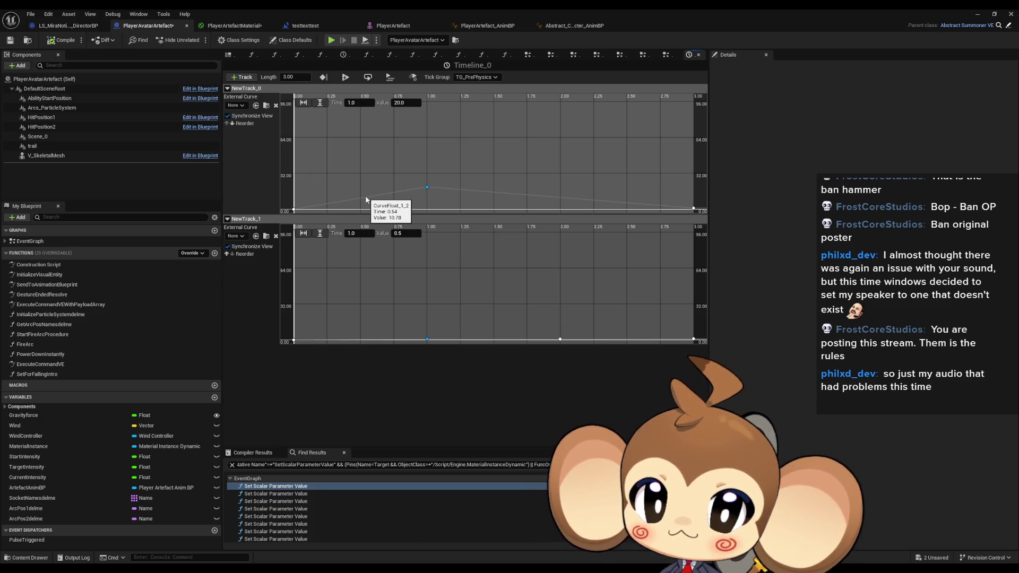
right_click(366, 200)
click(396, 214)
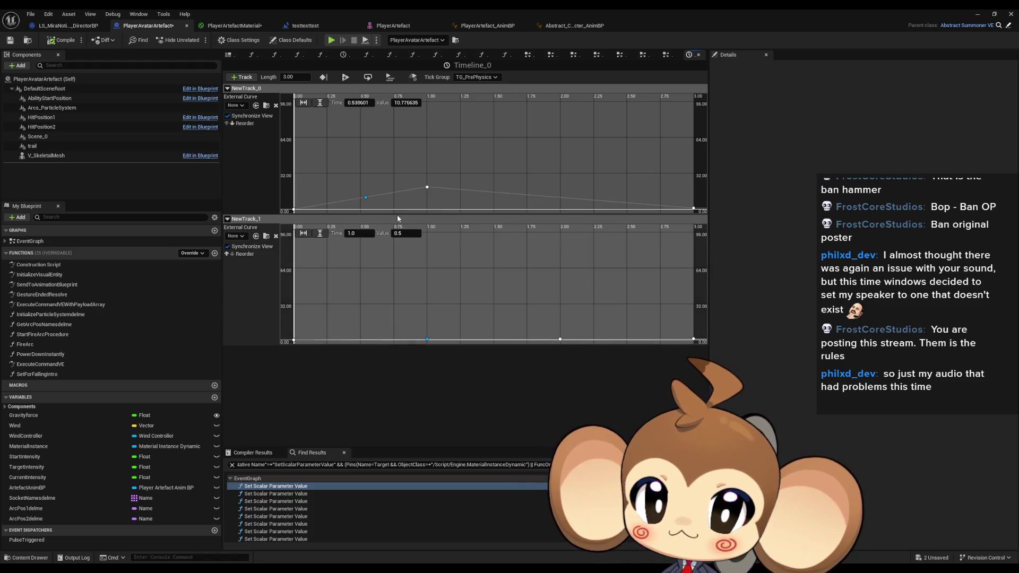
click(408, 104)
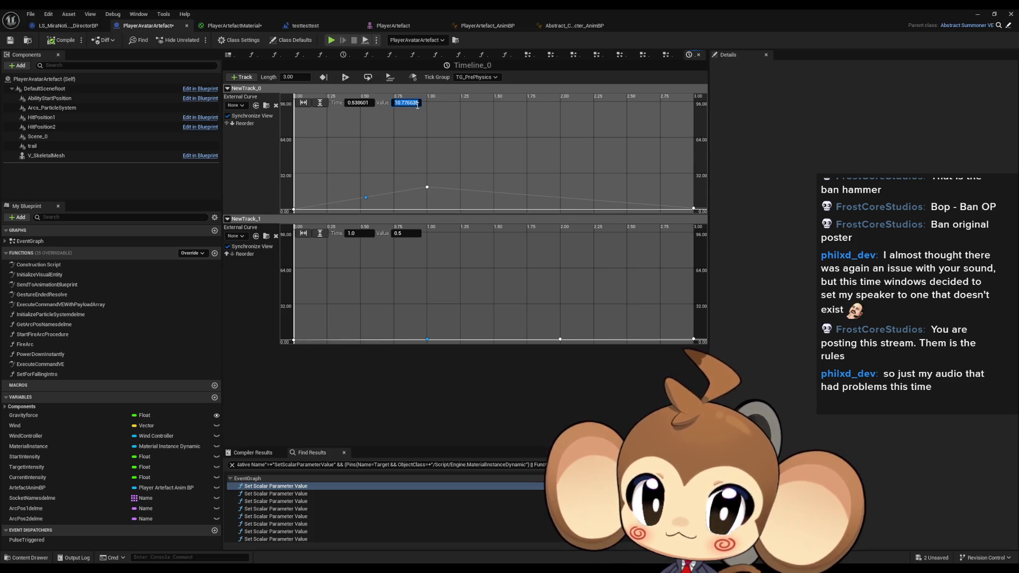
text(1.0)
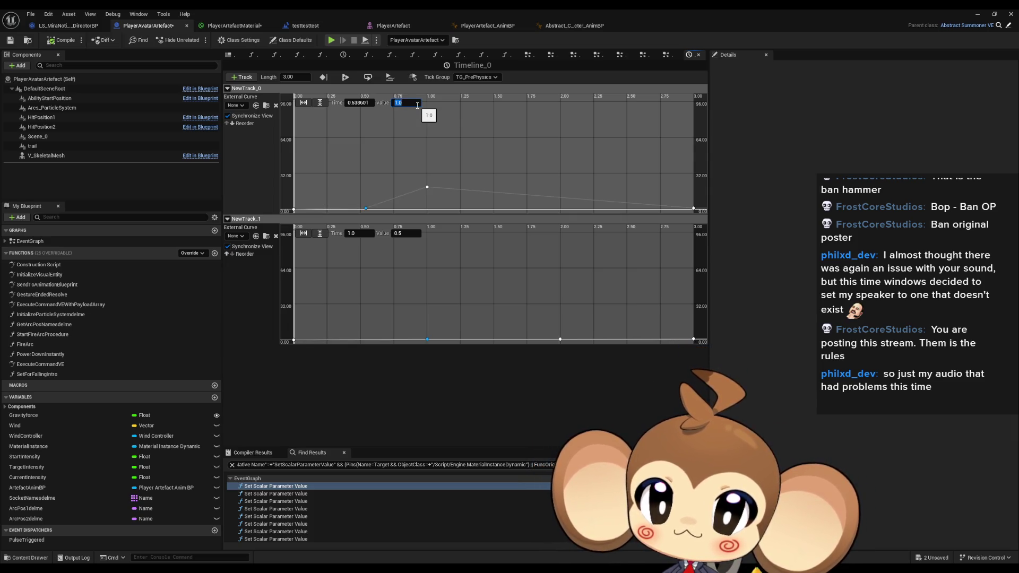
click(367, 102)
text(0)
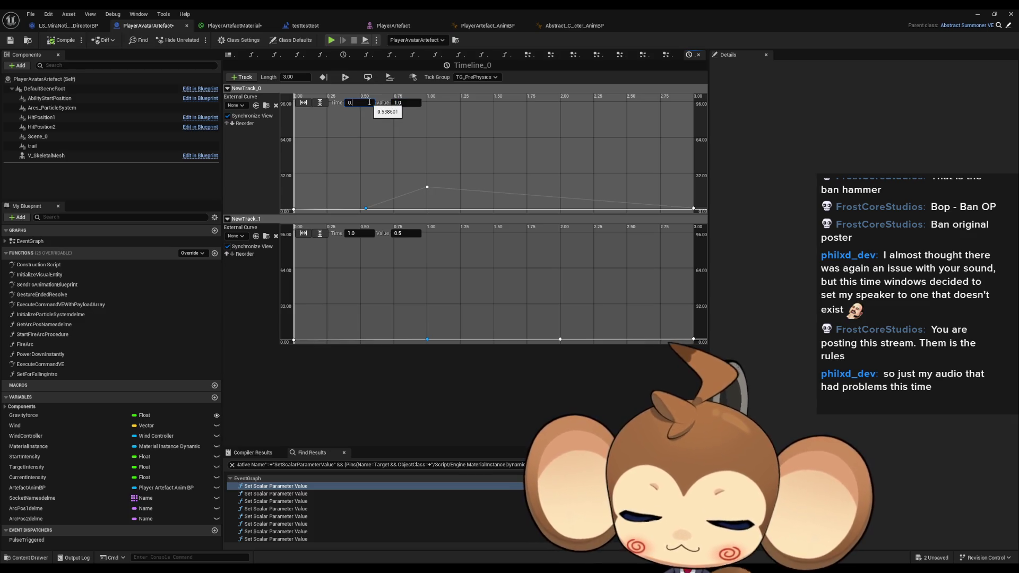
text(.5)
key(Return)
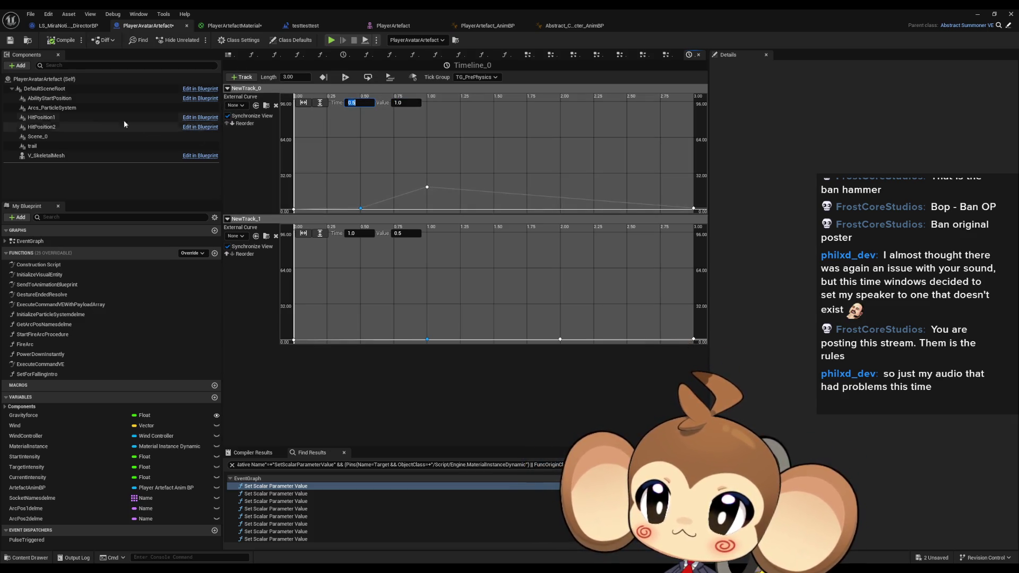
Step: Save the PlayerAvatarArtefact blueprint and play-test the new pulse curve
click(10, 40)
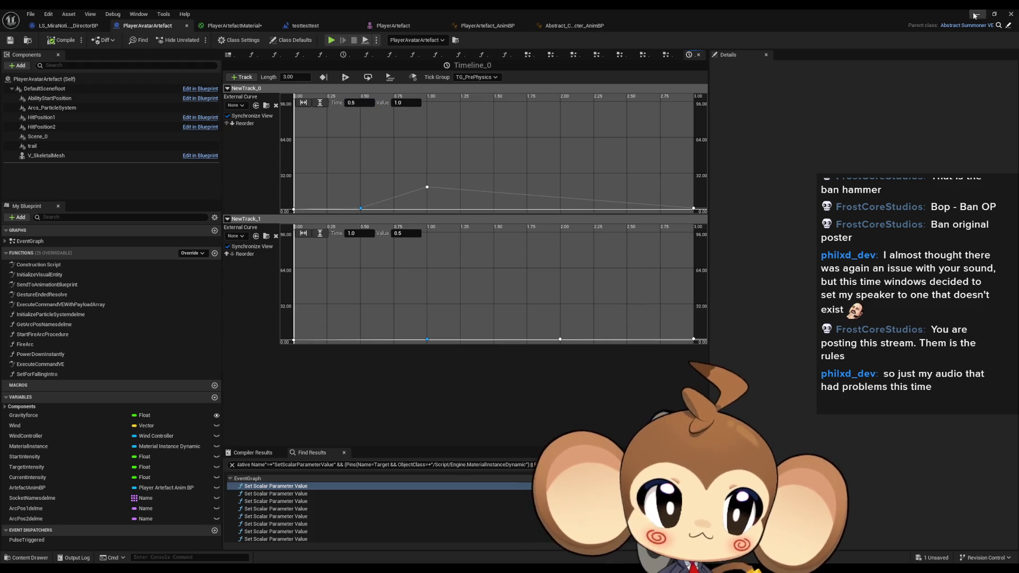
click(975, 15)
click(199, 40)
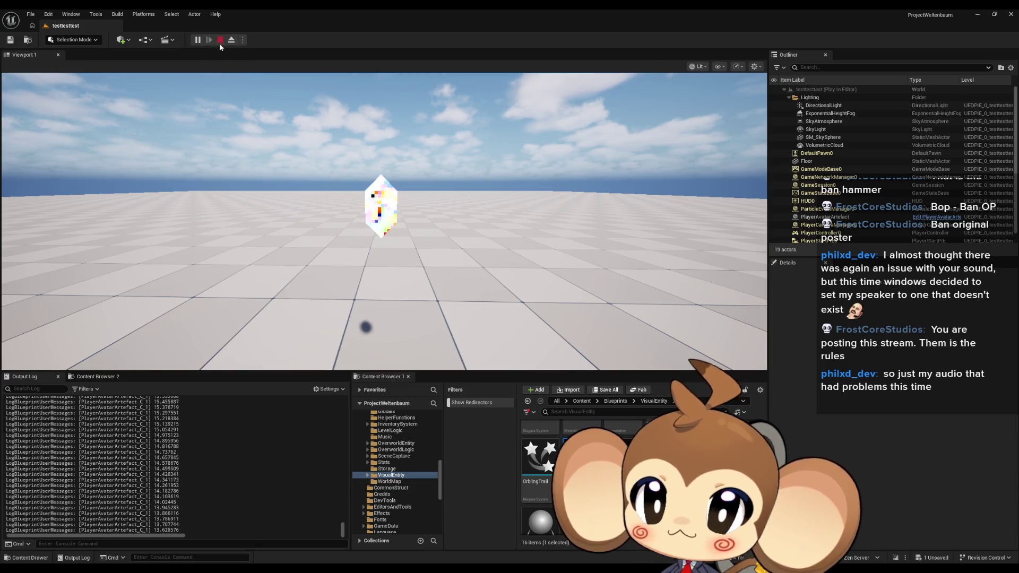
click(220, 41)
mouse_move(414, 567)
click(416, 536)
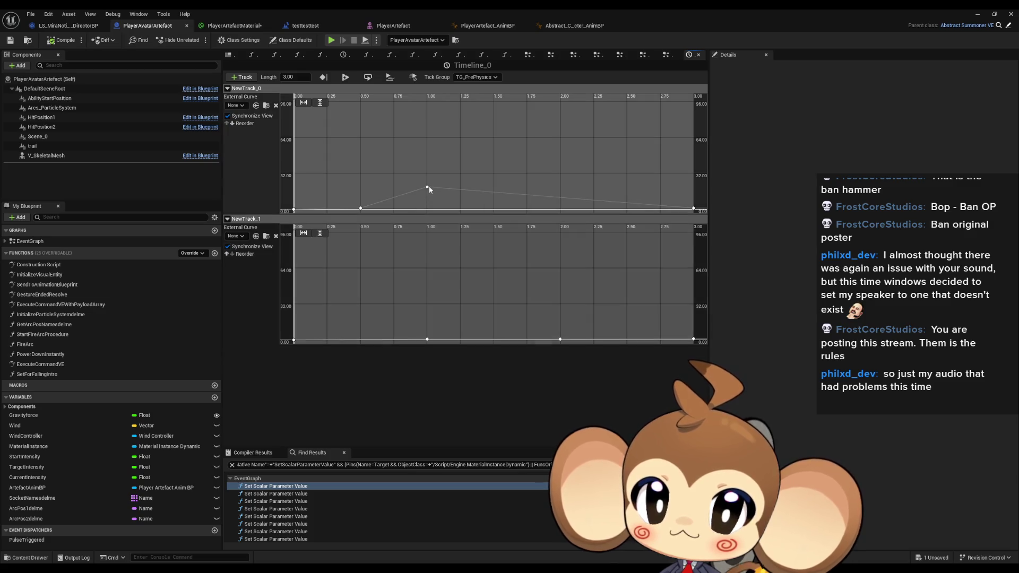
Step: Move NewTrack_1's key from 1.0 s to 0.5 s and play-test the change
click(427, 339)
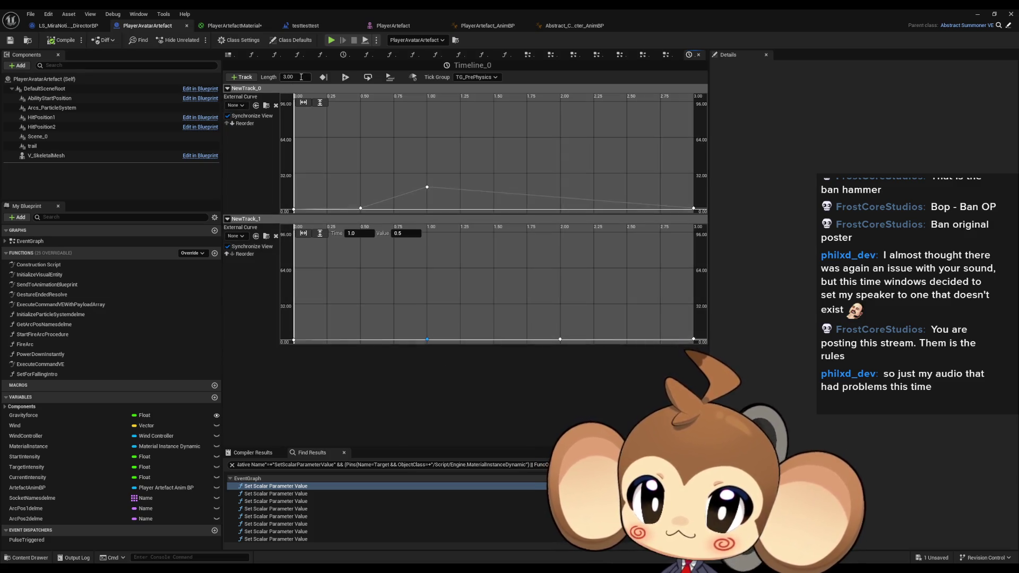
click(359, 235)
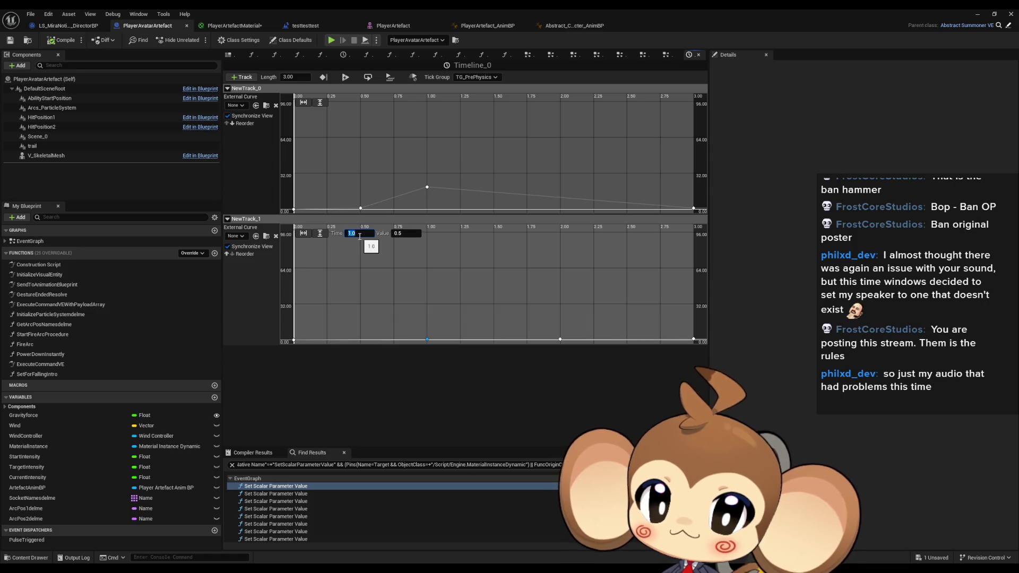
text(0.5)
key(Return)
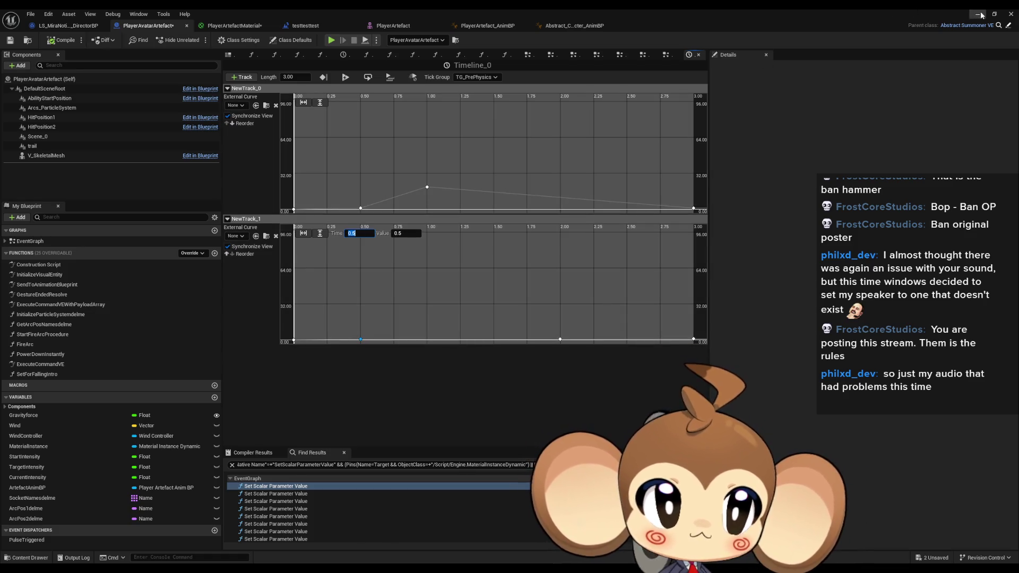
click(977, 15)
click(197, 40)
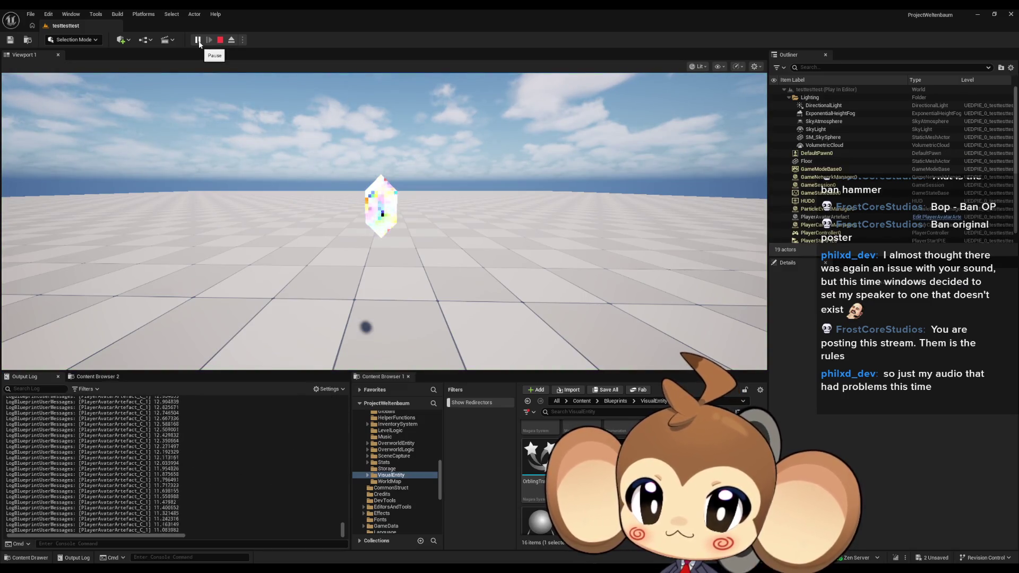
click(220, 40)
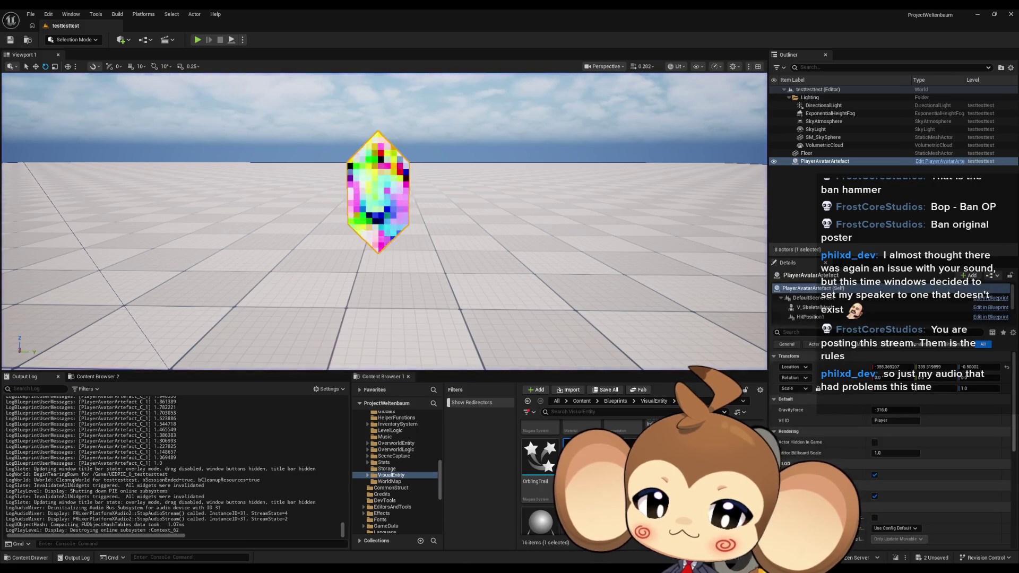
click(435, 546)
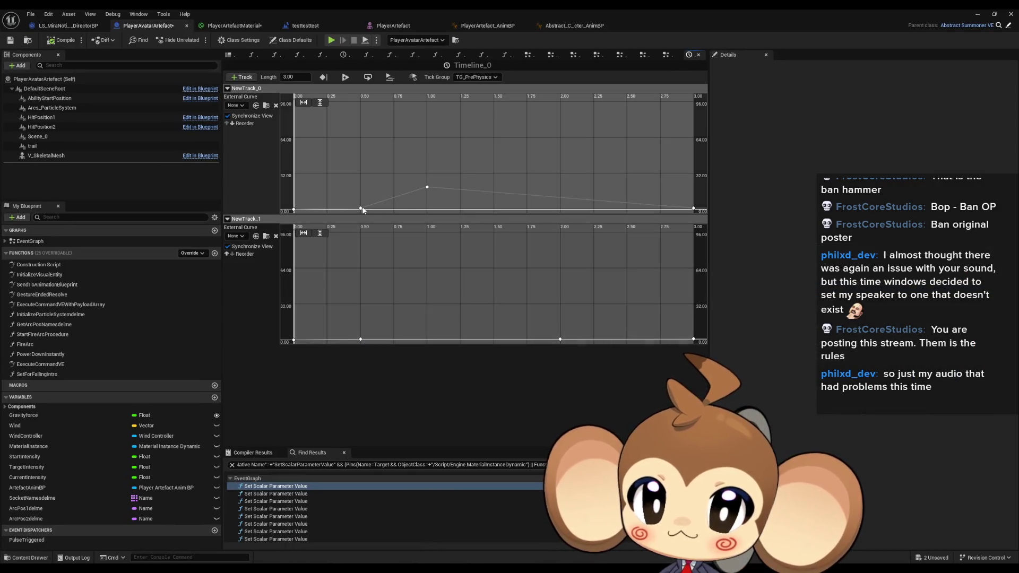
Step: Move NewTrack_0's peak key to 0.5 s, save, and play-test the result
click(360, 208)
text(0.25)
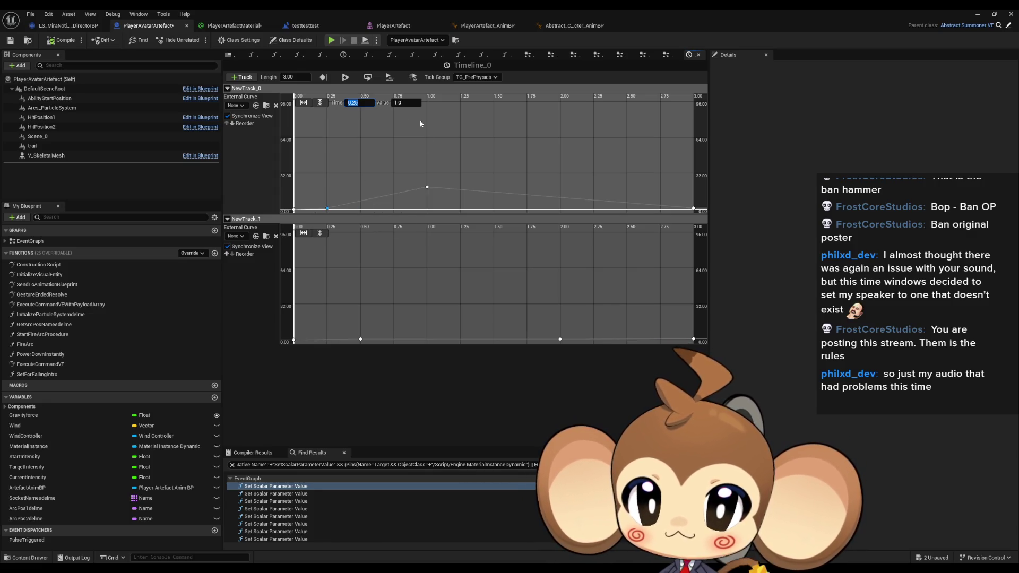
click(427, 187)
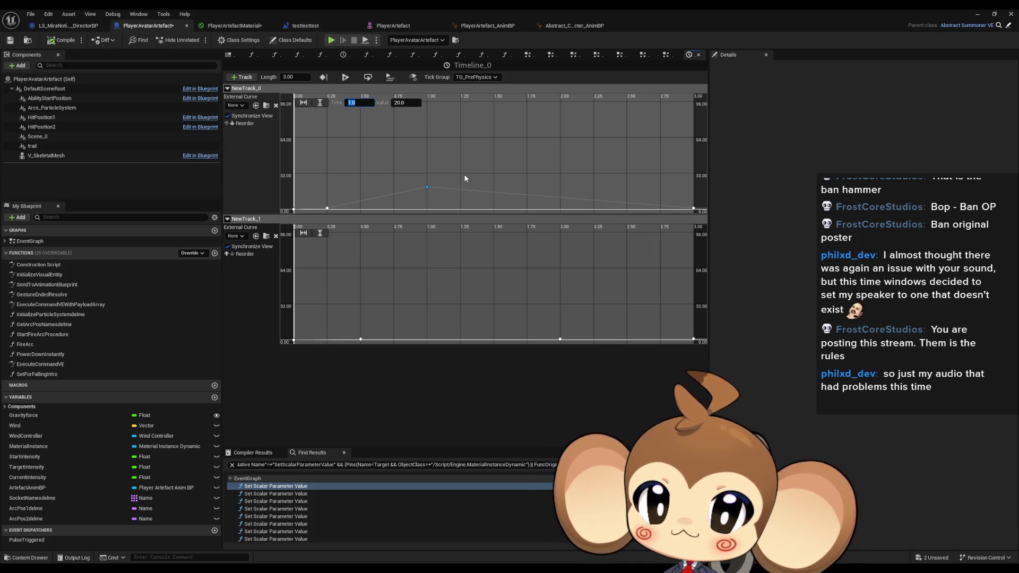
text(.5)
key(Return)
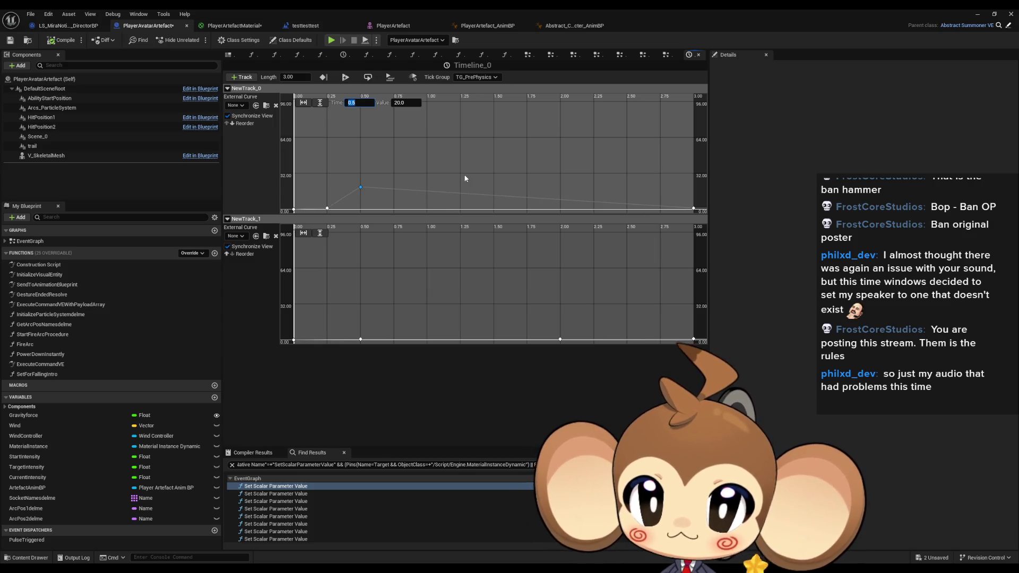
key(ctrl+s)
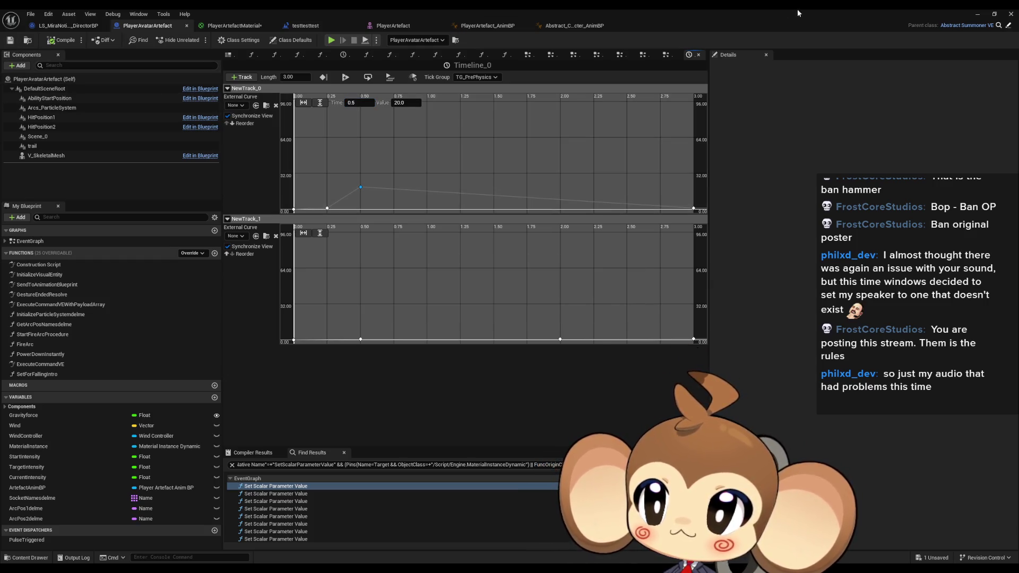
click(981, 13)
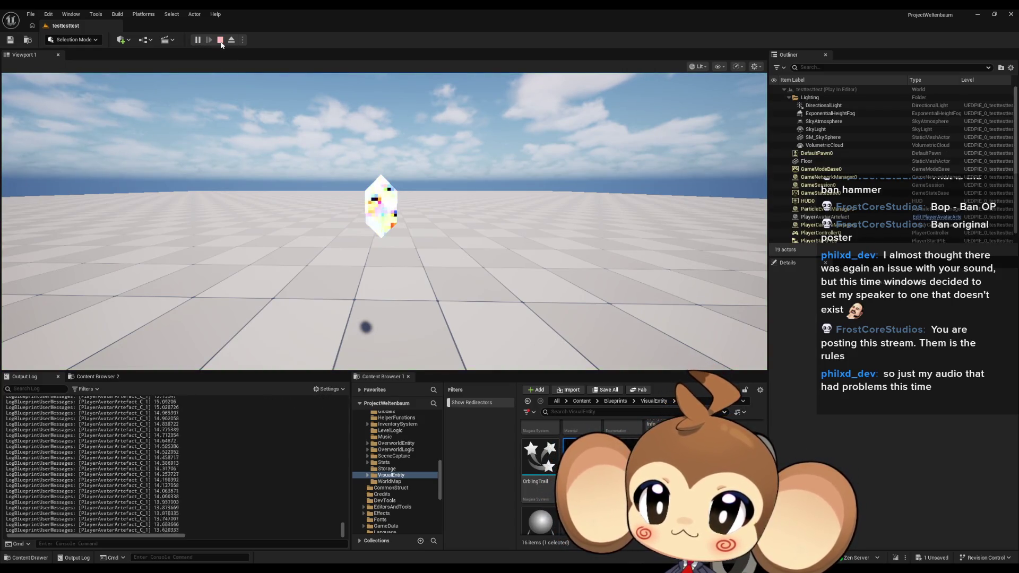
click(221, 42)
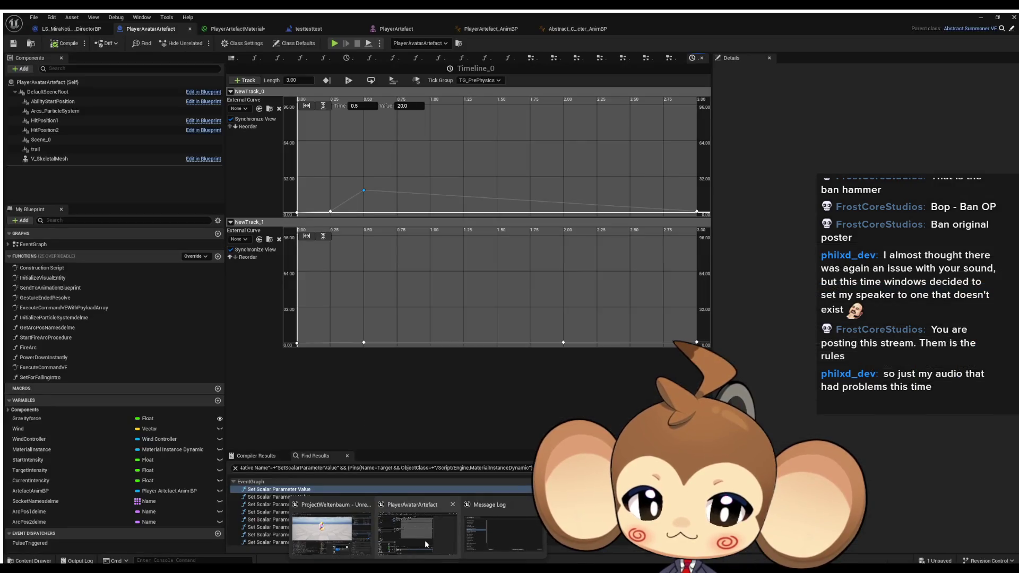
click(425, 540)
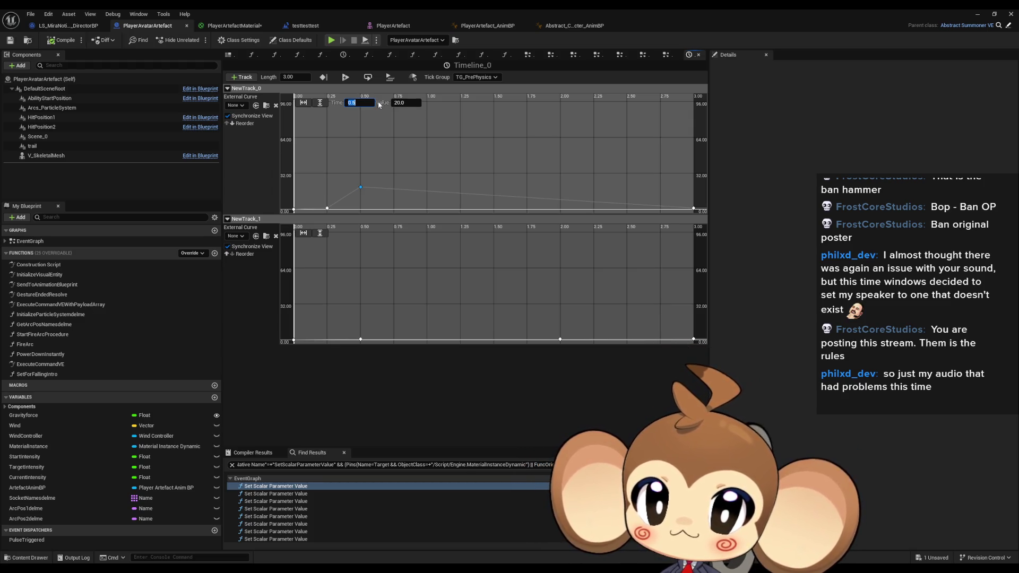
Step: Delete the low 0.25 s key and move the peak key to 0.25 s
click(327, 208)
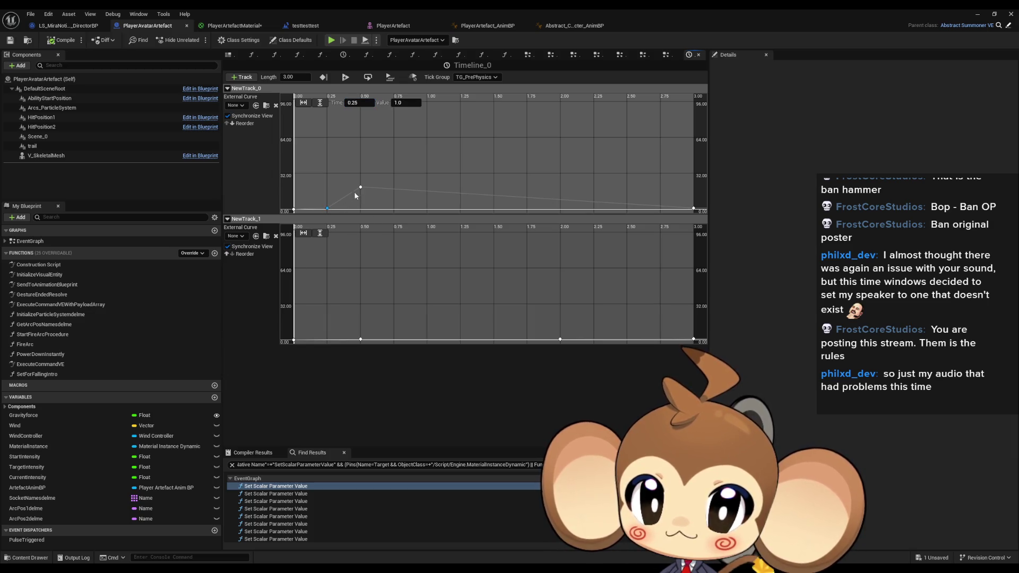
key(Delete)
click(361, 187)
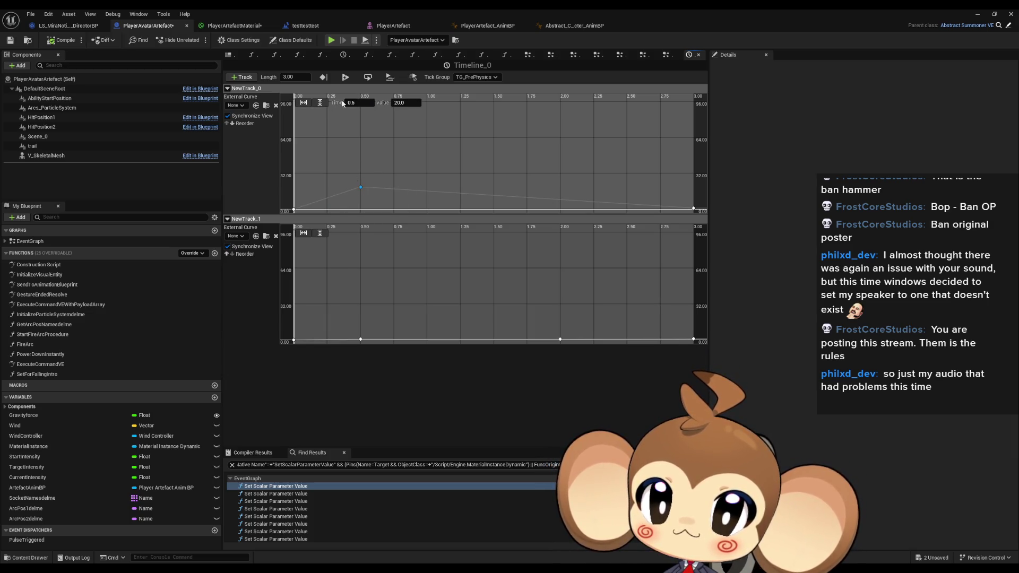
key(Return)
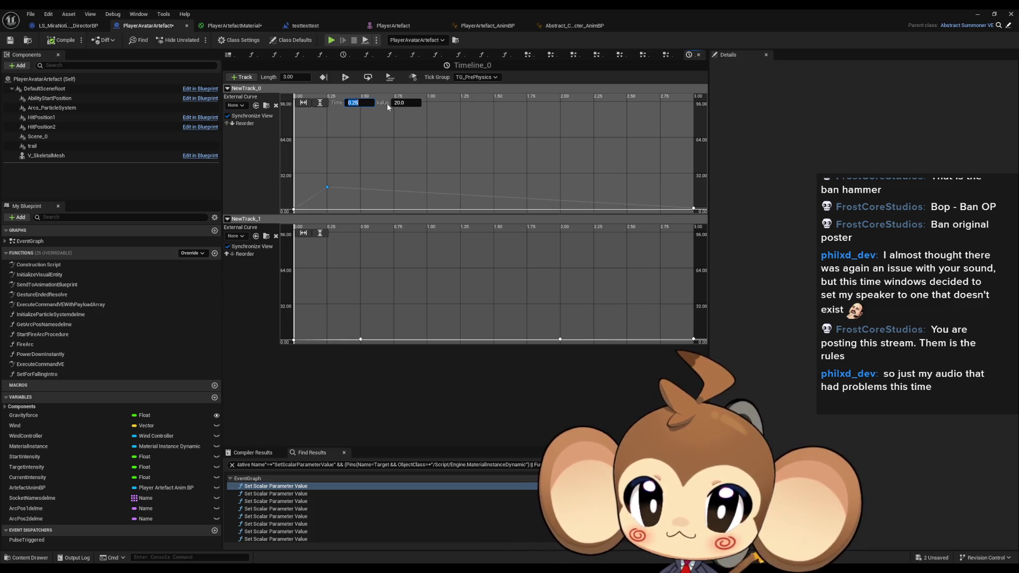
click(977, 16)
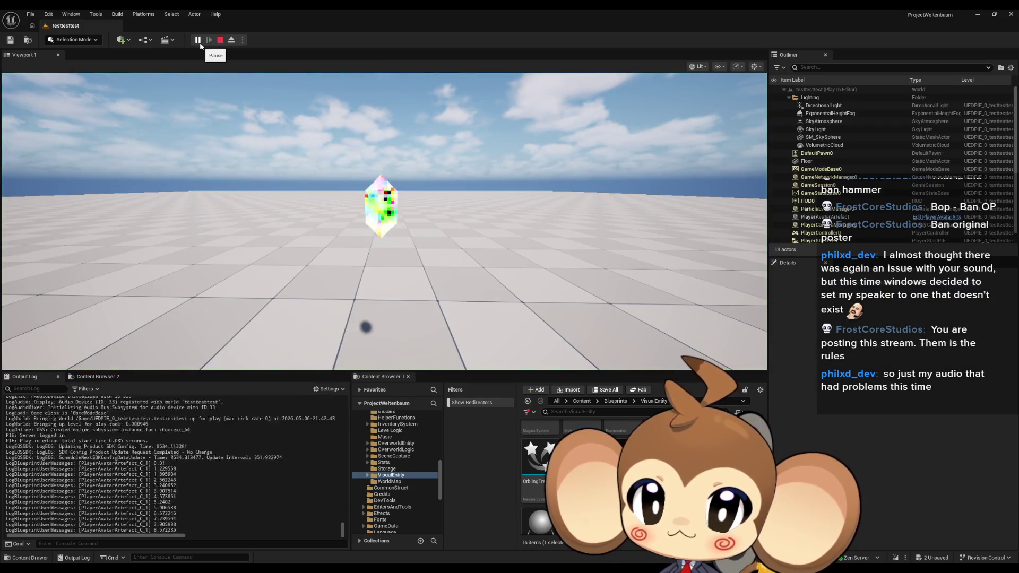
Step: Stop the play test and move NewTrack_0's peak key back to 0.5 s
click(220, 40)
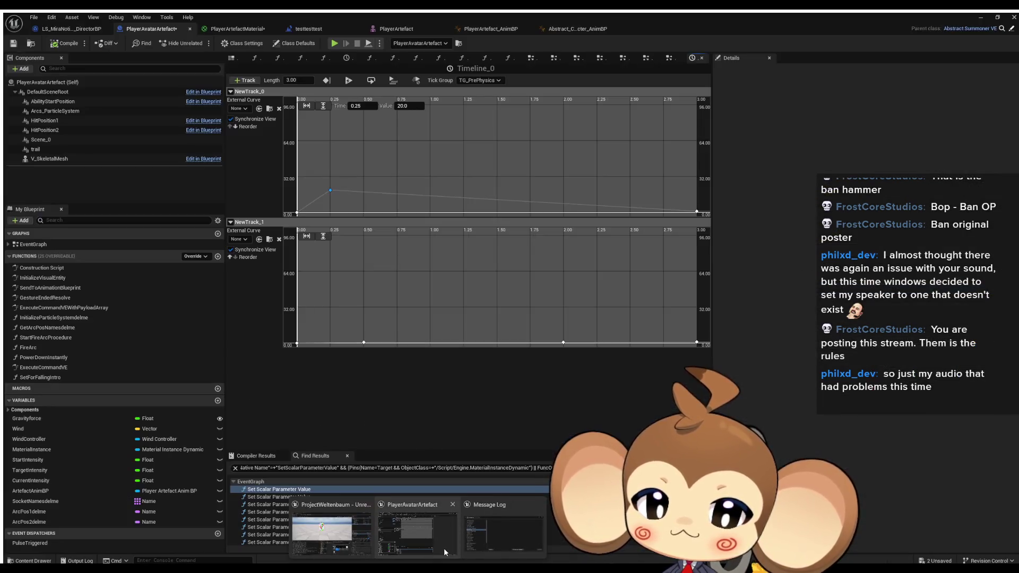
click(398, 525)
click(327, 186)
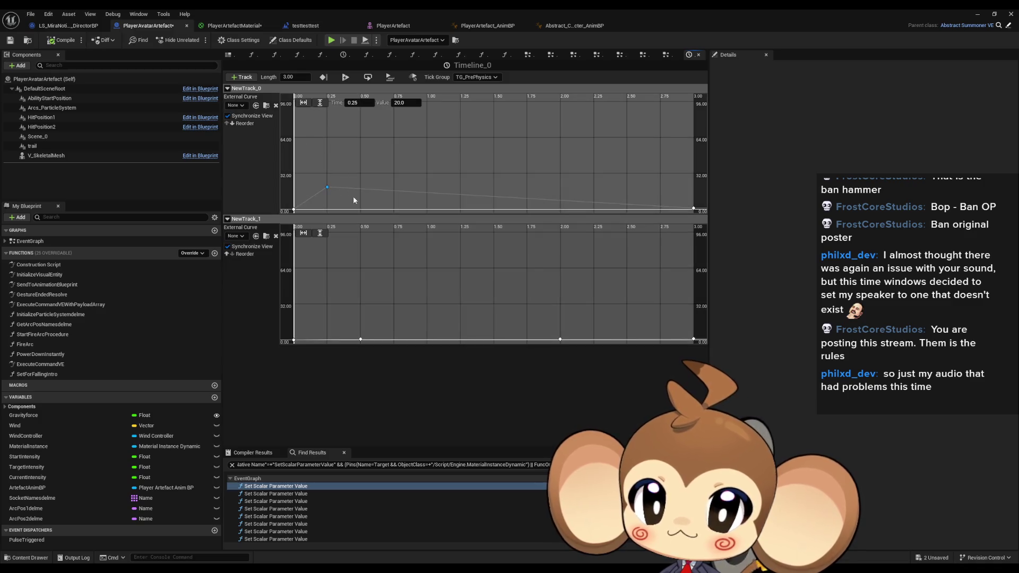
key(BackSpace)
key(BackSpace)
text(5)
key(Return)
drag(921, 16, 918, 40)
Step: Play-test the level, then add a new key to NewTrack_0's curve
click(952, 35)
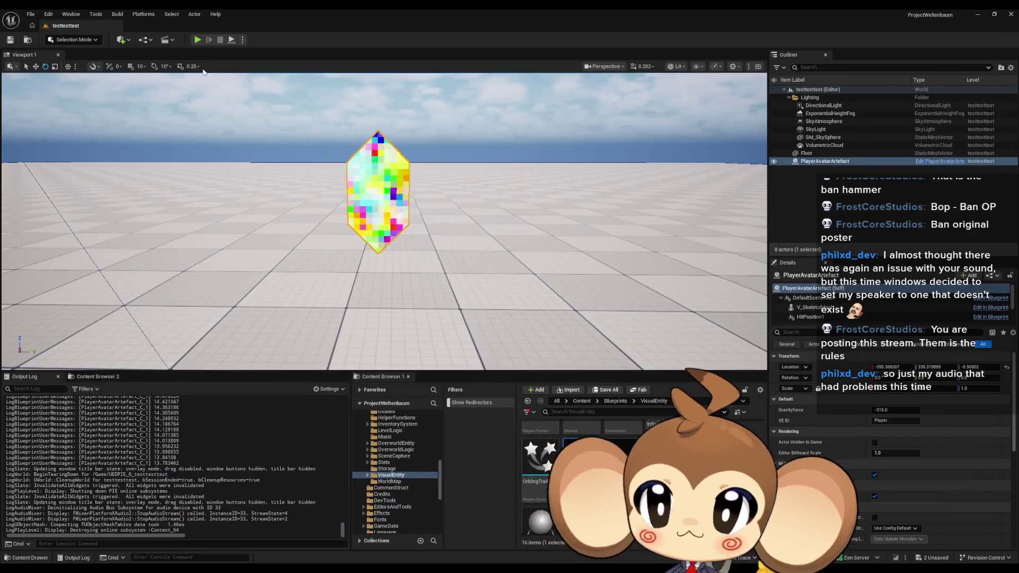
click(200, 41)
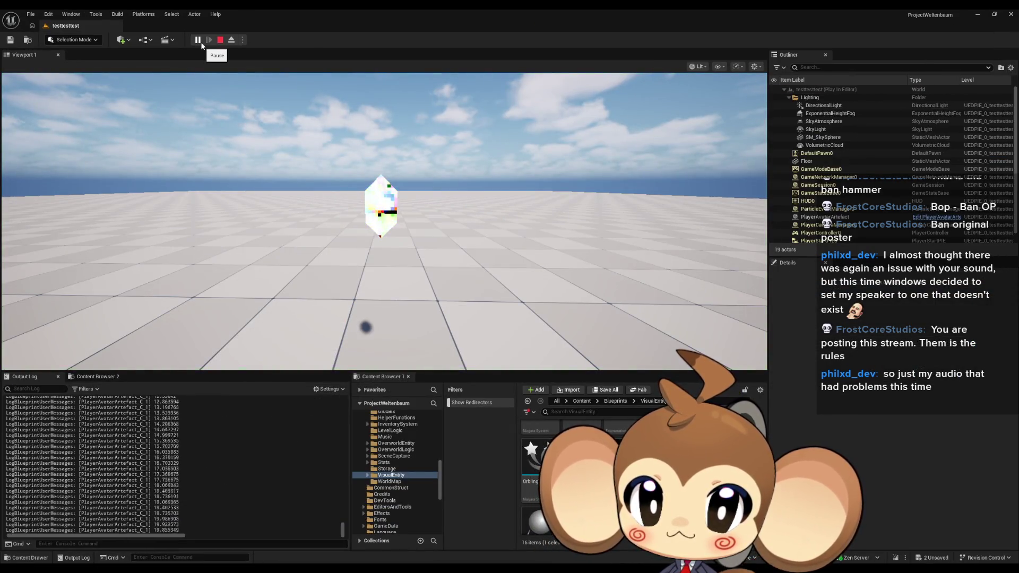
key(Escape)
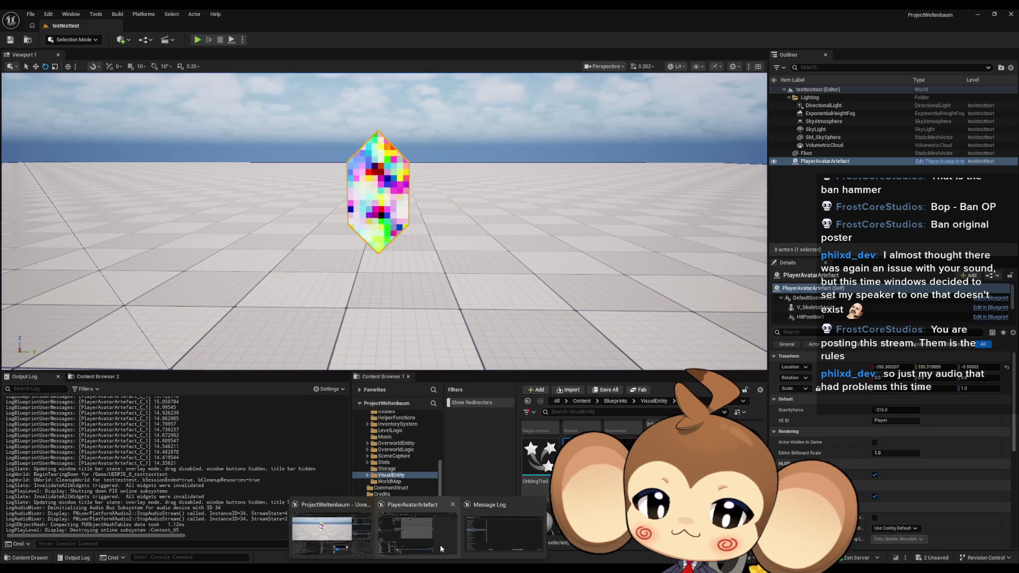
key(alt+Tab)
right_click(320, 200)
click(325, 202)
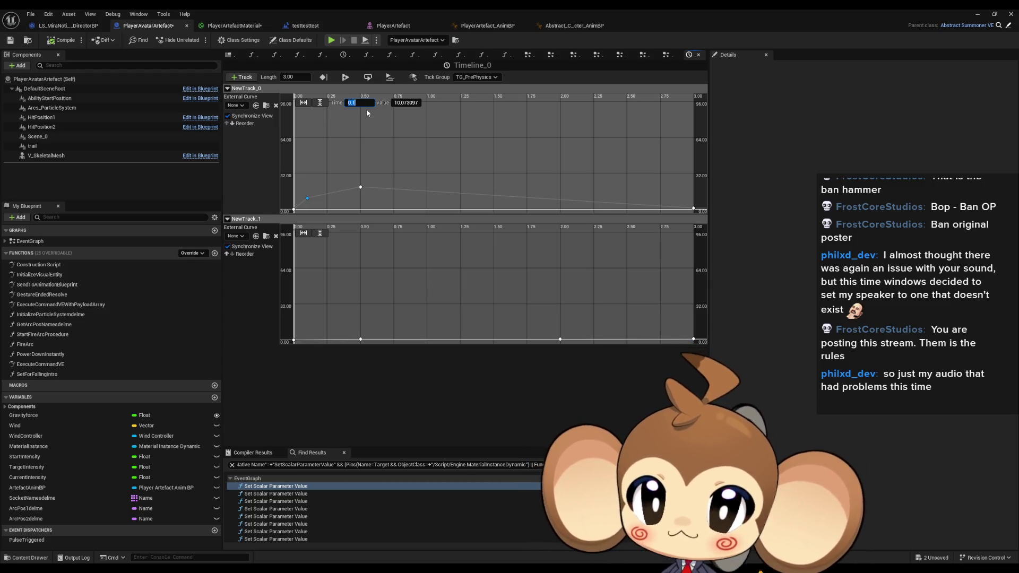
Step: Give the new key value 1 at 0.25 s and save the PlayerAvatarArtefact Blueprint
click(420, 104)
text(1)
key(Return)
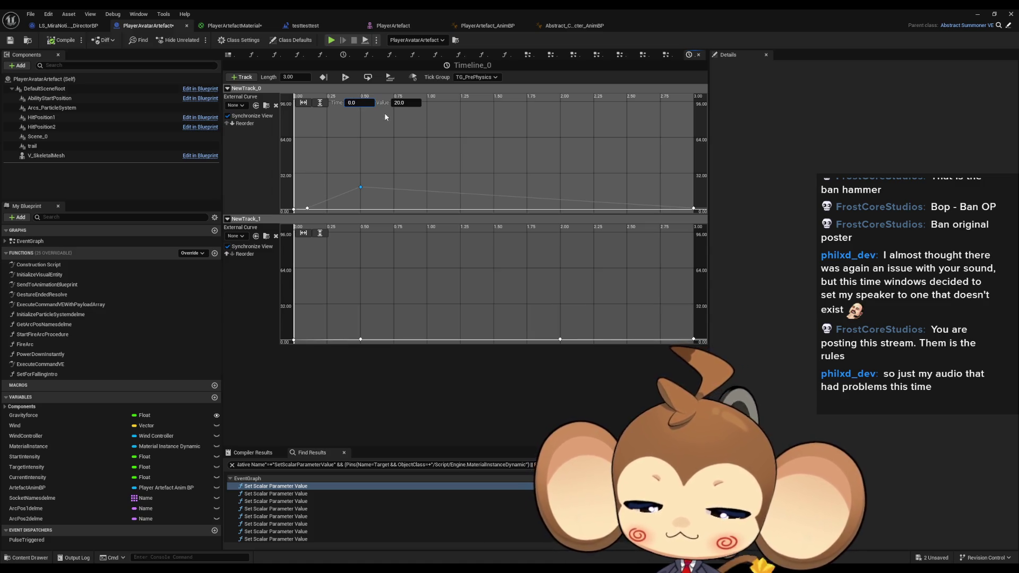
text(.25)
key(Return)
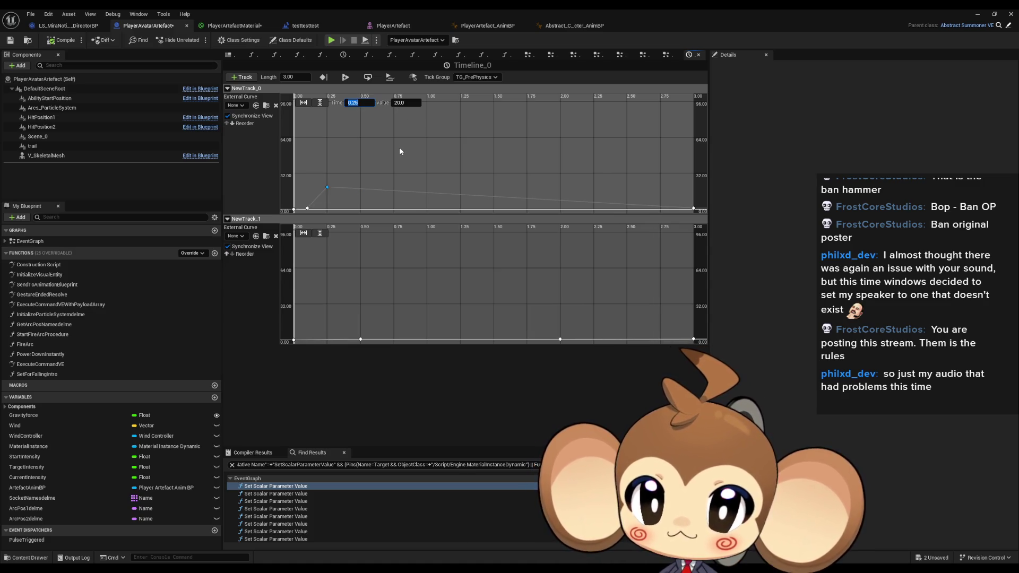
key(ctrl+s)
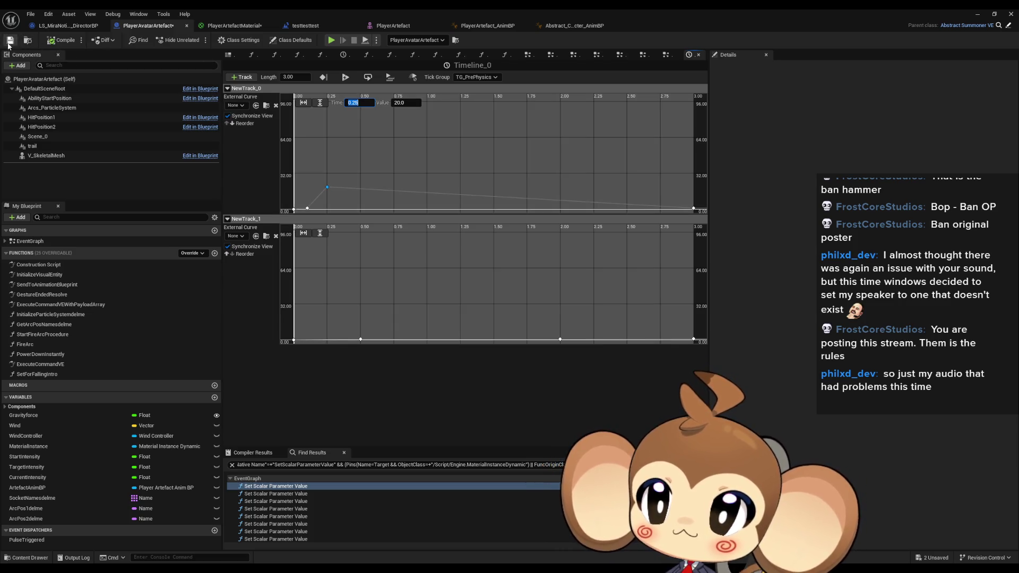
Step: Play-test the level, then move the peak curve key to 0.4 s
click(979, 15)
click(197, 41)
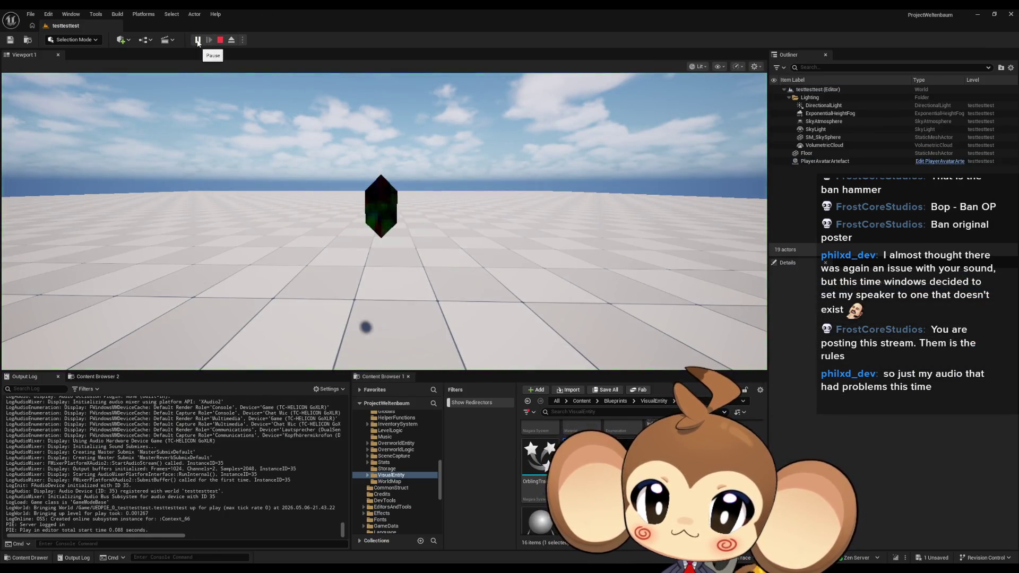
key(Escape)
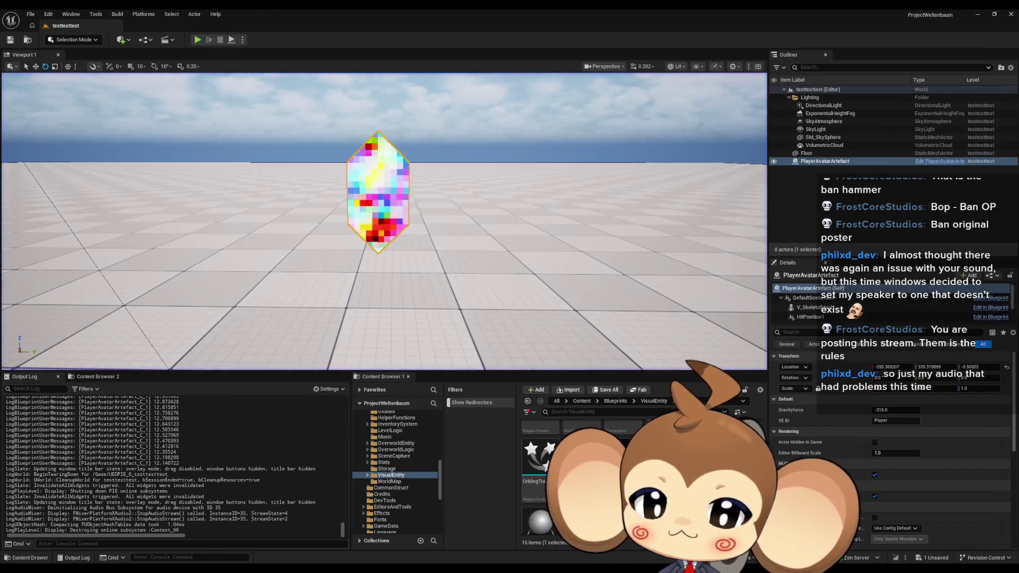
click(440, 546)
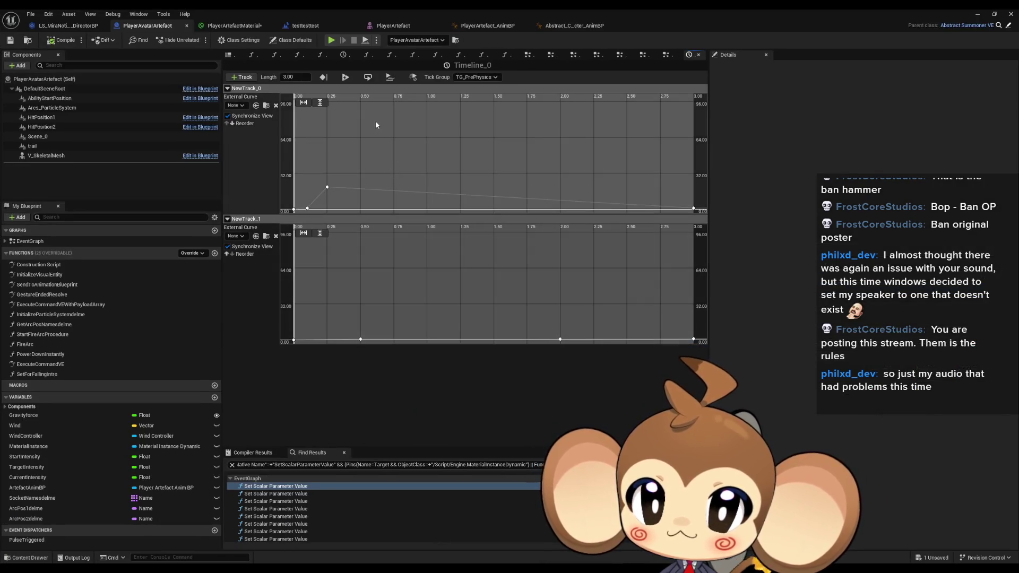
click(326, 185)
click(354, 102)
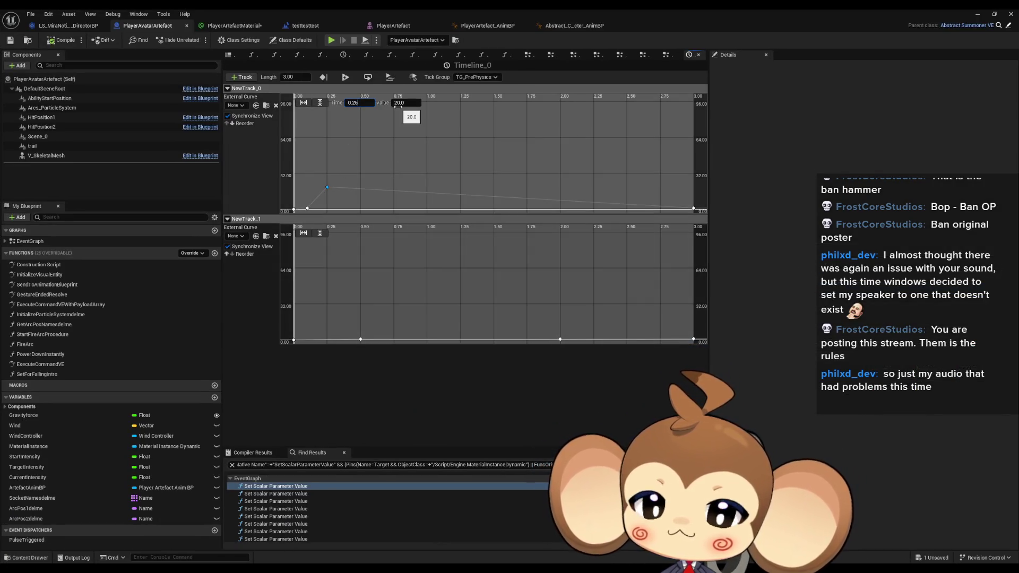
key(Return)
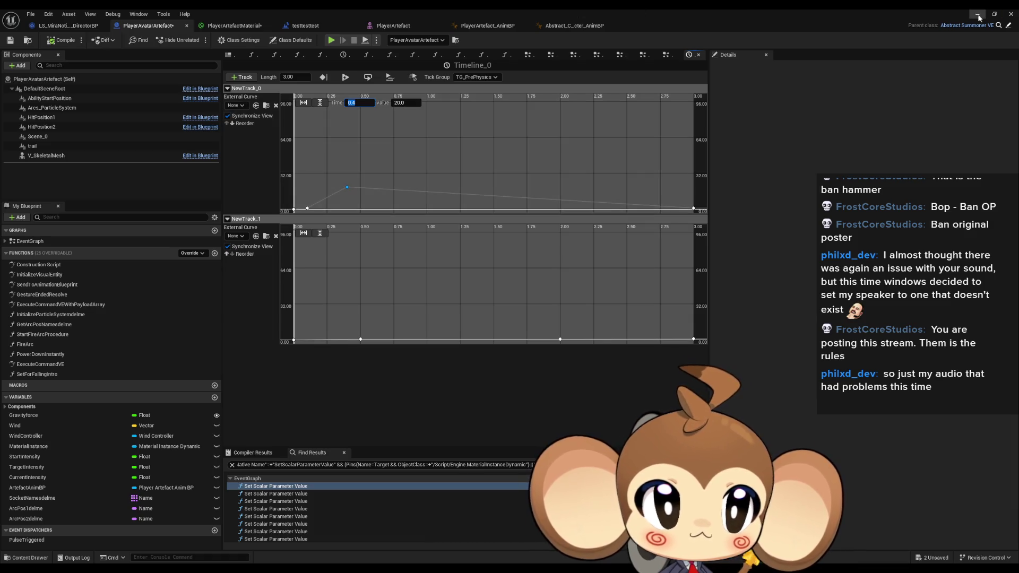
Step: Play-test again, then edit the time of the low key at 0.1 s
click(976, 15)
click(197, 39)
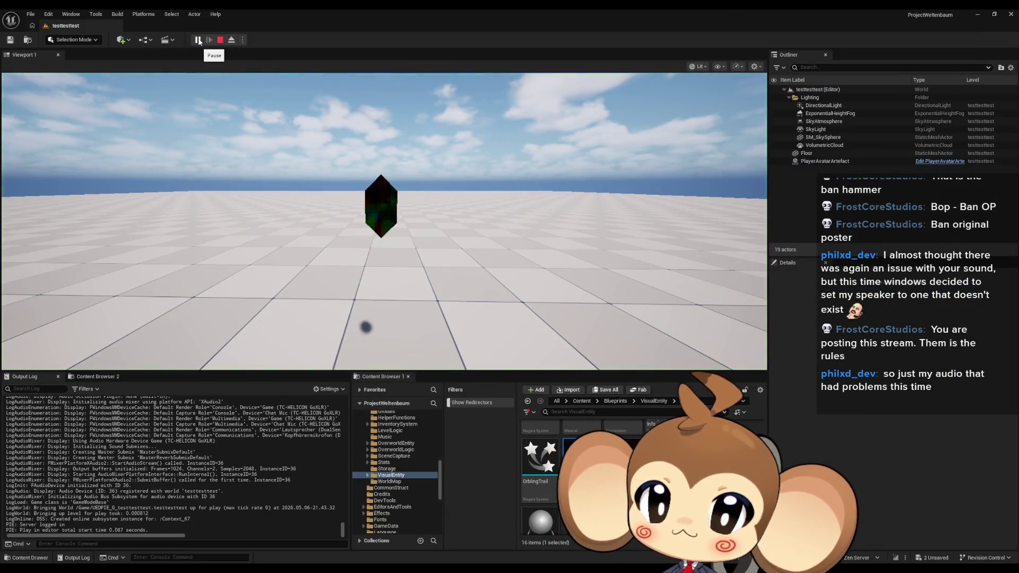
key(Escape)
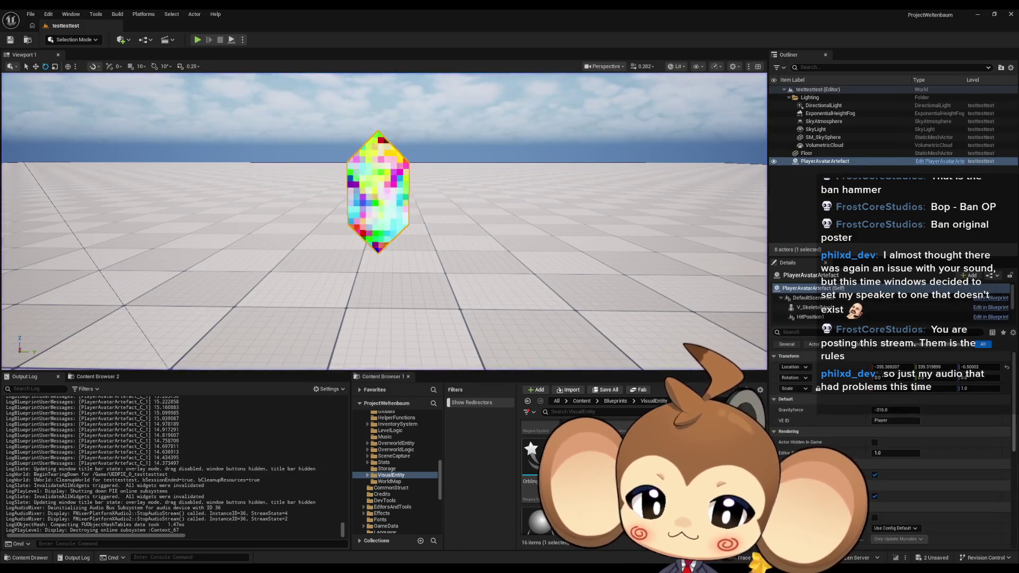
click(398, 530)
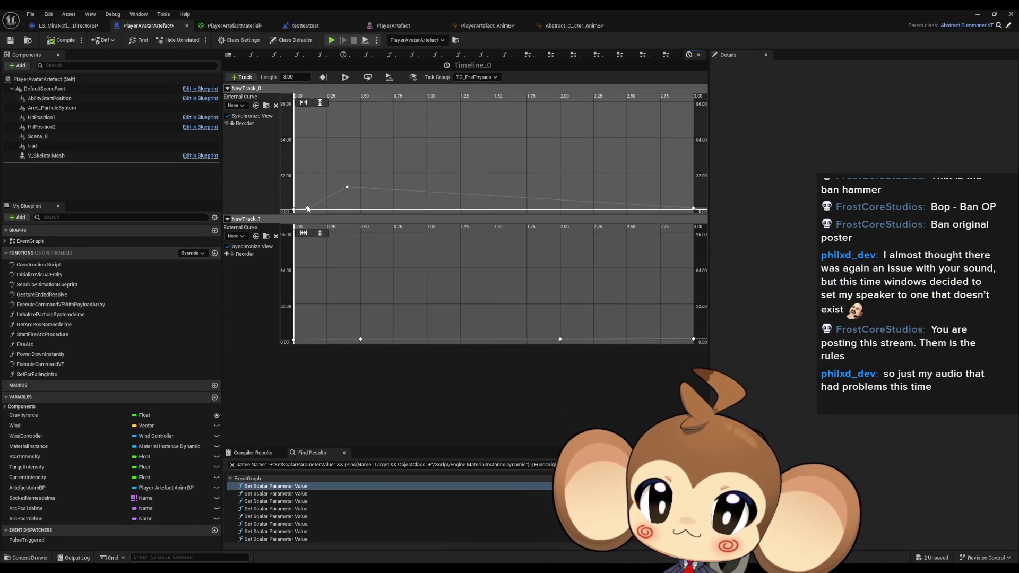
click(308, 208)
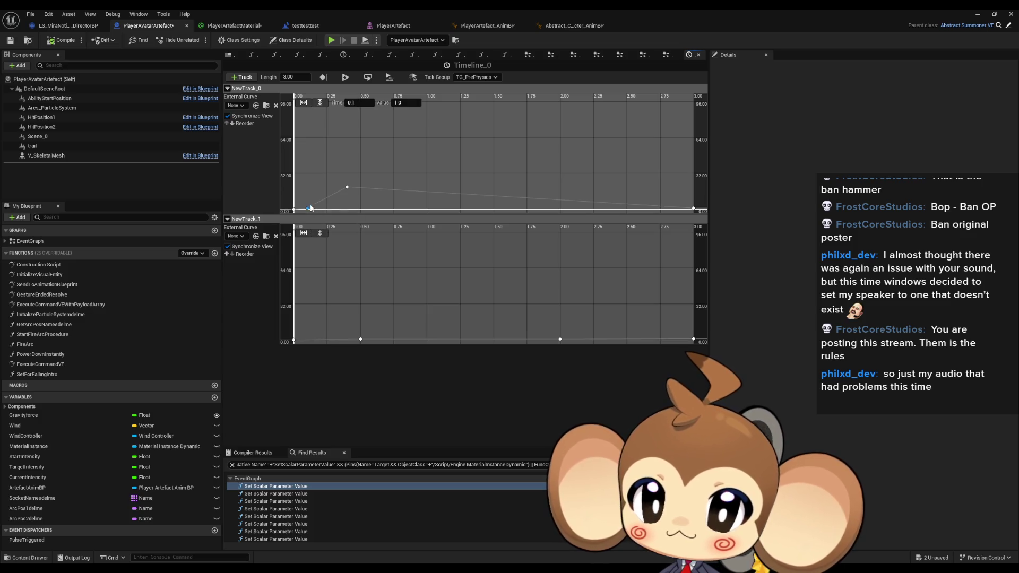
click(361, 104)
text(0.25)
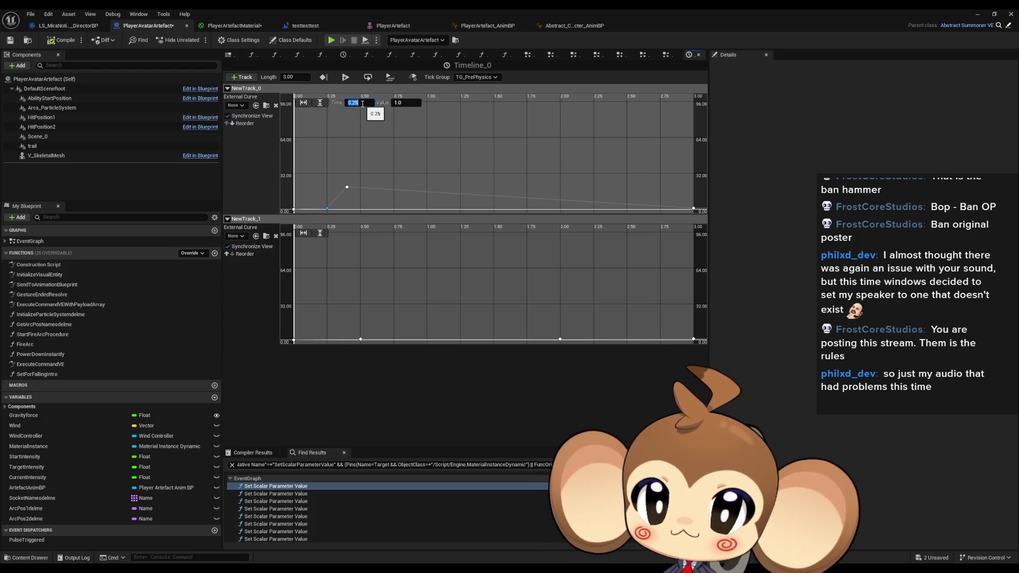
Step: Play-test again, then edit the time of the key at 0.25 s
key(alt+Tab)
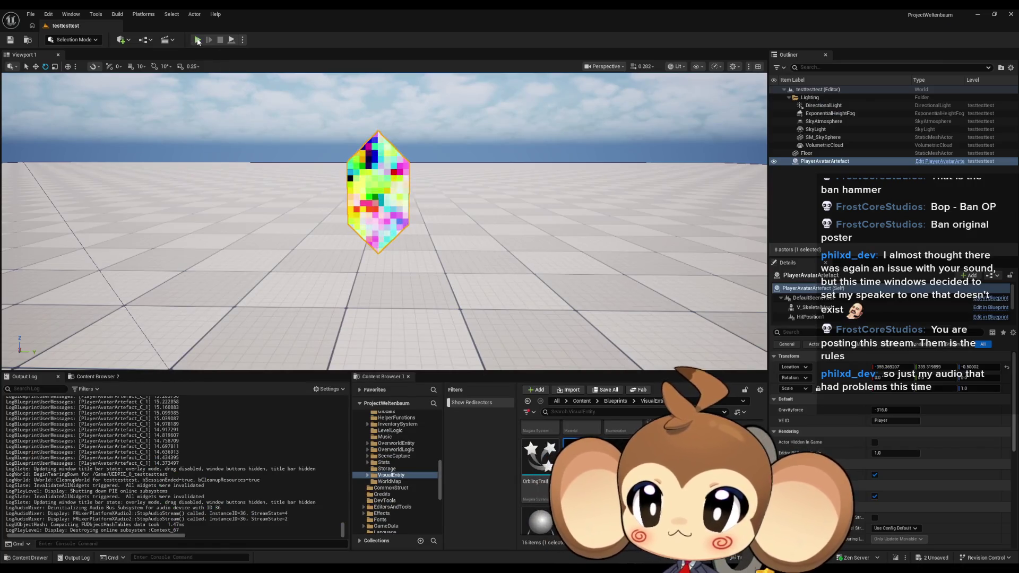
click(197, 39)
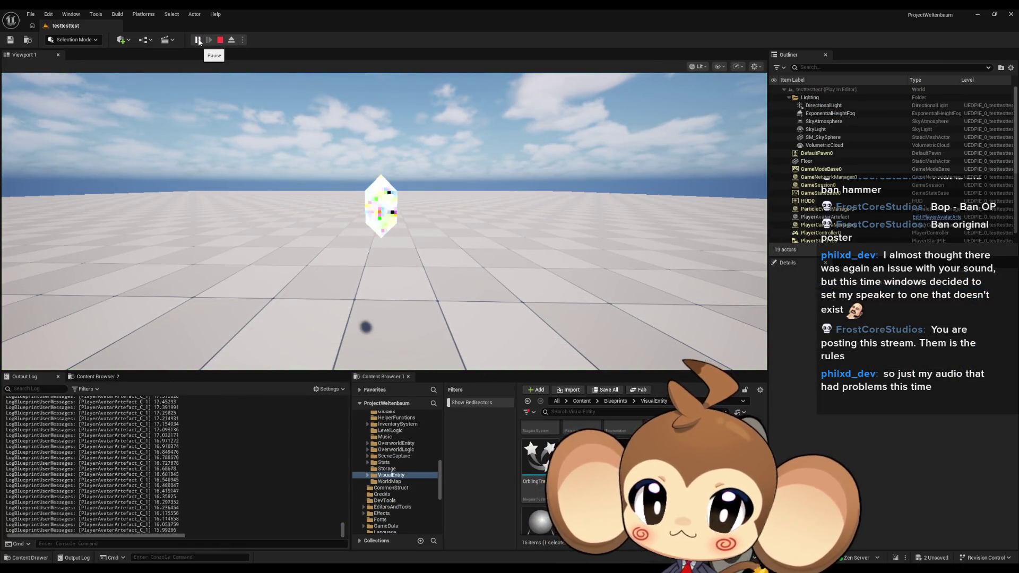
key(Escape)
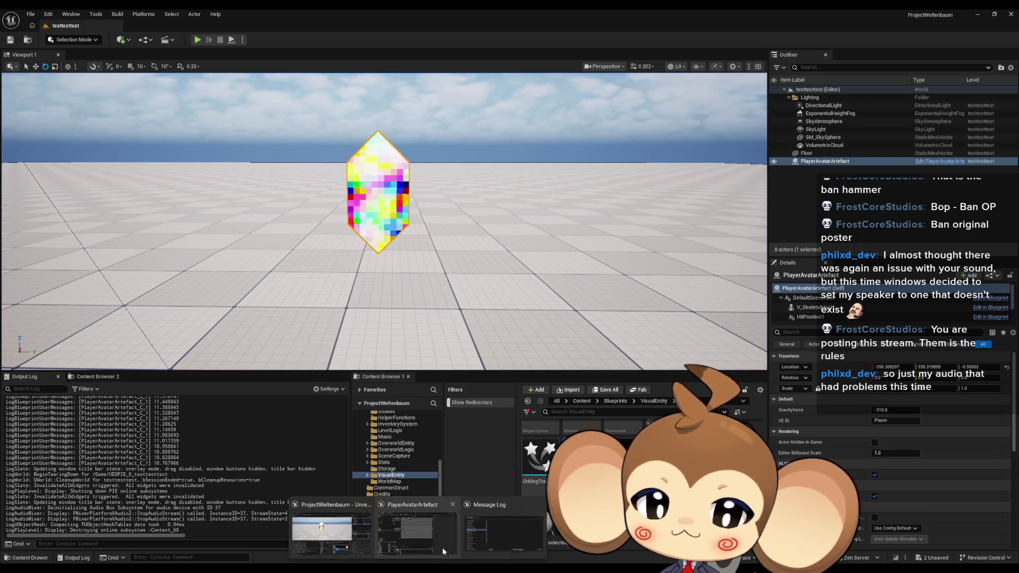
key(alt+Tab)
click(327, 209)
click(362, 103)
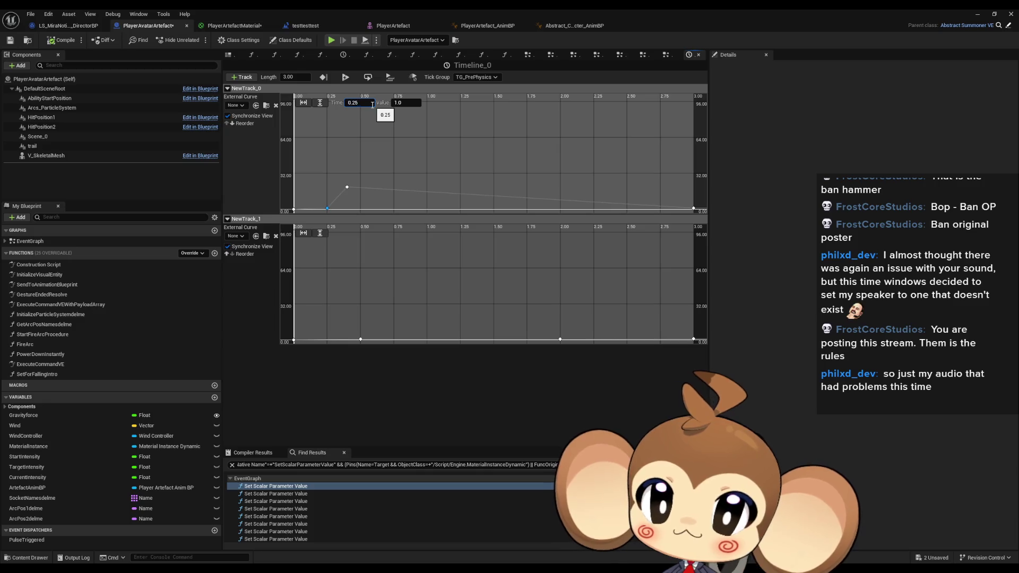
Step: Run another play test and clear the curve key selection
key(alt+Tab)
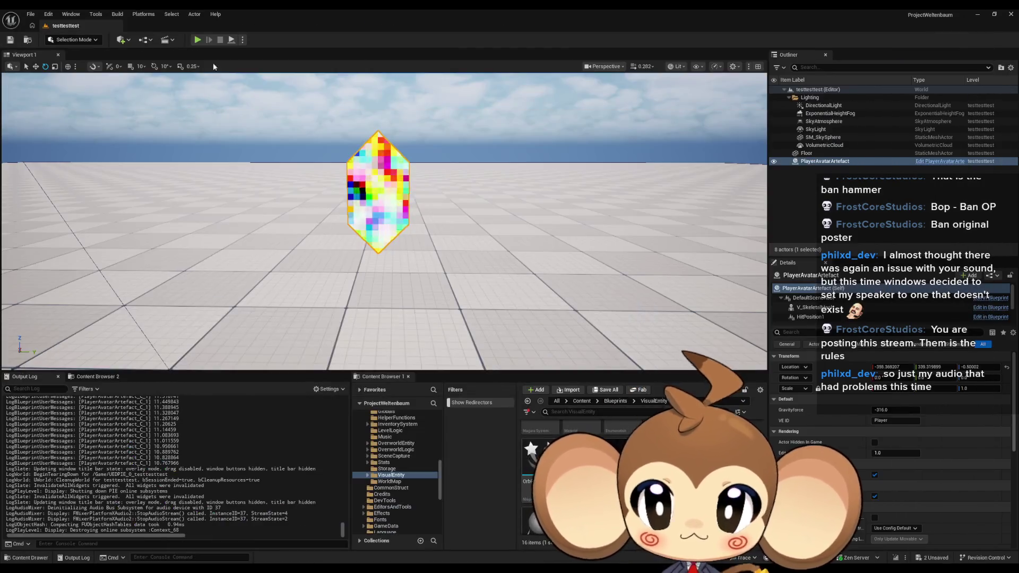
click(197, 41)
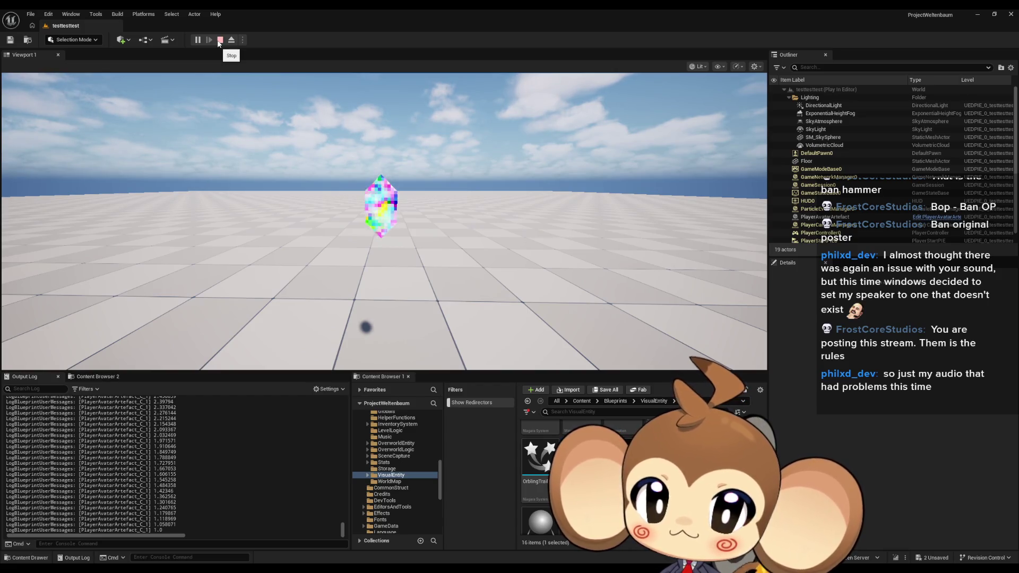
click(220, 40)
click(450, 556)
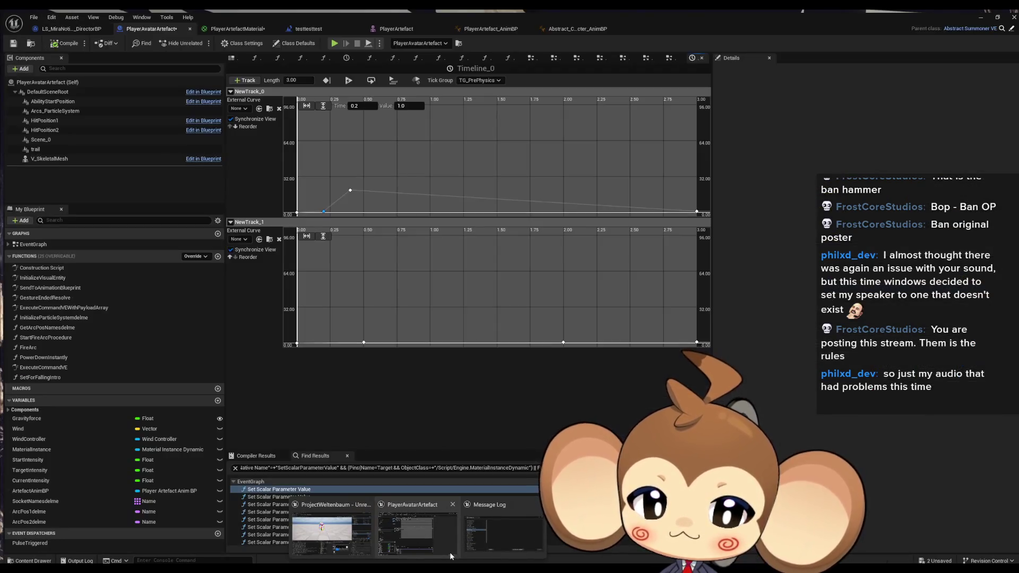
click(626, 312)
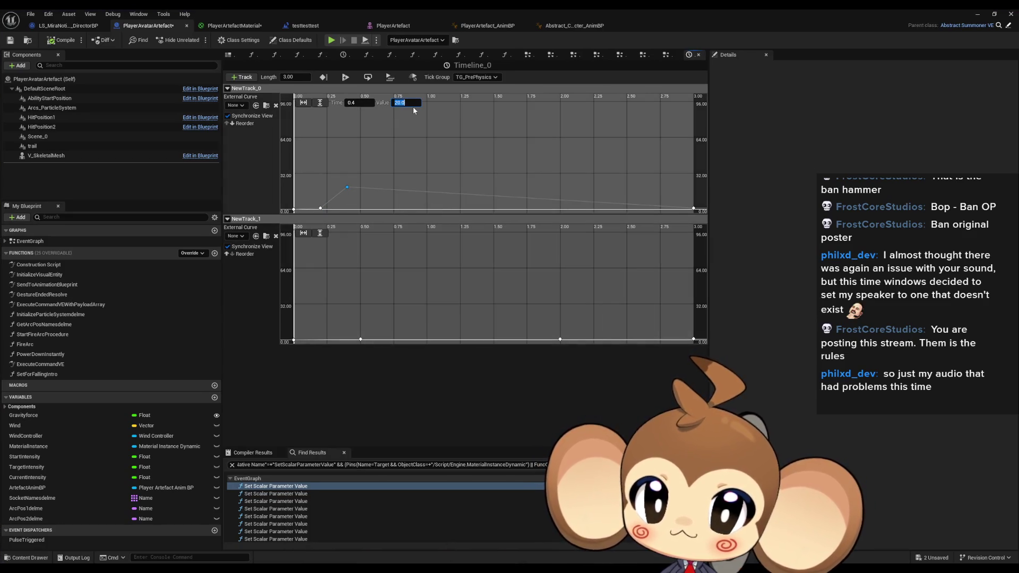
Step: Play-test twice more, then return to Timeline_0 and select the first track's end key
click(977, 14)
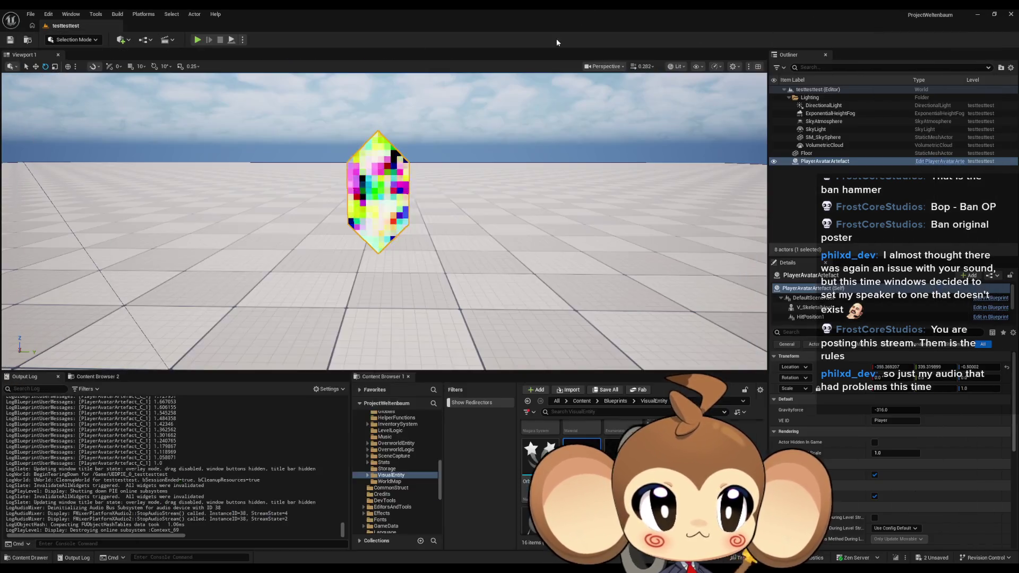
click(197, 40)
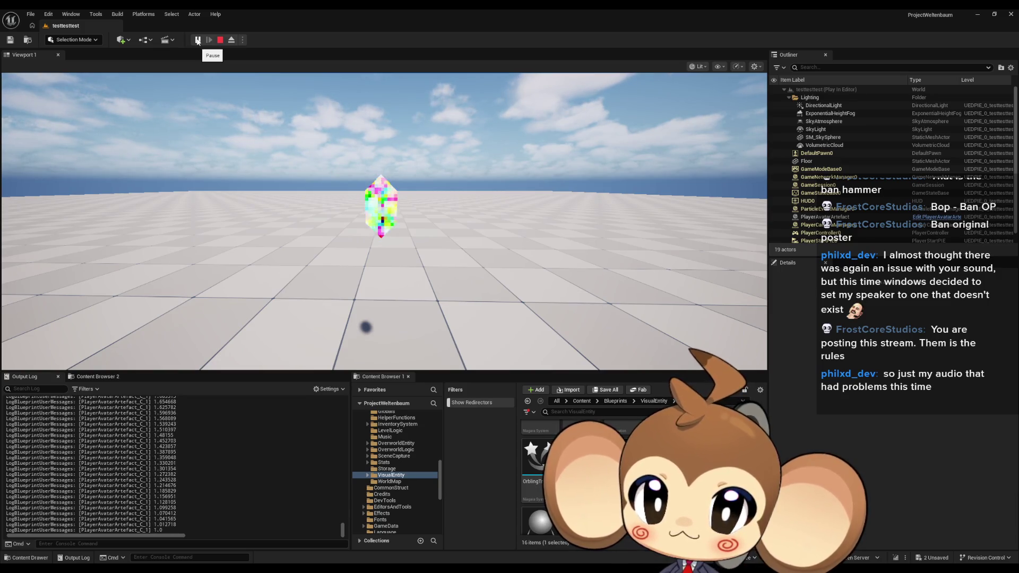
key(Escape)
click(198, 41)
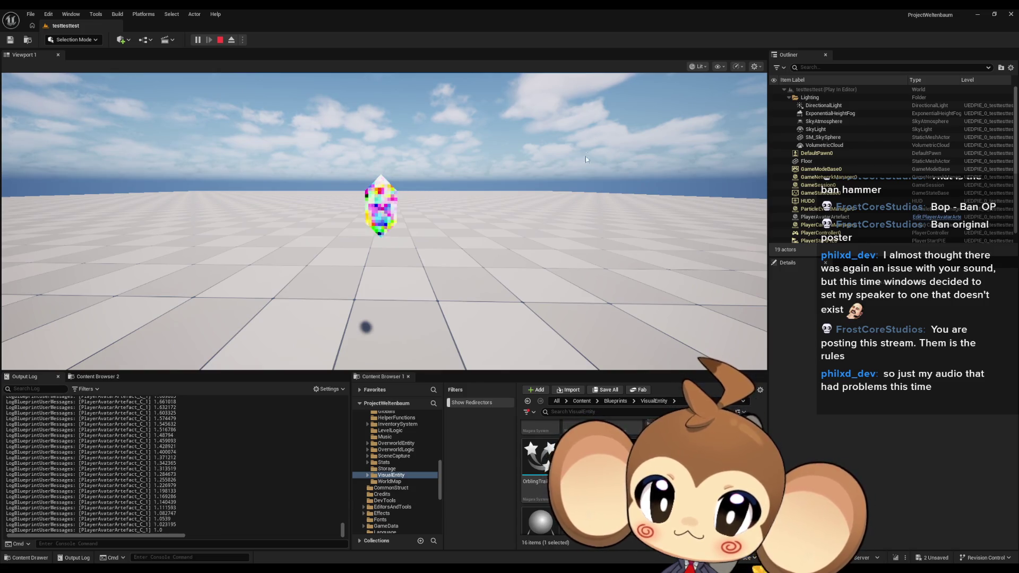
click(221, 40)
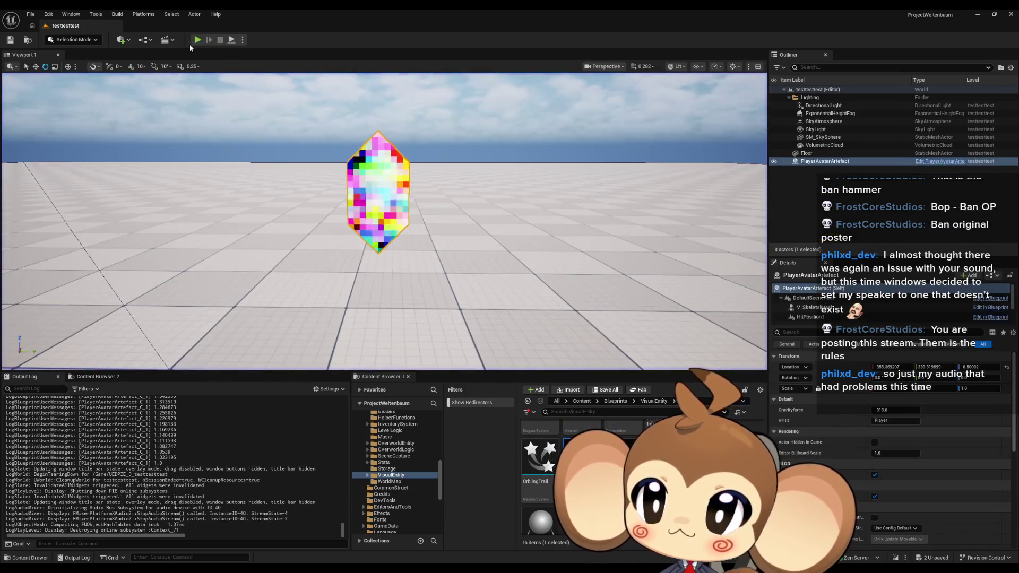
mouse_move(417, 568)
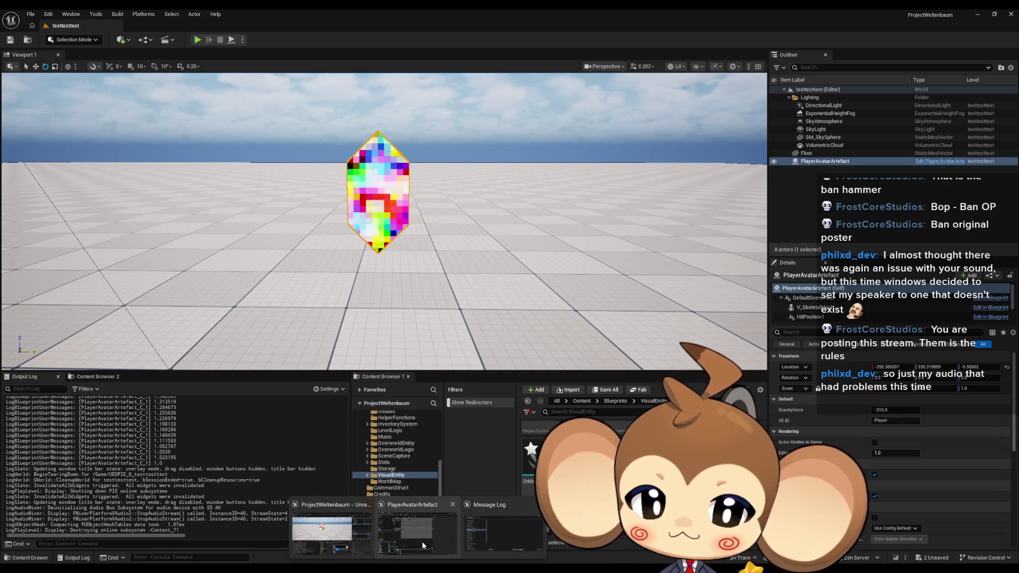
click(422, 541)
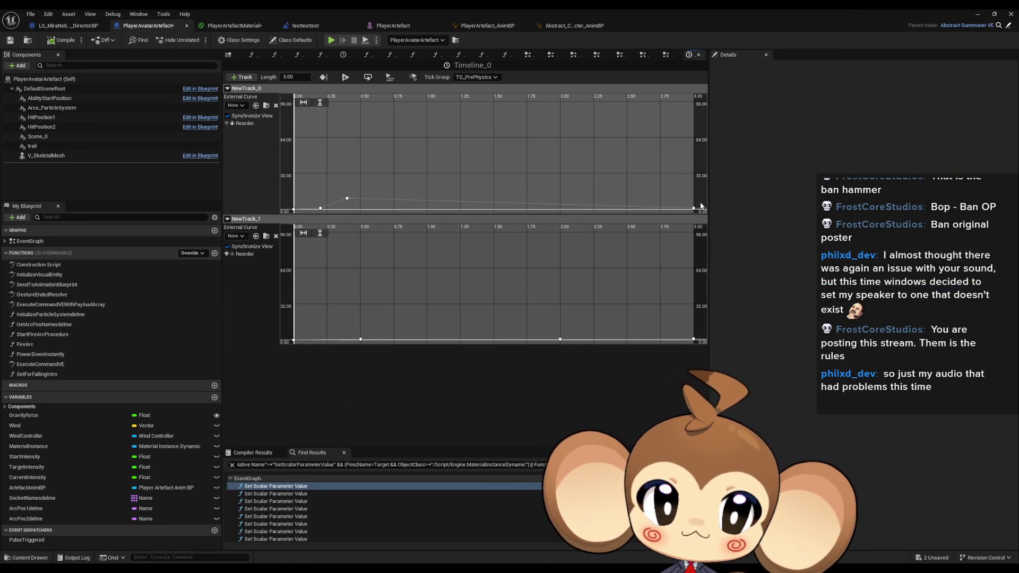
click(694, 209)
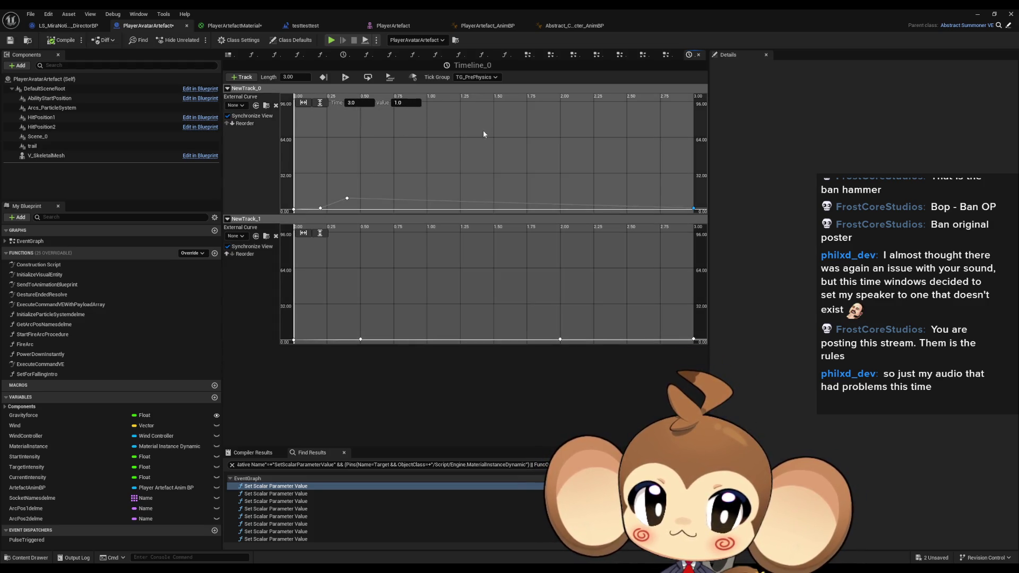
Step: Move the selected end keys to 2.0 s and set Timeline_0's length to 2.00
text(2)
key(Return)
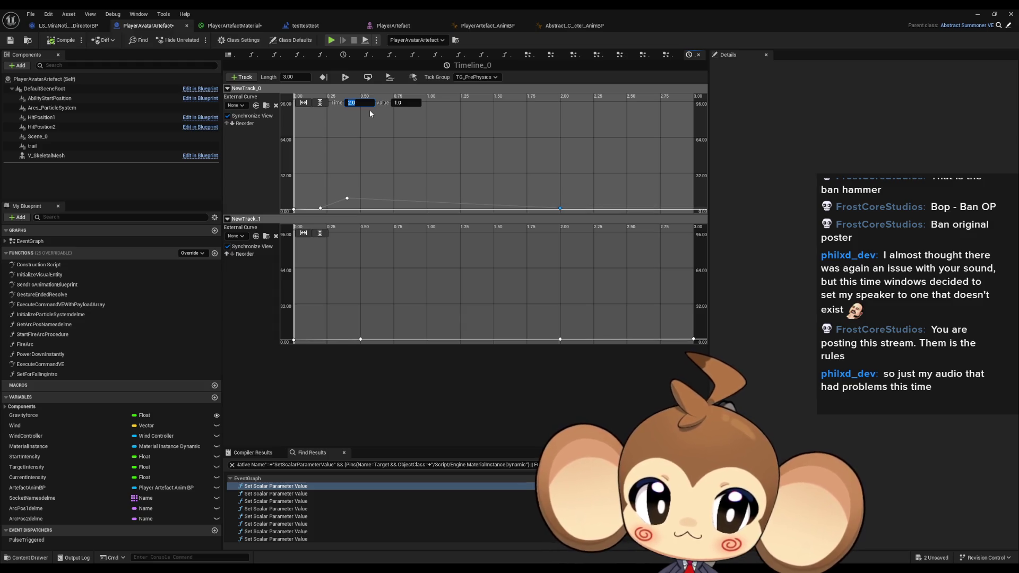
click(285, 76)
text(2)
key(Return)
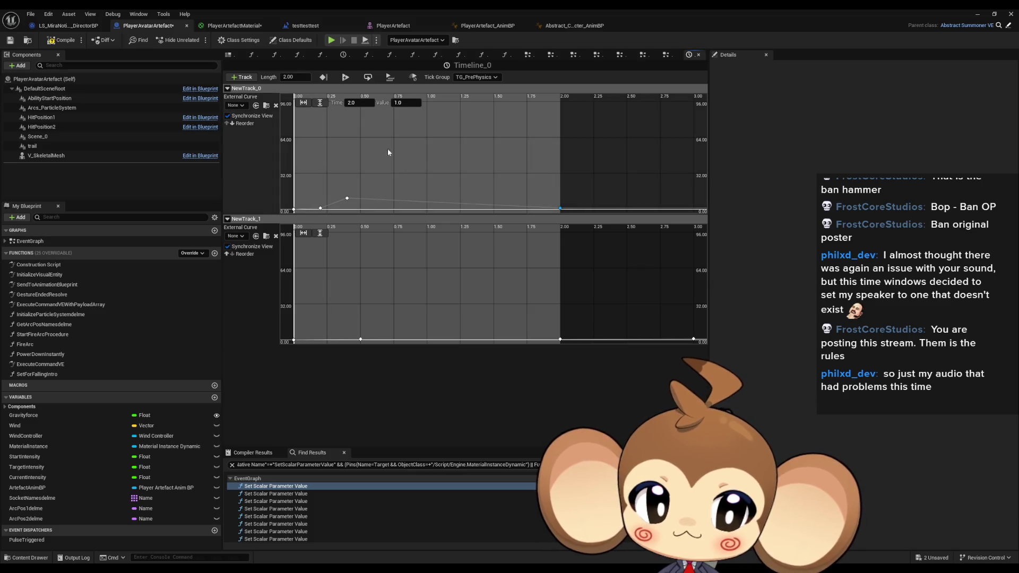
Step: Pull NewTrack_1's 2.00 key in to 1.5 s and re-time its late key to 2, then return to the level editor
click(559, 339)
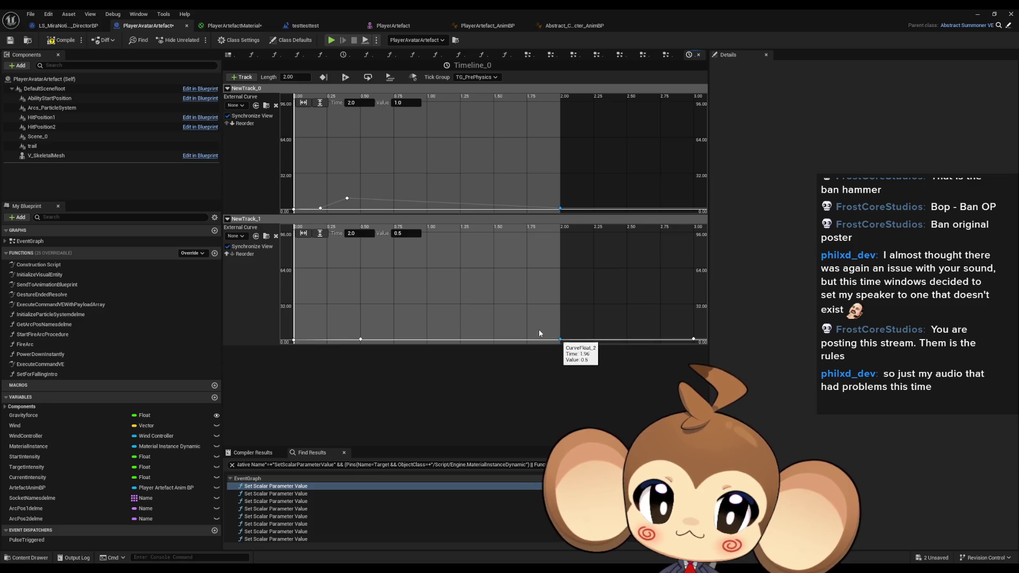
text(1.5)
key(Return)
click(692, 339)
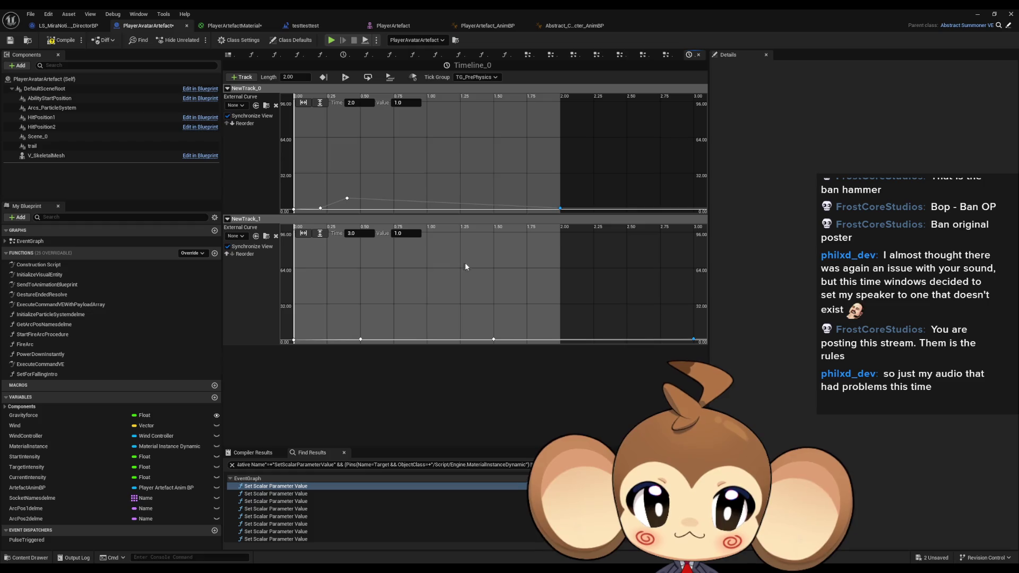
shift+click(669, 343)
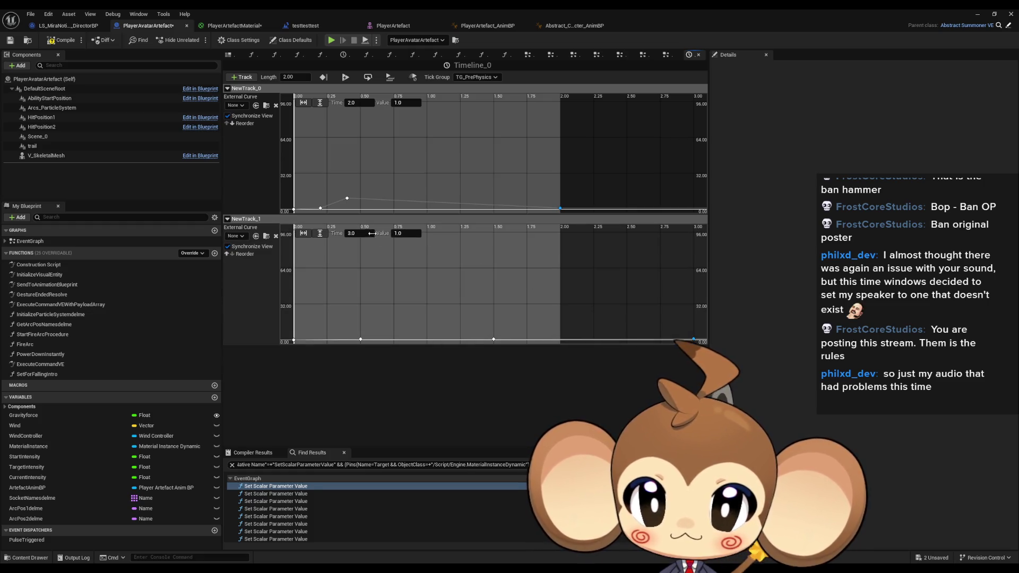
click(362, 235)
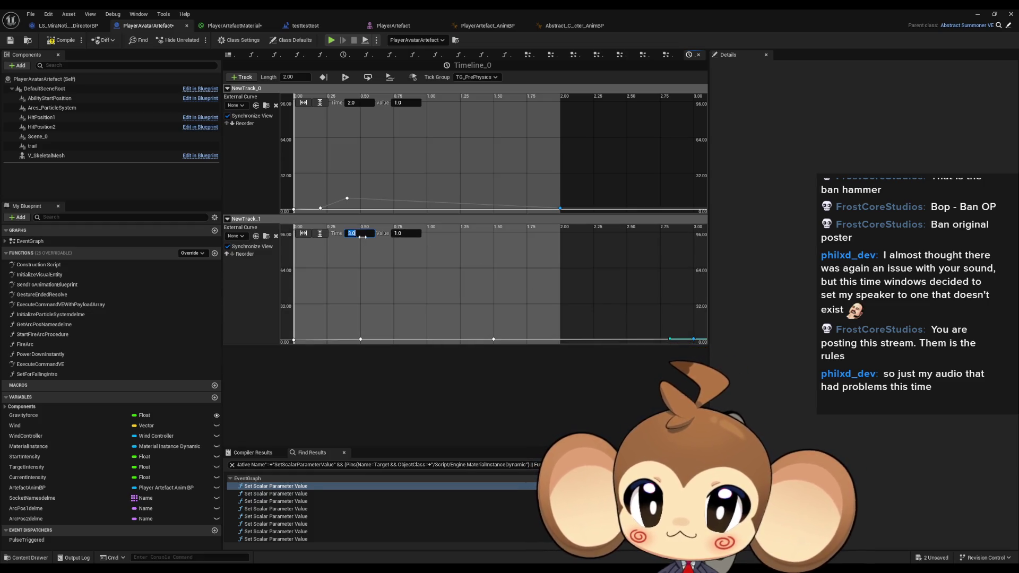
text(2)
key(Return)
click(305, 26)
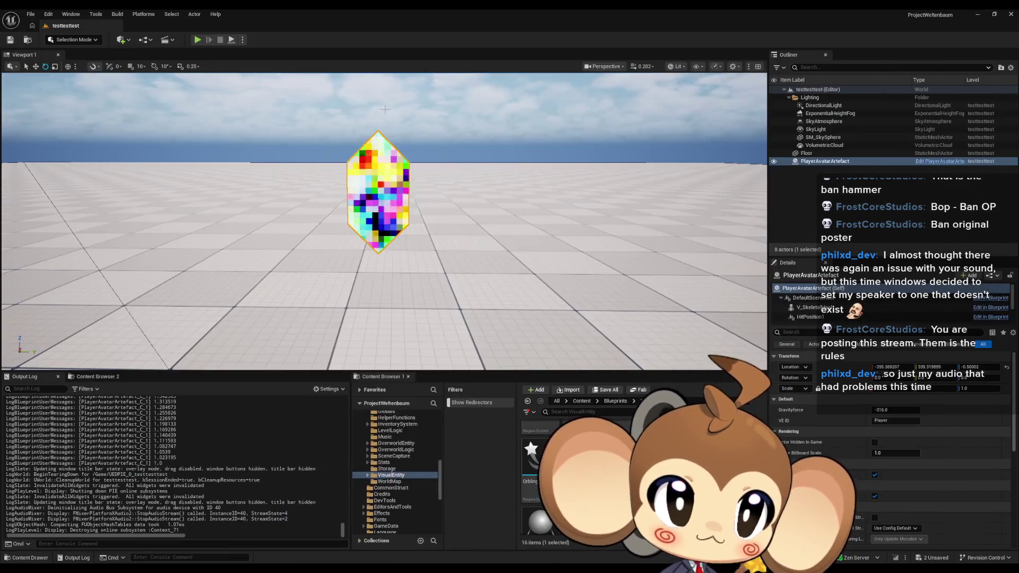
Step: Play-test testtesttest twice to watch the crystal pulse, then return to the PlayerAvatarArtefact blueprint
click(198, 39)
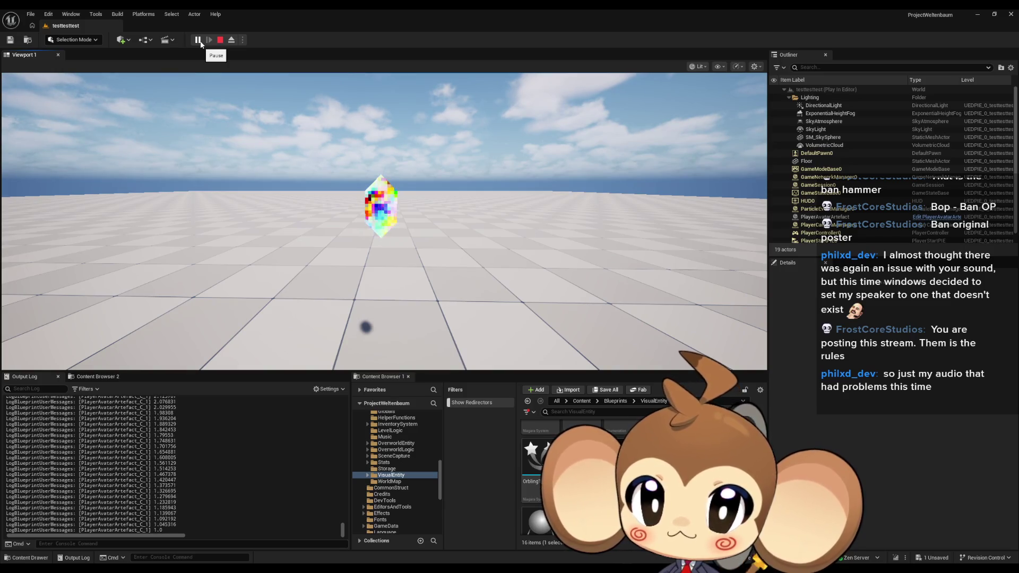
key(Escape)
click(195, 44)
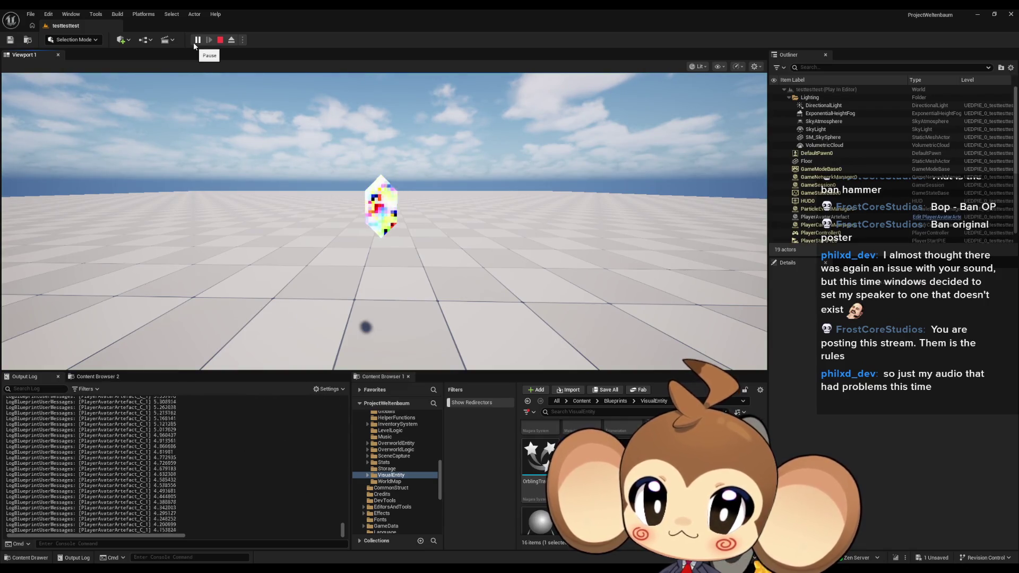
click(217, 42)
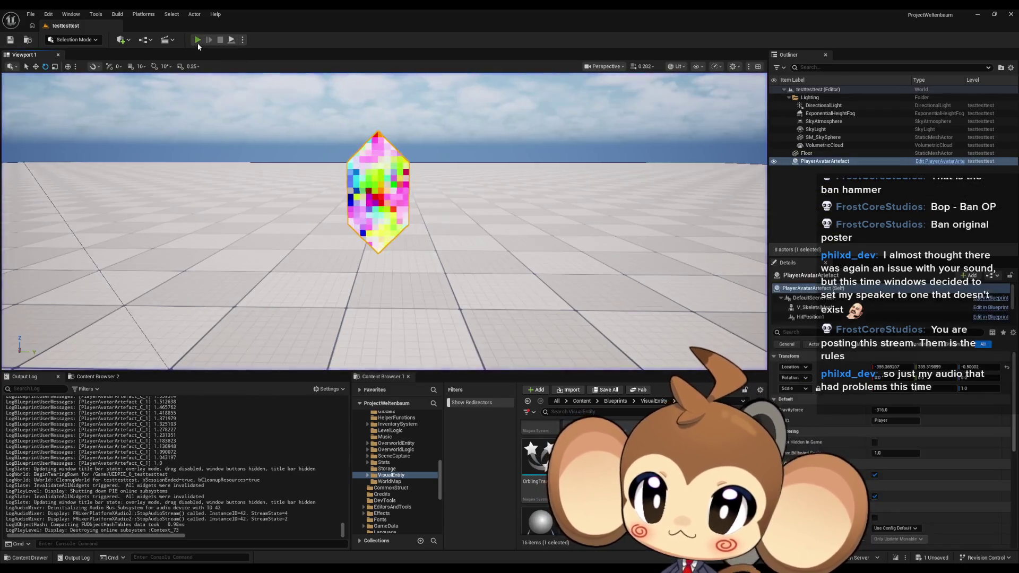
click(197, 42)
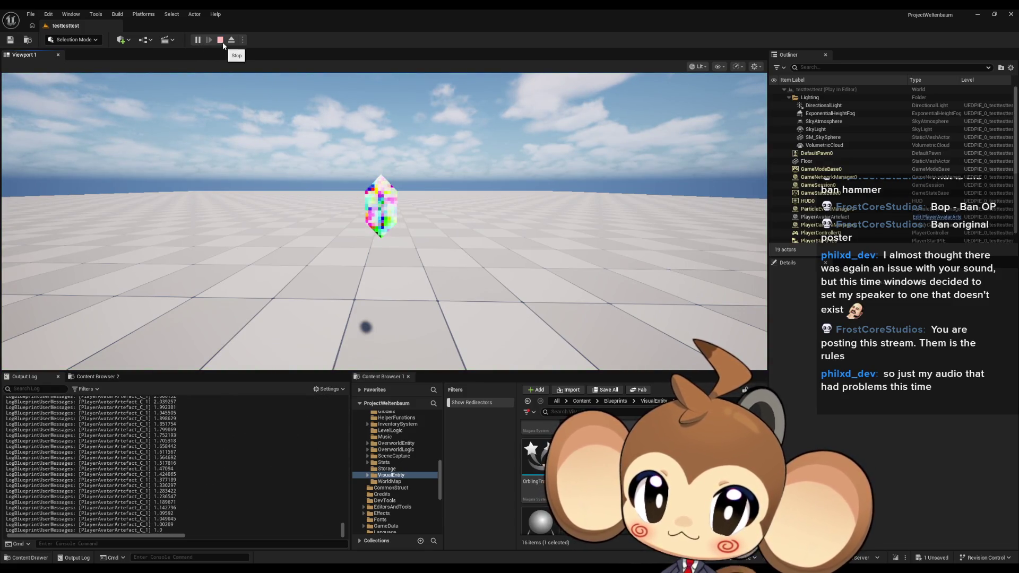
click(221, 41)
mouse_move(416, 569)
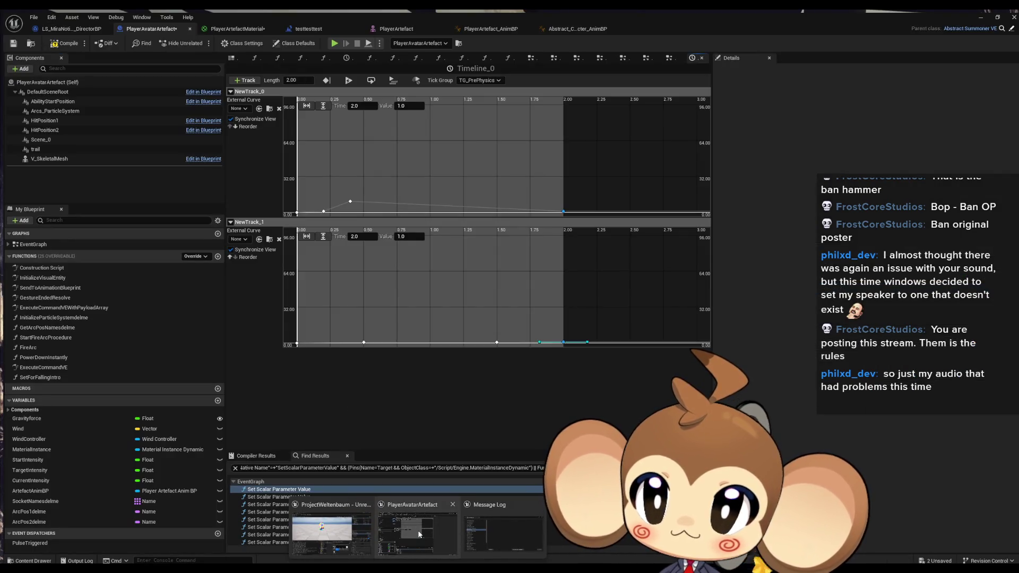
click(419, 534)
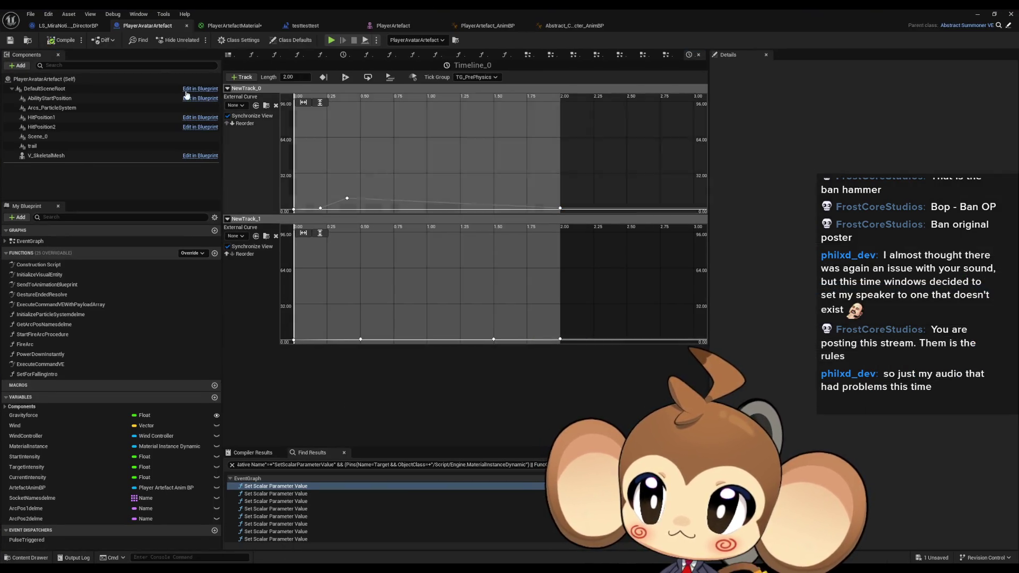
Step: Switch to Abstract_Character_AnimBP's event graph
click(484, 25)
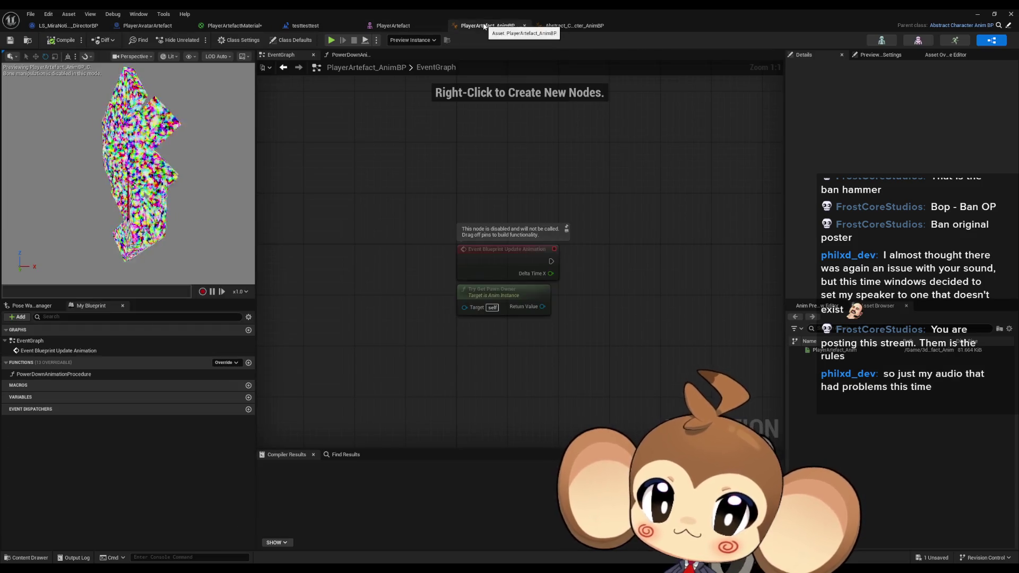
click(584, 26)
right_click(321, 197)
click(349, 155)
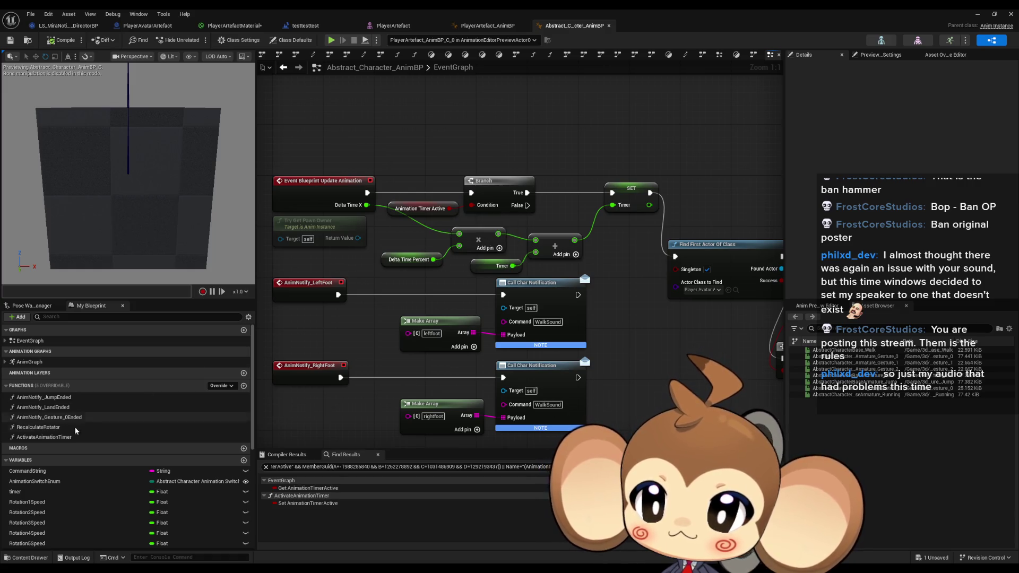
Step: Find references to ActivateAnimationTimer and select its call node in SetForFallingIntro
right_click(60, 438)
mouse_move(96, 479)
click(169, 516)
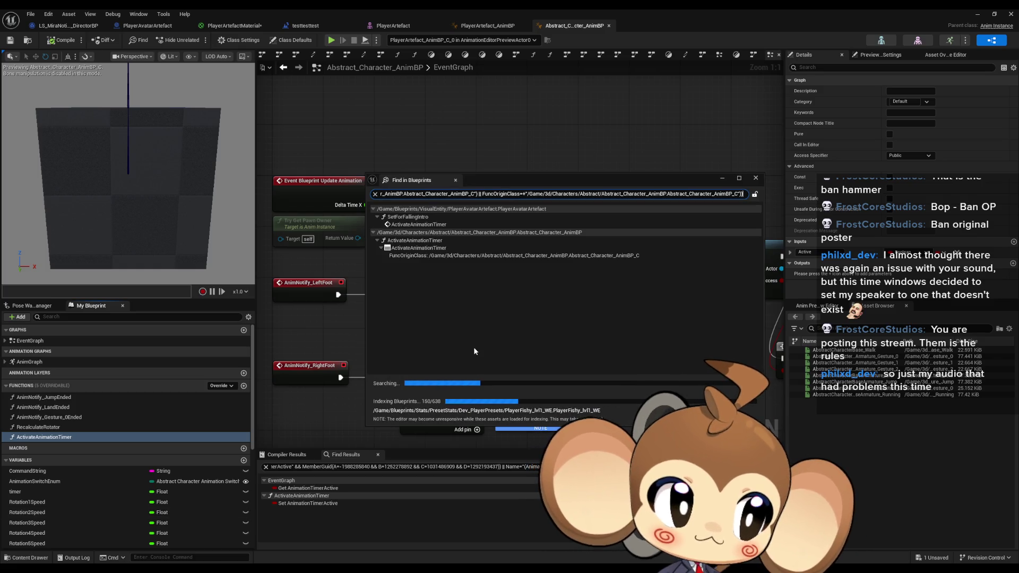
double_click(419, 224)
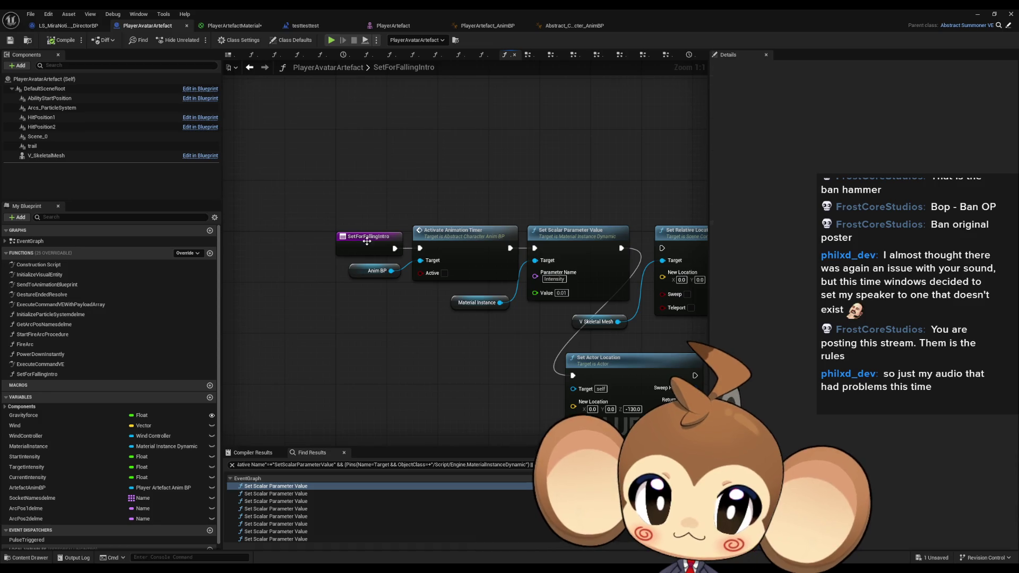
click(445, 229)
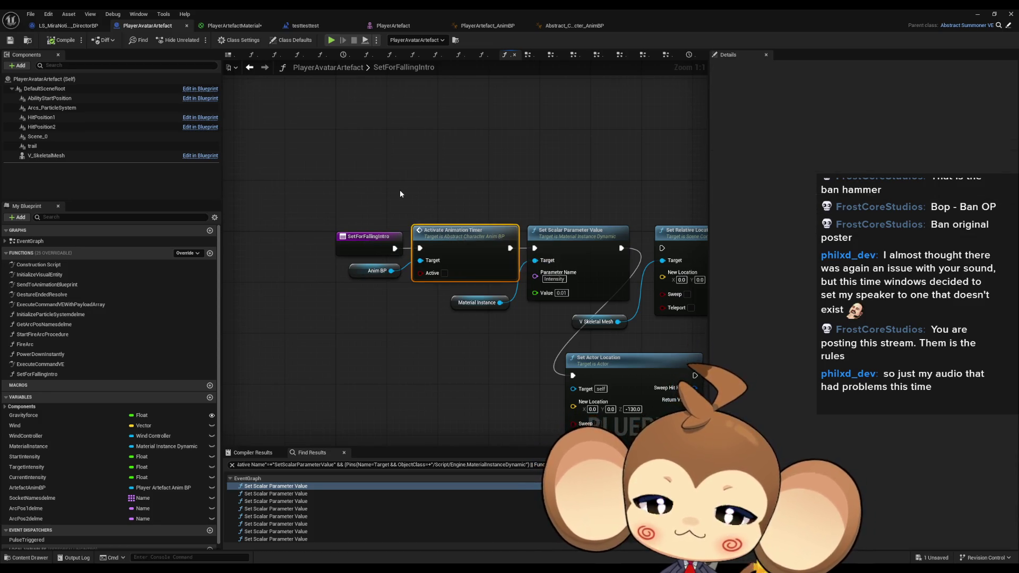
click(65, 25)
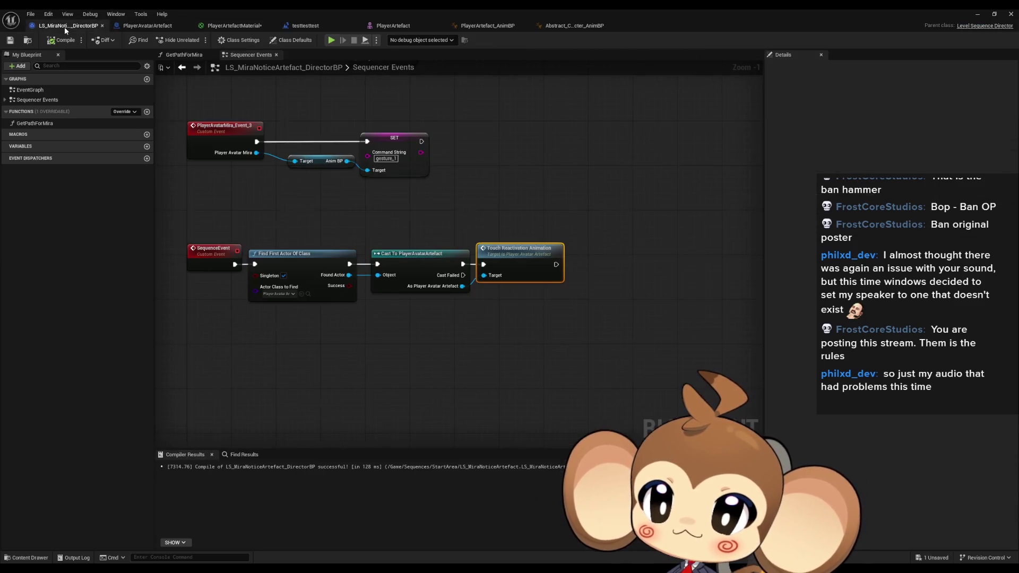
Step: Paste Activate Animation Timer after Touch Reactivation Animation, targeting the artefact's Anim BP with Active on, and compile
click(481, 337)
key(ctrl+v)
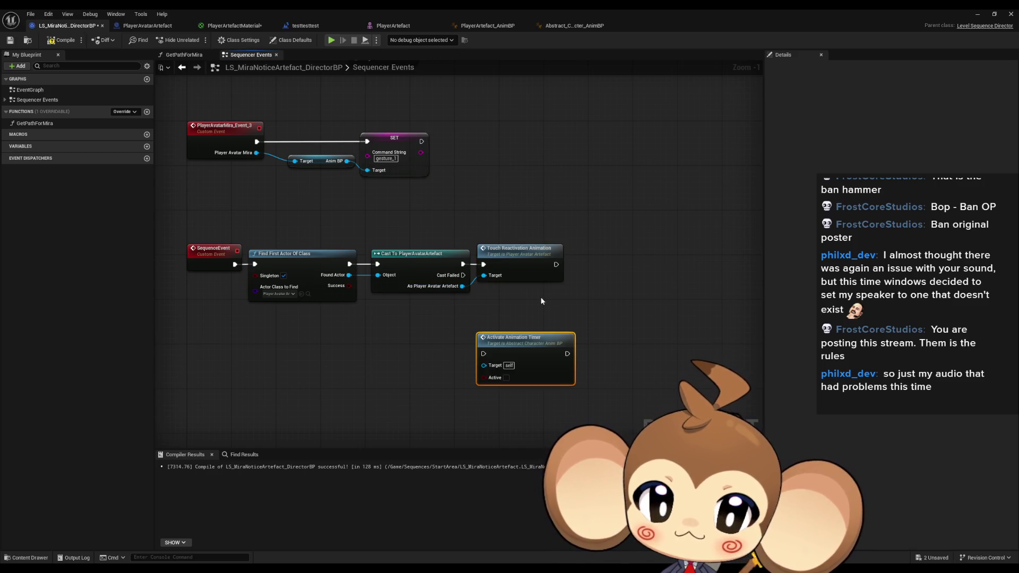
drag(504, 371, 516, 354)
drag(462, 287, 495, 349)
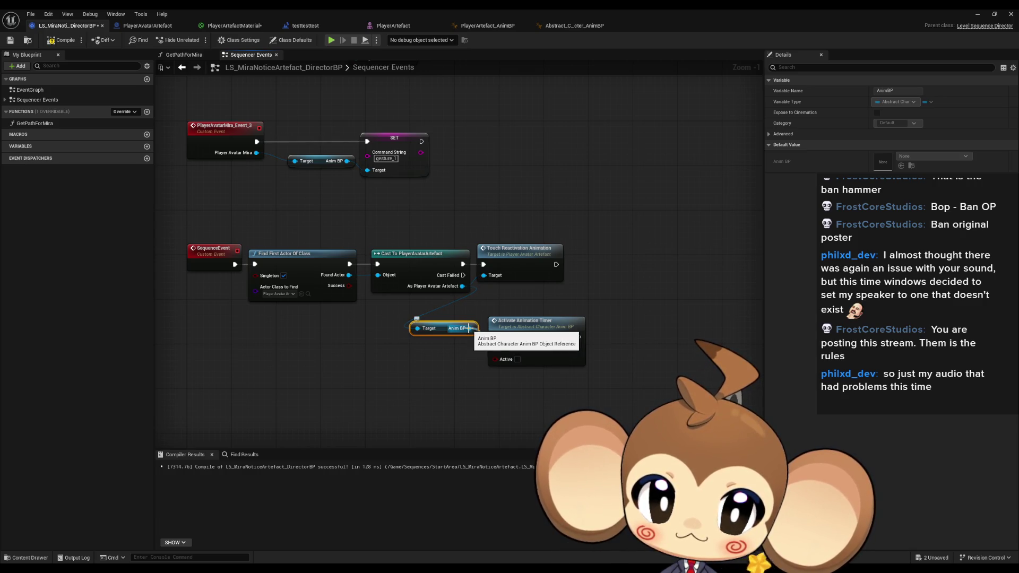
mouse_move(518, 330)
mouse_down()
mouse_move(590, 306)
mouse_move(601, 258)
mouse_up()
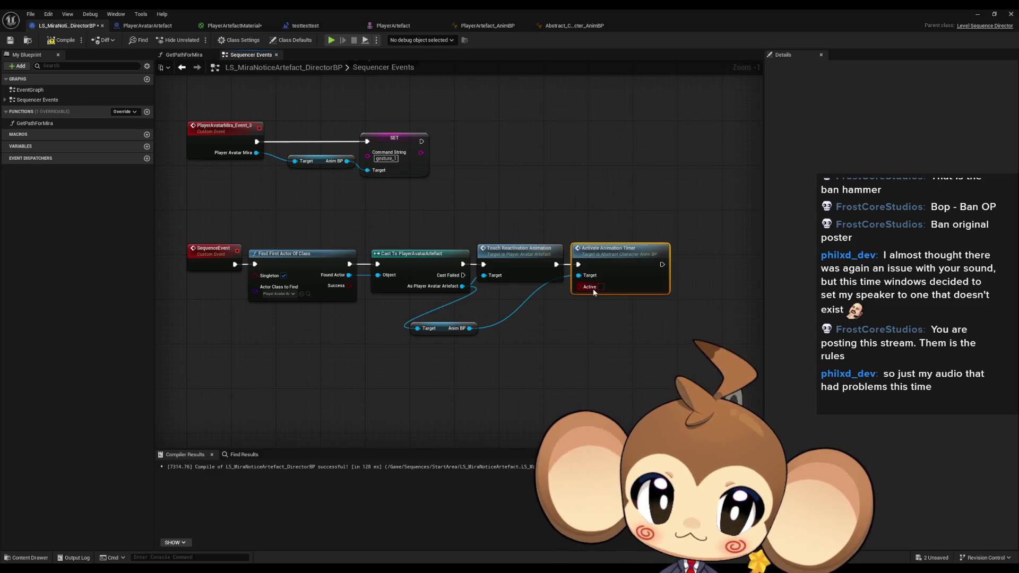
drag(445, 333, 527, 314)
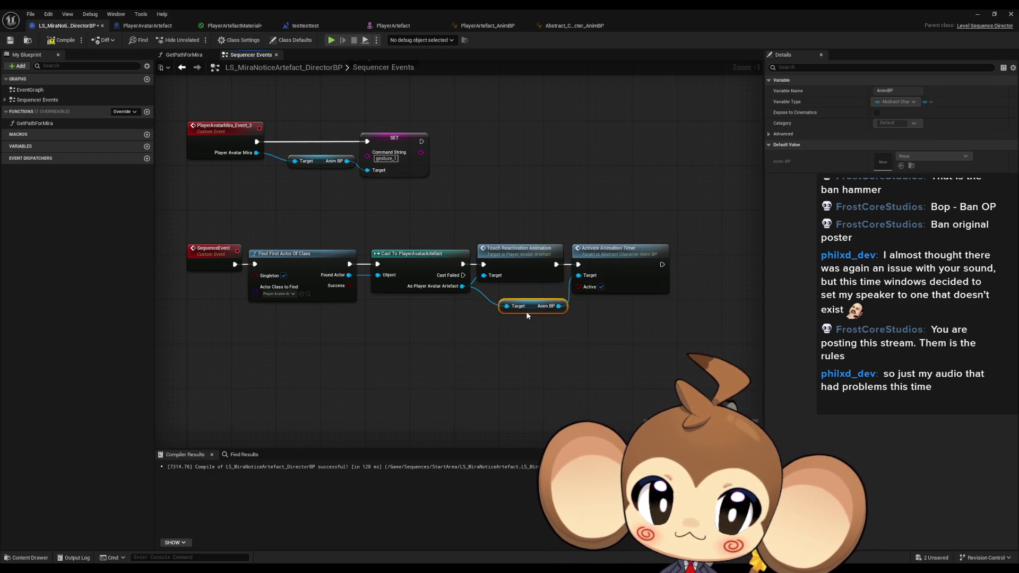
click(543, 362)
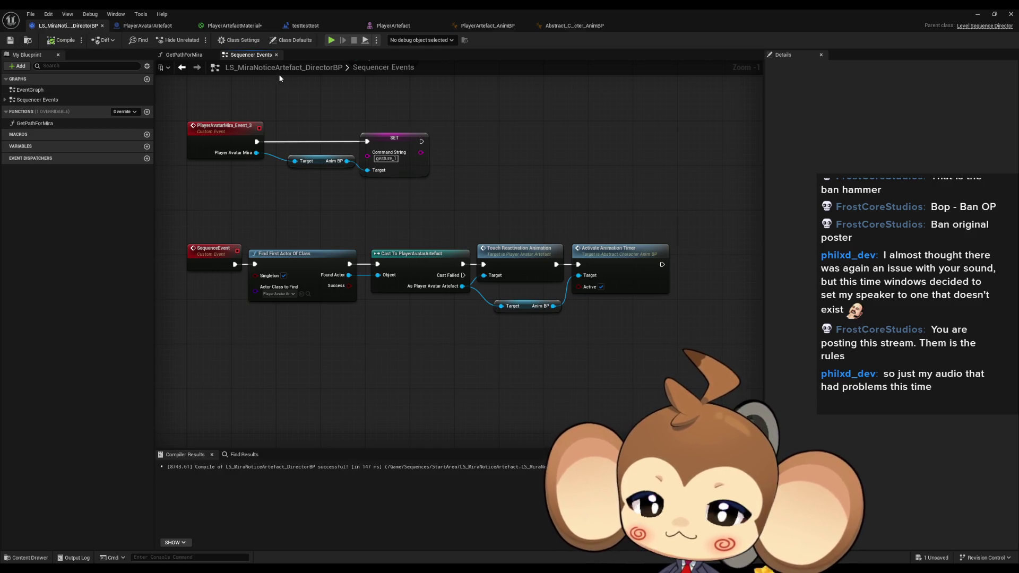
click(303, 26)
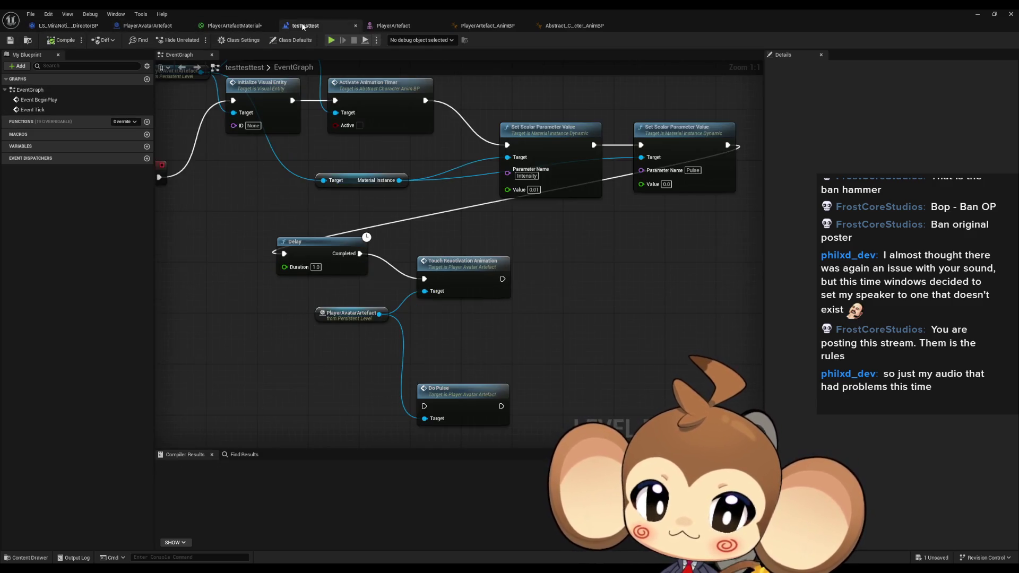
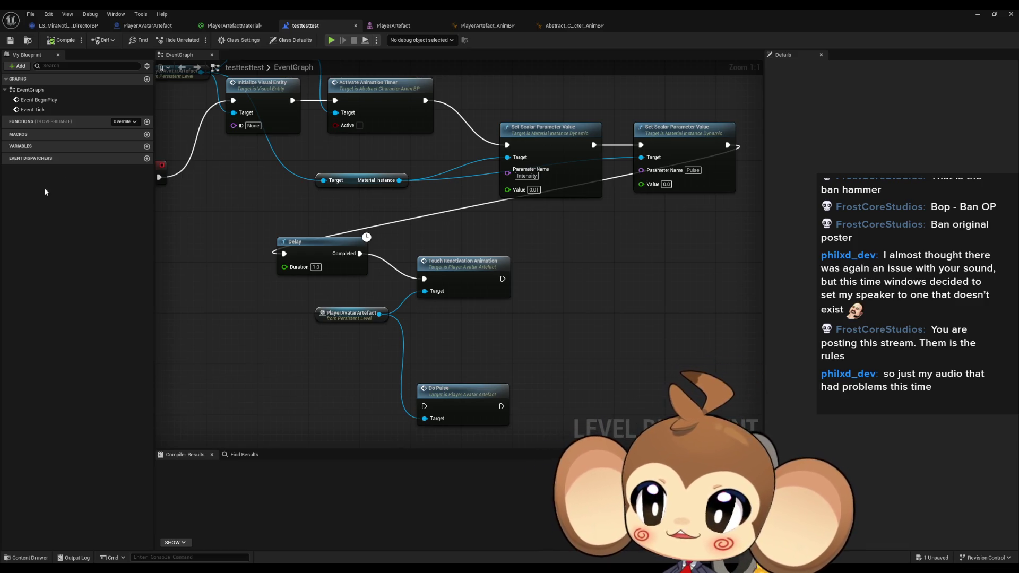
Step: Put away the Blueprint editor and Find in Blueprints, save PlayerArtefactMaterial, and start play-testing
click(978, 14)
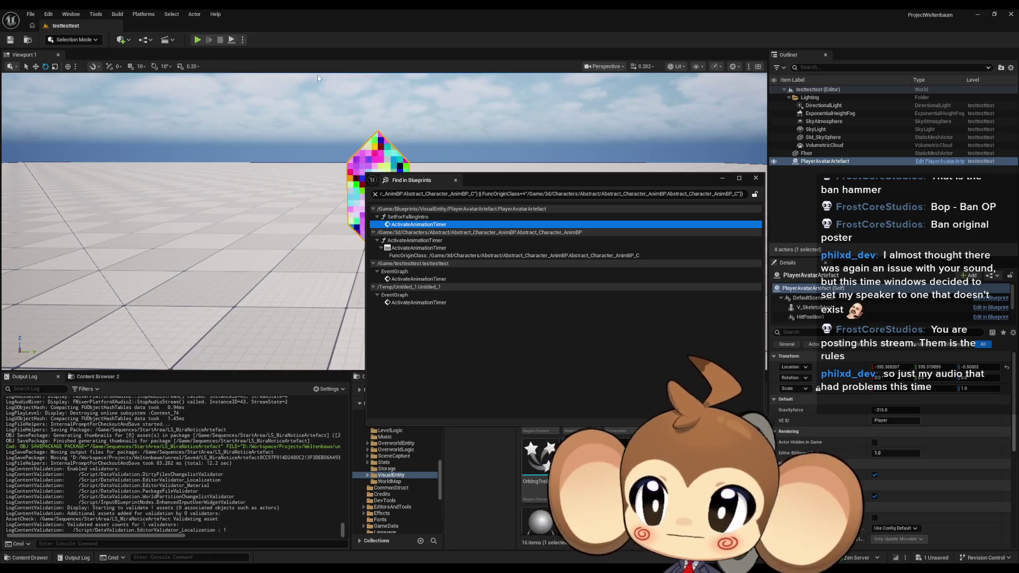
click(722, 179)
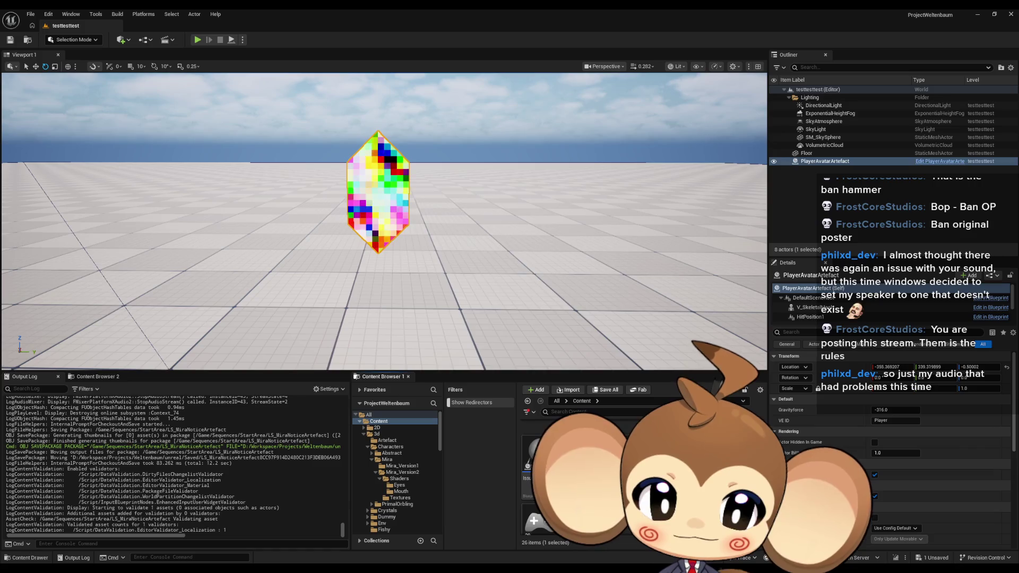
key(ctrl+shift+s)
click(532, 380)
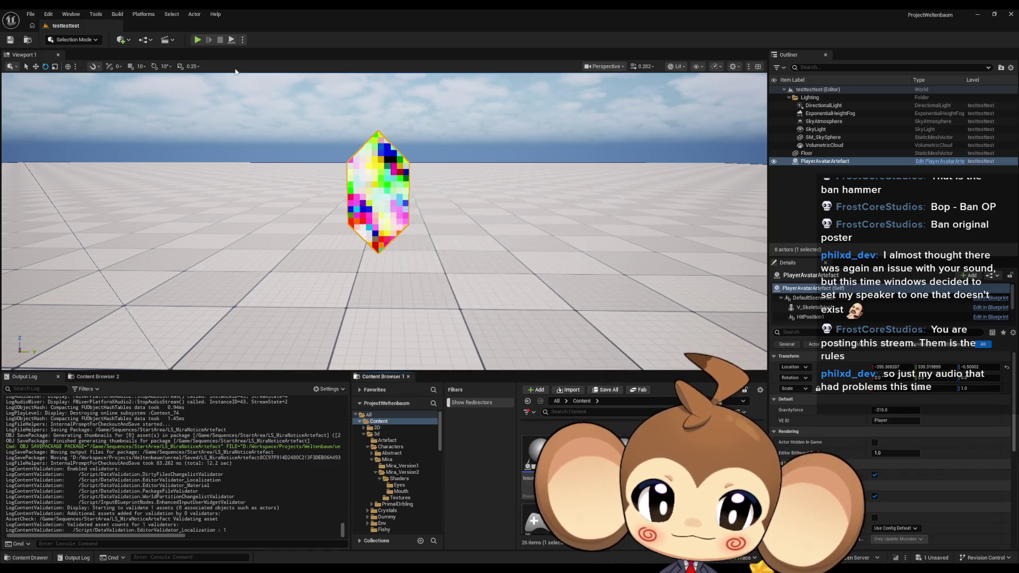
key(alt+p)
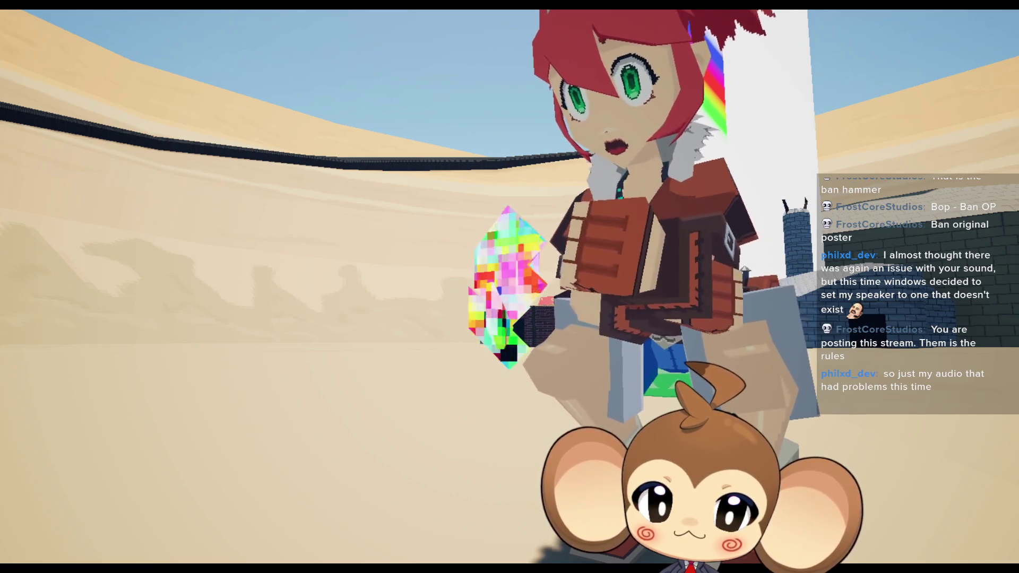
Step: Exit immersive mode and stop the crystal play-test session
key(F11)
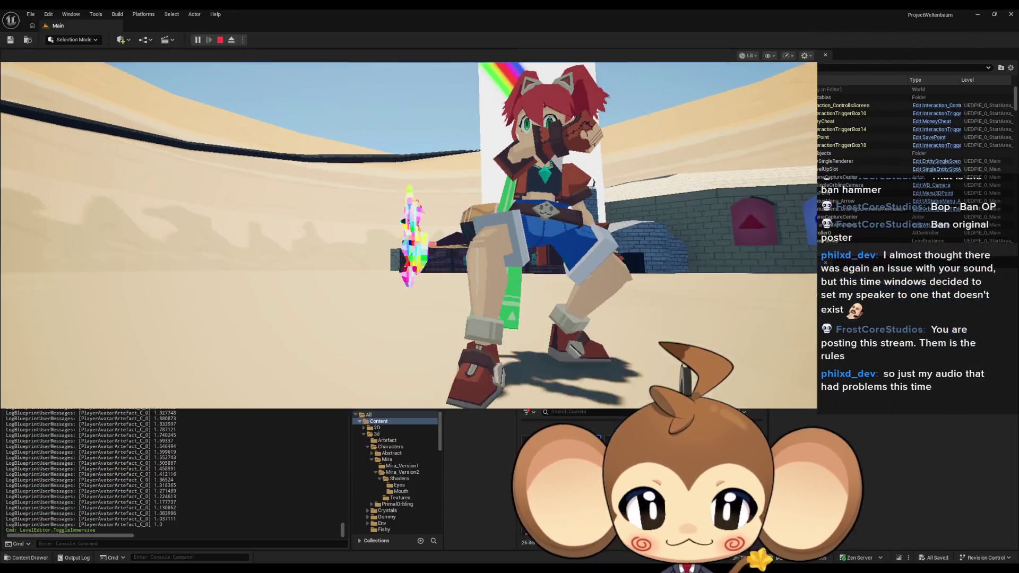
click(219, 40)
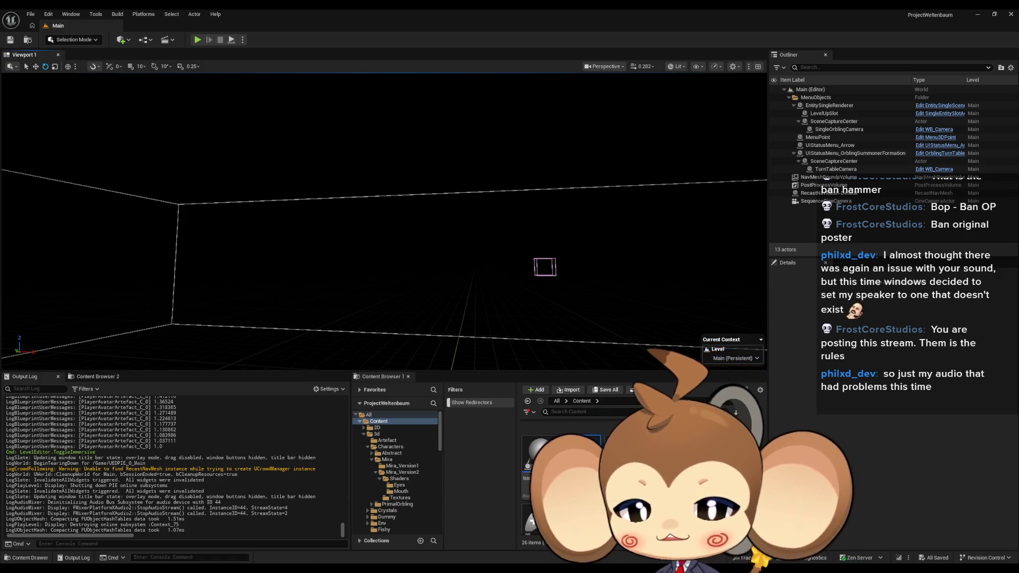
key(alt+Tab)
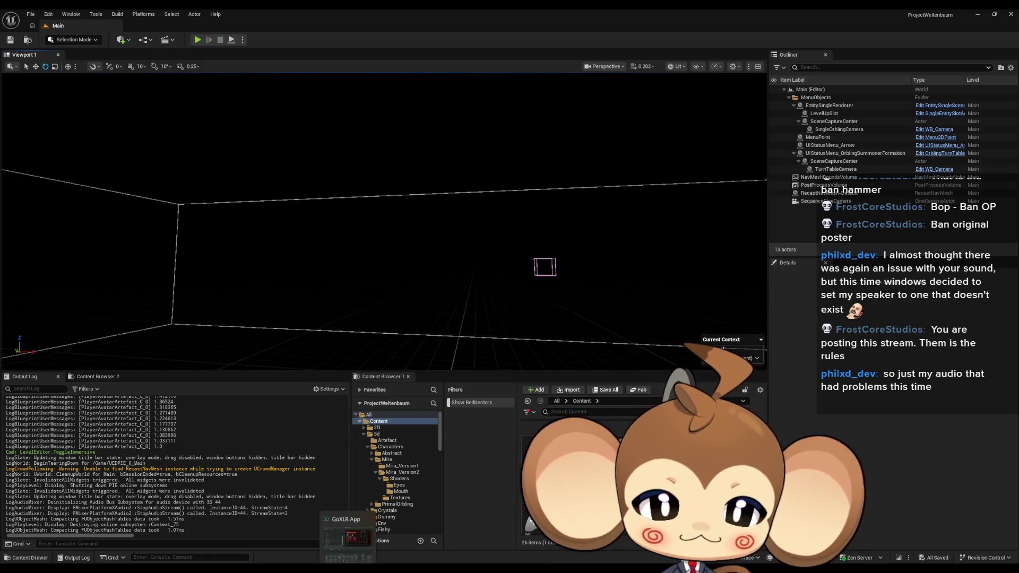
Step: Fill the Paint canvas with black and set up a thicker Pencil
click(118, 44)
click(364, 198)
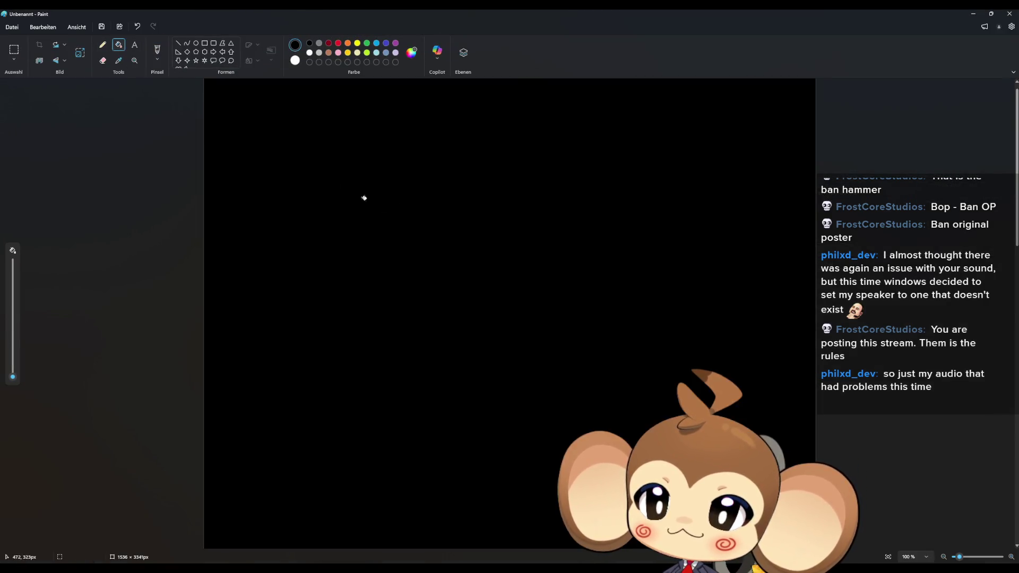
click(102, 45)
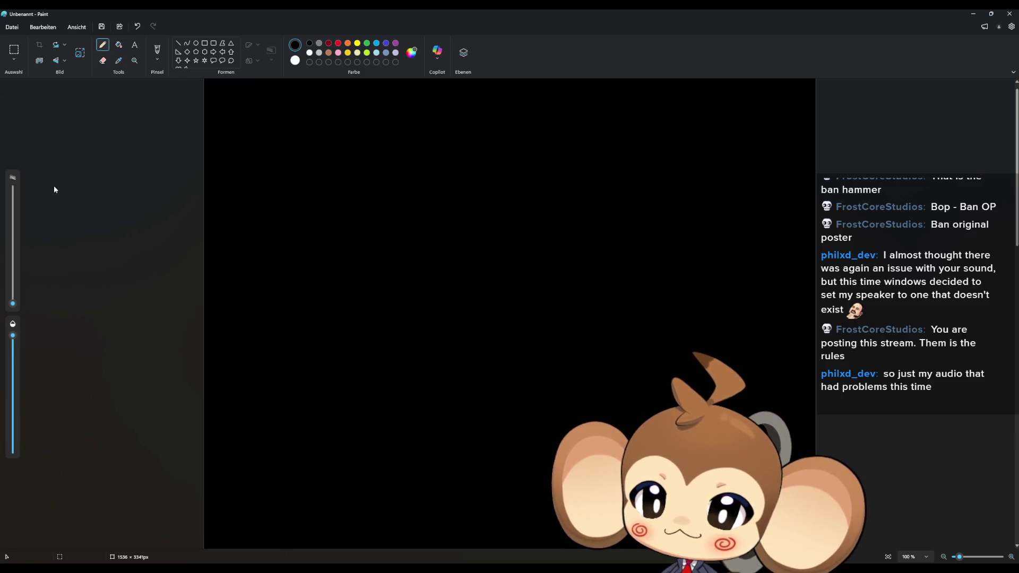
drag(13, 303, 13, 297)
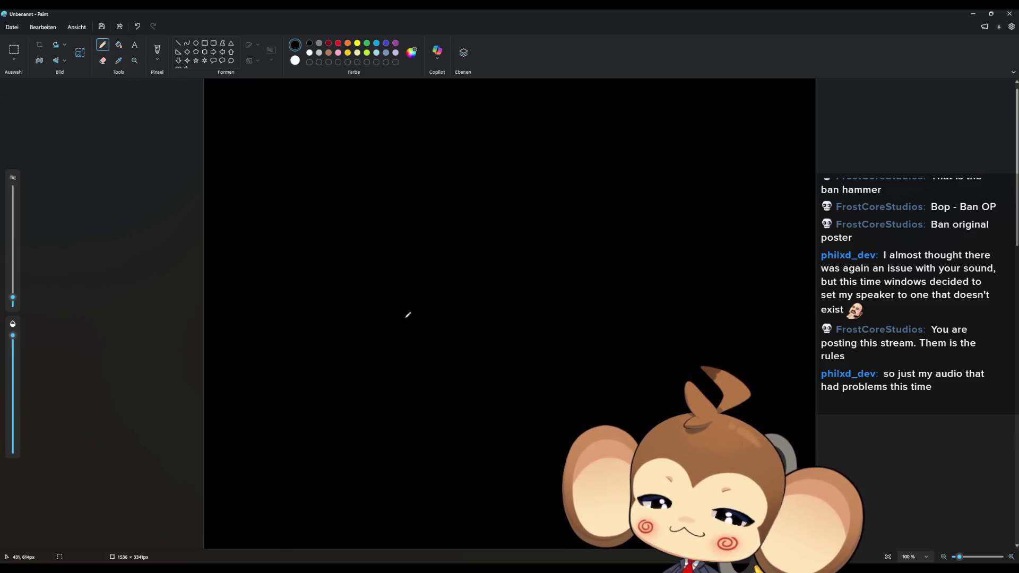
Step: Draw a white leaf-shaped outline with rays radiating outward from it
mouse_move(440, 324)
mouse_down()
mouse_move(437, 260)
mouse_move(476, 211)
mouse_move(512, 251)
mouse_move(507, 320)
mouse_move(496, 344)
mouse_move(436, 328)
mouse_up()
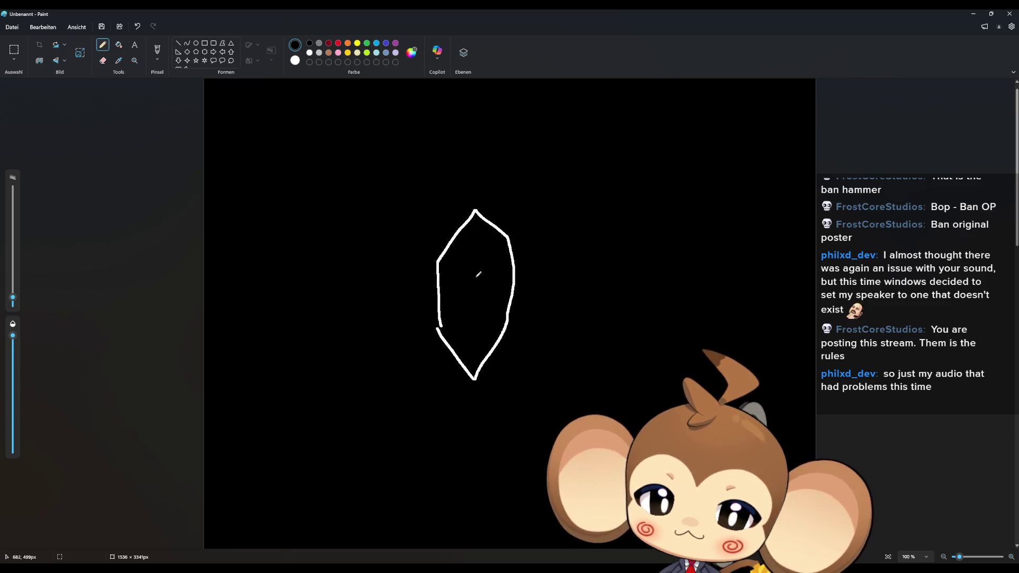
drag(469, 283, 297, 195)
mouse_move(359, 155)
mouse_down()
mouse_move(395, 178)
mouse_move(471, 274)
mouse_move(603, 364)
mouse_up()
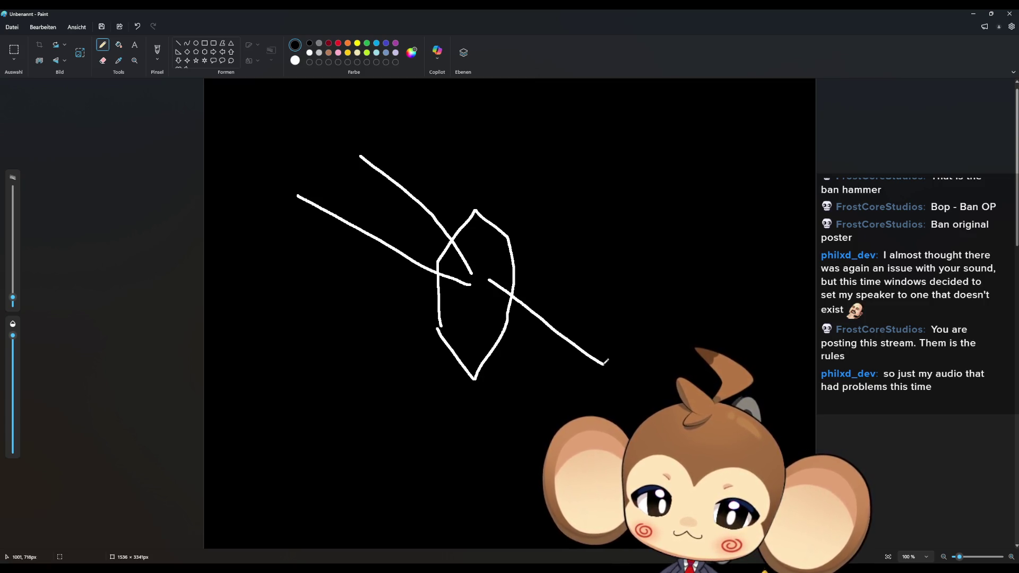
drag(487, 280, 536, 417)
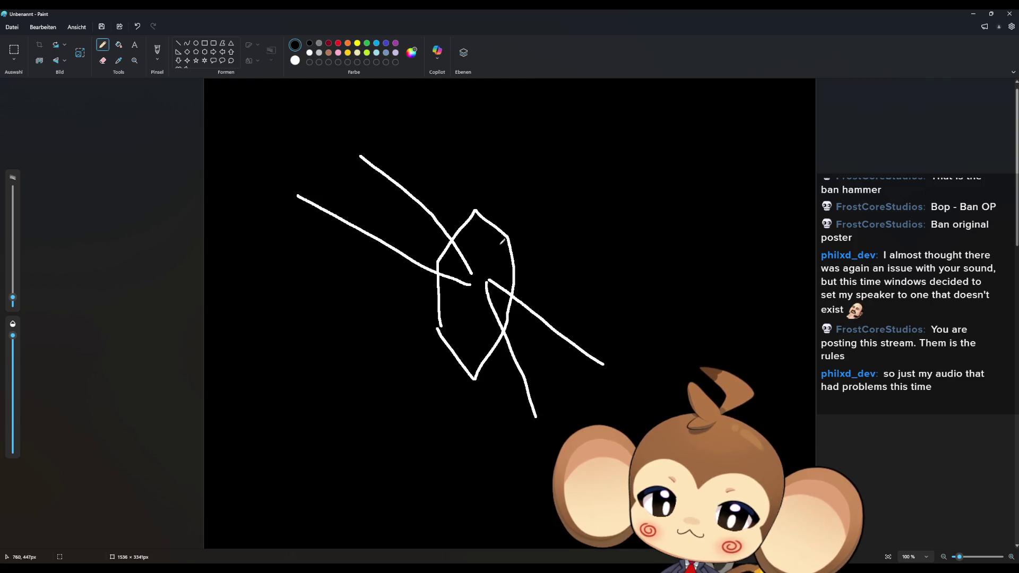
mouse_move(492, 253)
mouse_down()
mouse_move(598, 155)
mouse_move(522, 255)
mouse_move(655, 243)
mouse_up()
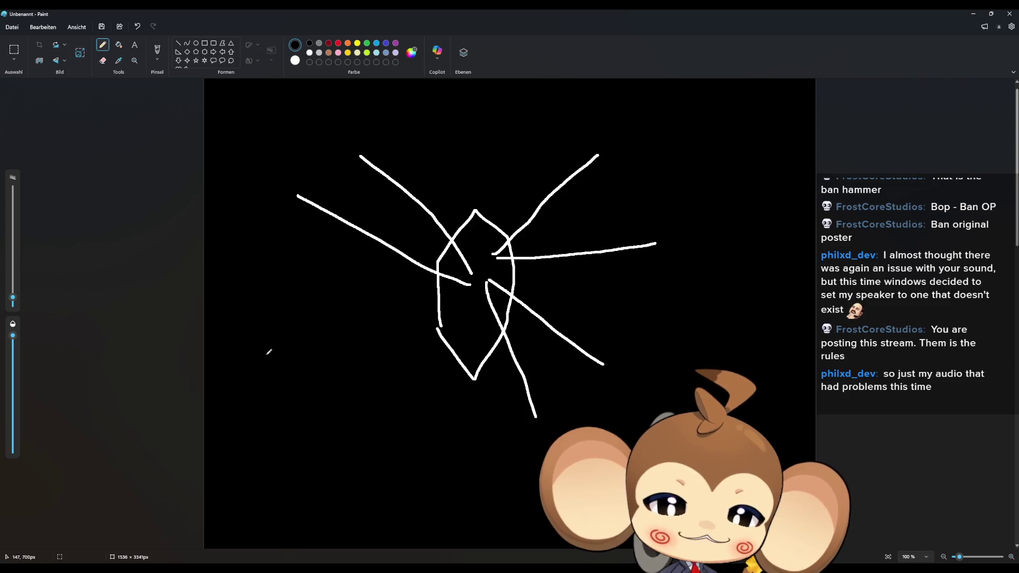
Step: Sketch a white oval below-left of the starburst with two fanning lines and two small arrows
mouse_move(345, 367)
mouse_down()
mouse_move(335, 364)
mouse_move(268, 413)
mouse_move(354, 388)
mouse_move(349, 368)
mouse_up()
drag(276, 413, 345, 477)
drag(358, 375, 401, 484)
drag(338, 465, 361, 494)
drag(429, 452, 413, 462)
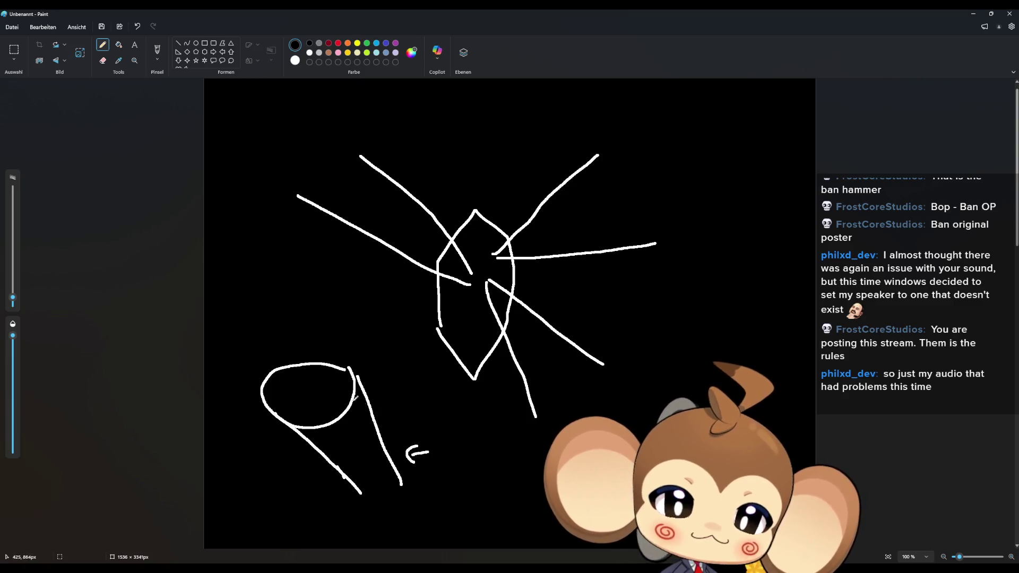
drag(313, 317, 314, 340)
drag(306, 335, 332, 338)
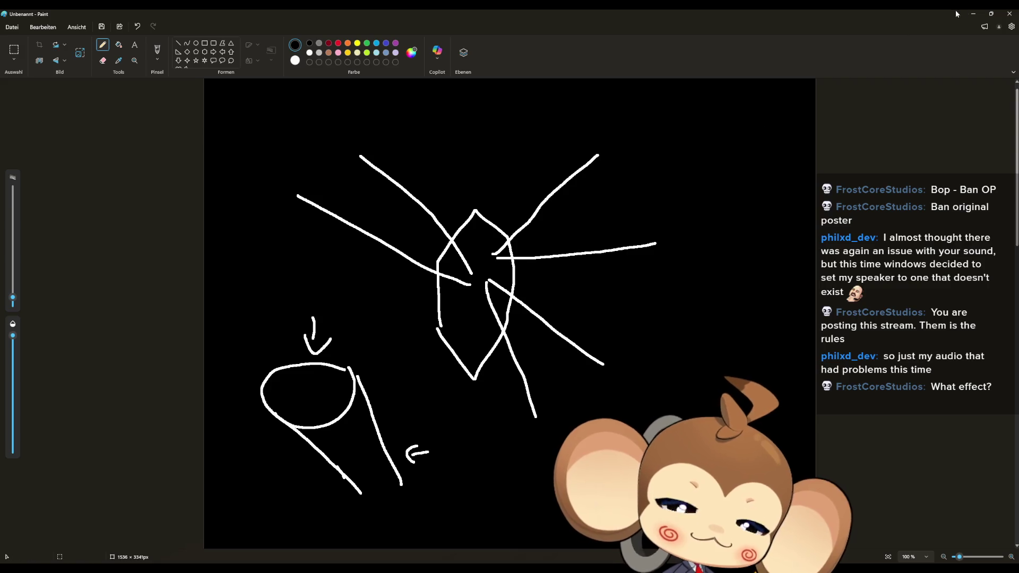
Step: Minimize Paint and launch the Unreal game to test the crystal
click(973, 14)
click(197, 39)
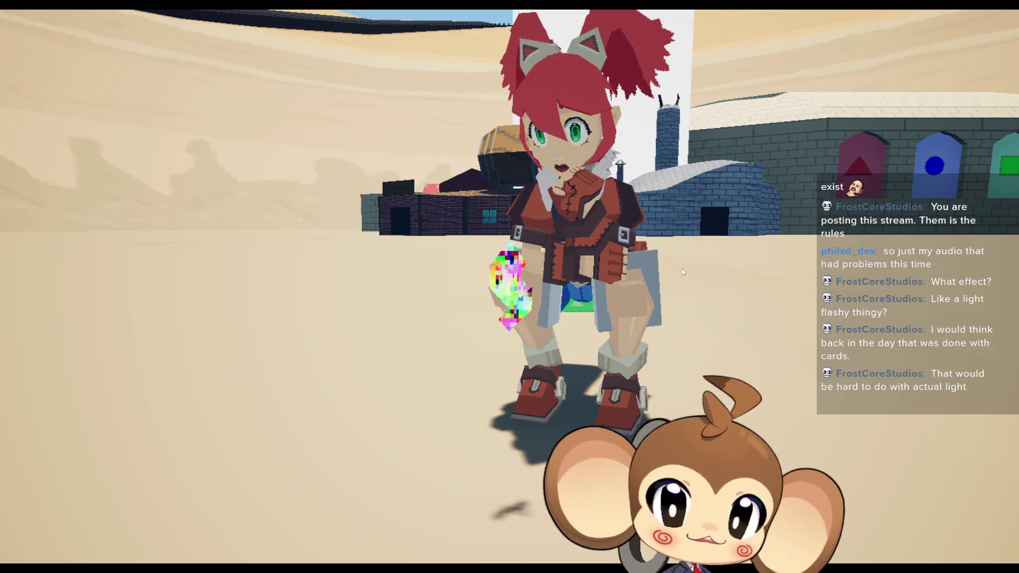
Step: Leave immersive mode so the running game sits inside the full editor layout
key(F11)
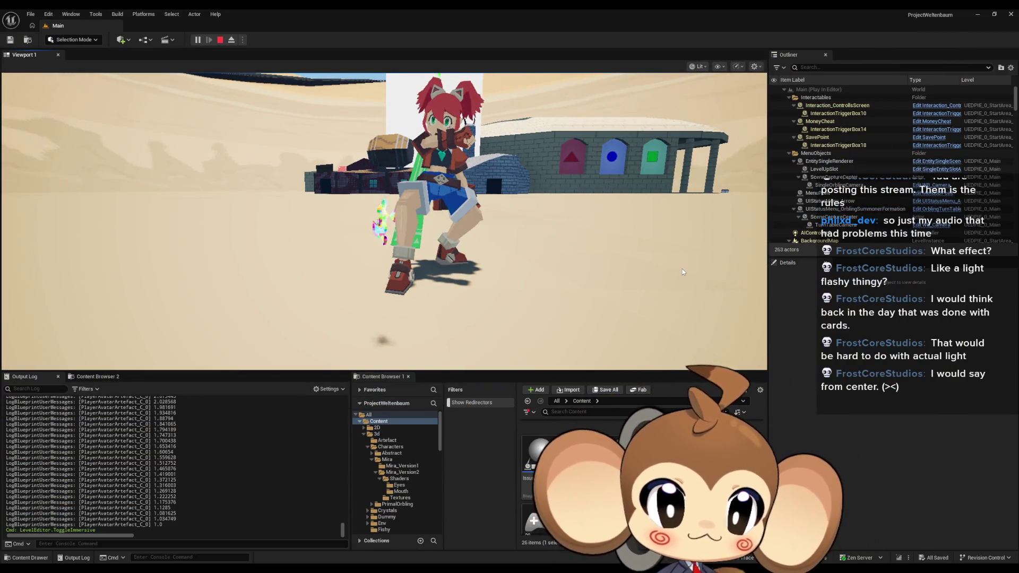
Step: Stop the play session and open PlayerAvatarArtefact's EventGraph
click(220, 40)
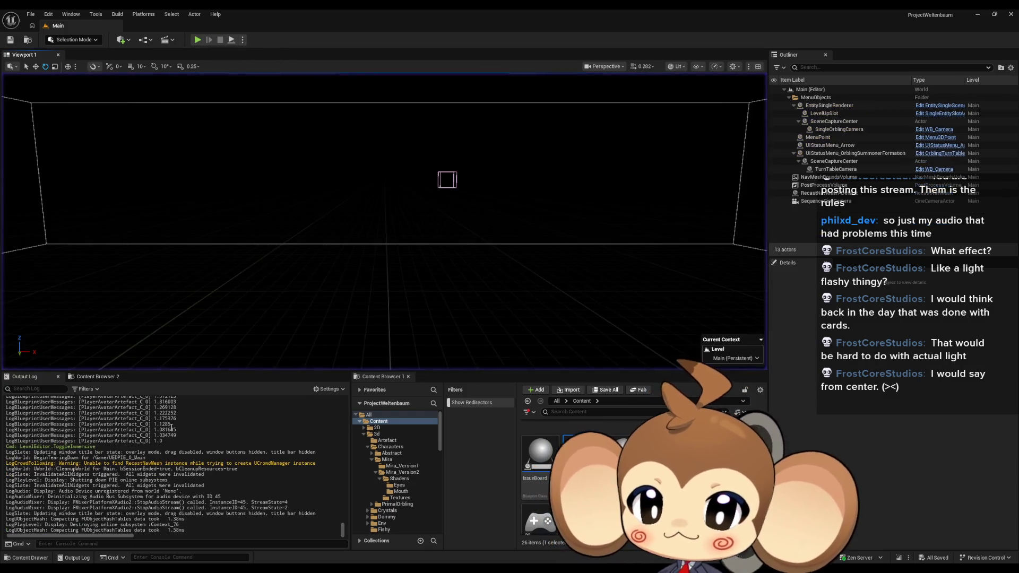
mouse_move(422, 543)
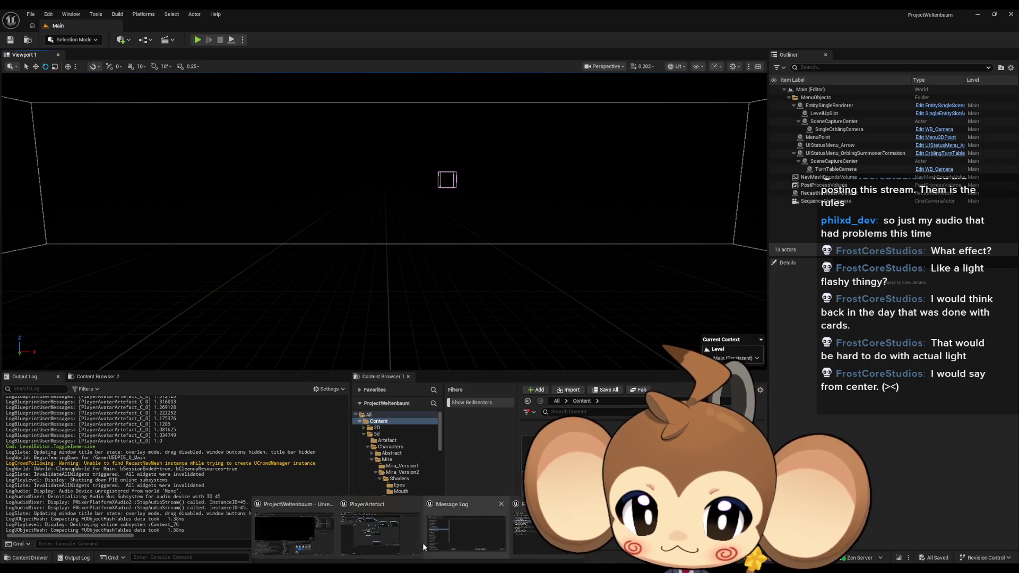
click(377, 540)
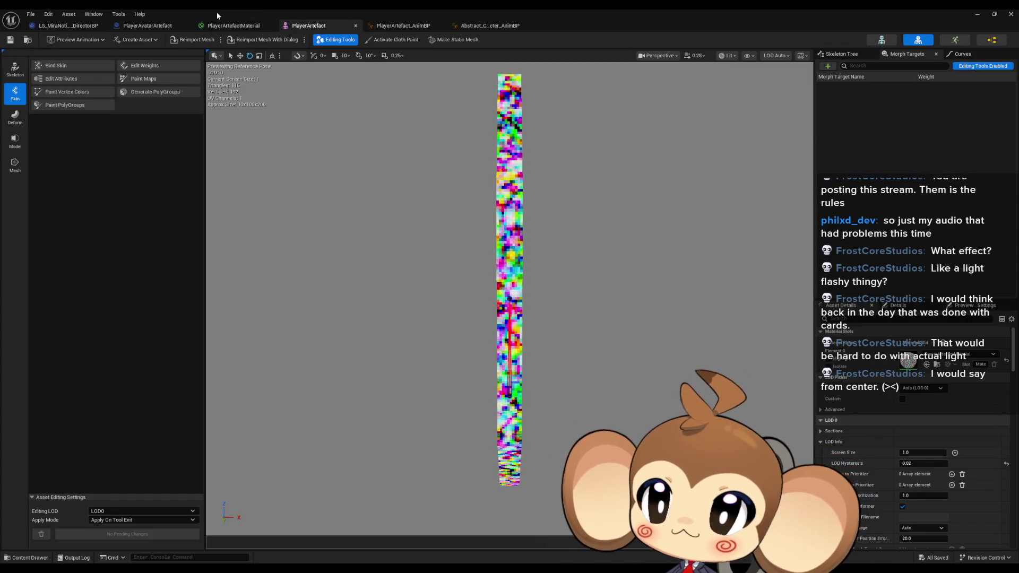
click(147, 25)
scroll(350, 194, down, 4)
scroll(300, 186, up, 6)
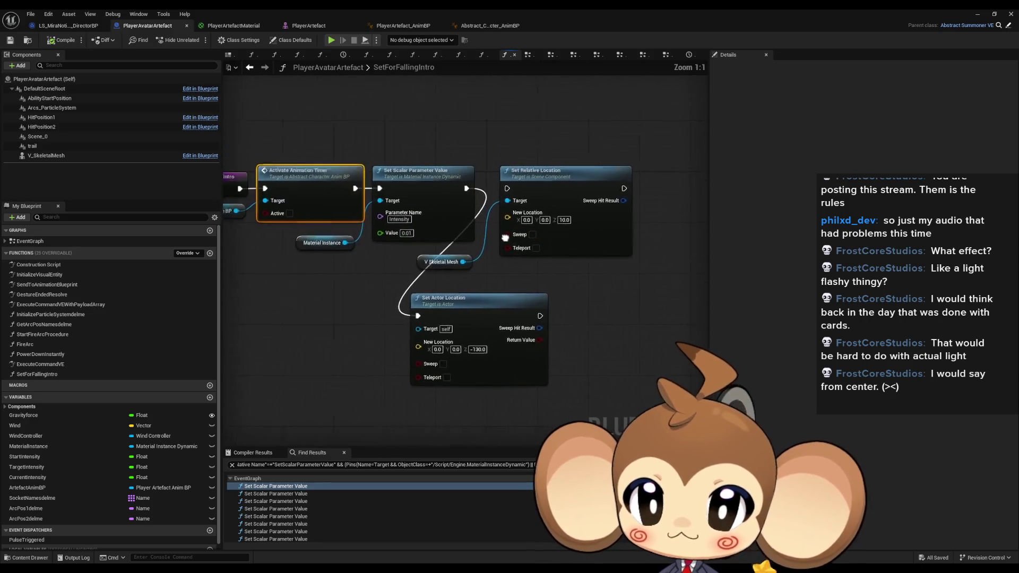
double_click(29, 241)
Step: Wire the Timeline Update to Set Scalar Parameter Value and delete the Print String nodes
scroll(398, 233, up, 6)
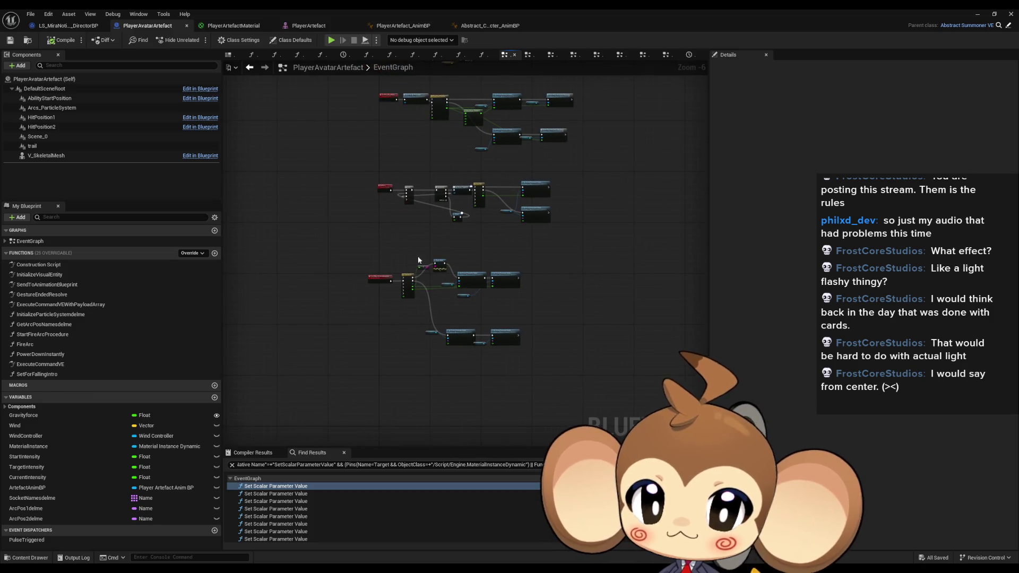
drag(422, 304, 557, 305)
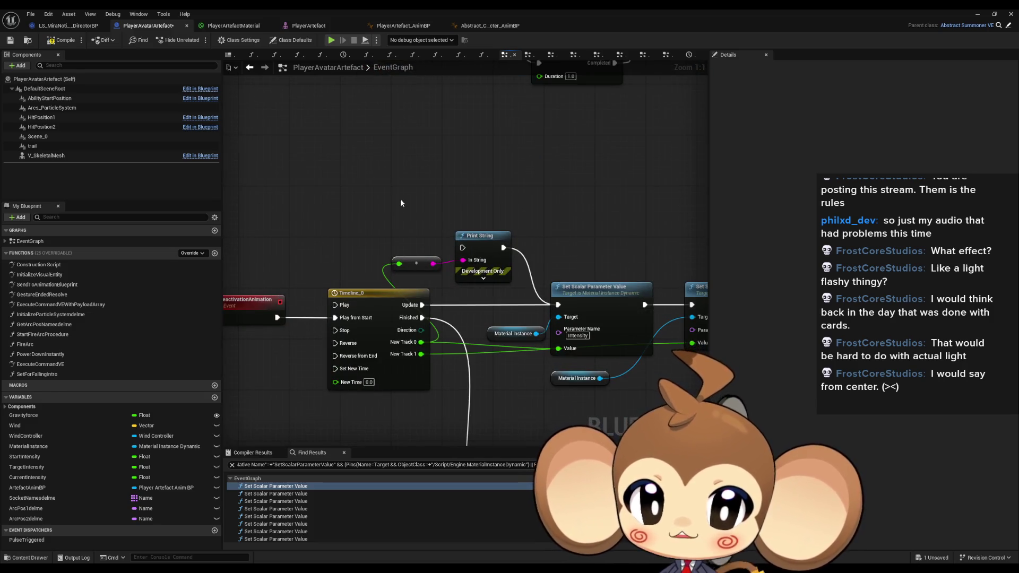
drag(400, 199, 471, 260)
key(Delete)
scroll(487, 175, down, 1)
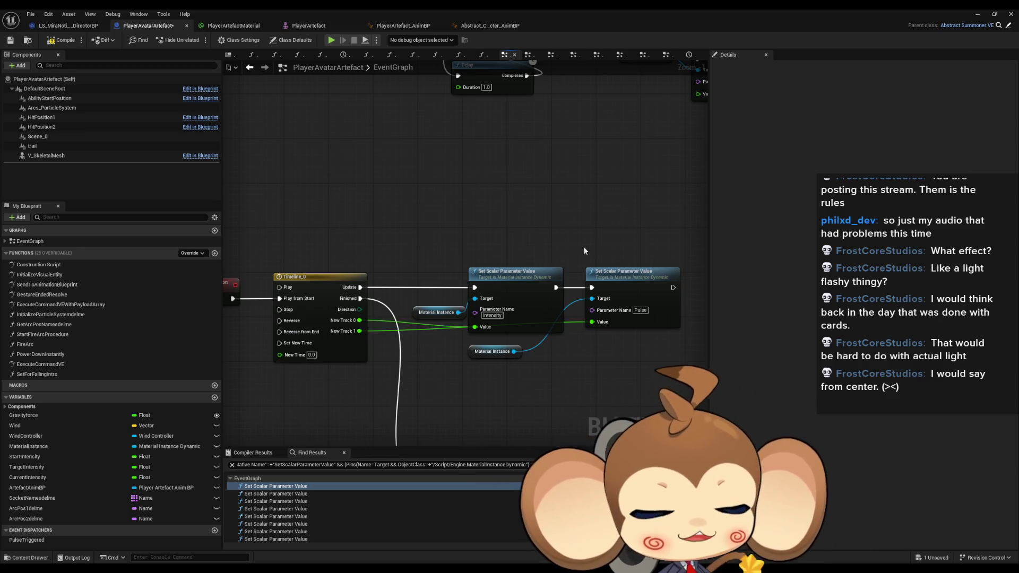
Step: Return to the level editor and open the Content > Effects folder
click(977, 14)
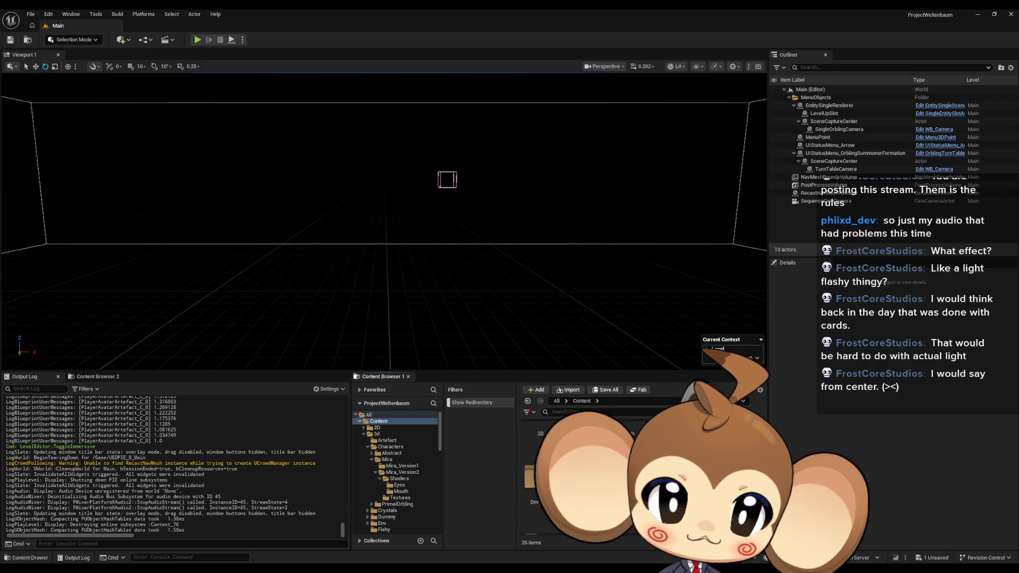
click(381, 474)
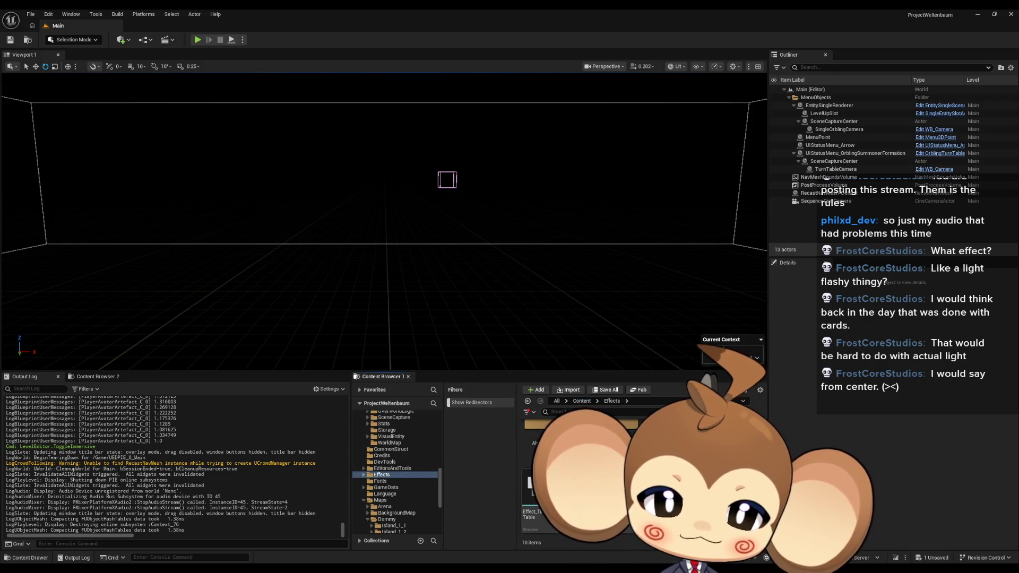
click(535, 451)
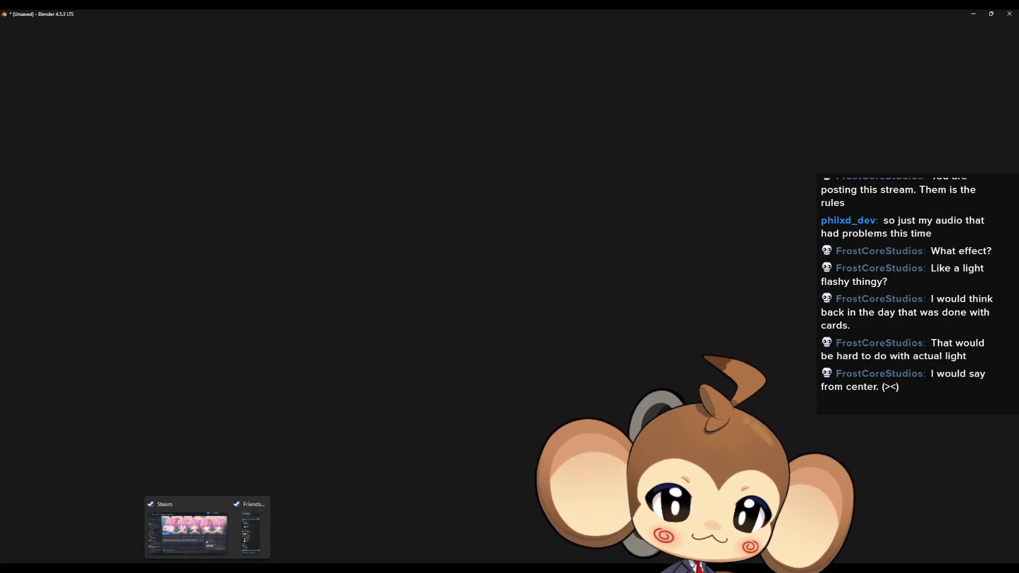
Step: Delete Blender's default cube, camera and light
mouse_move(202, 540)
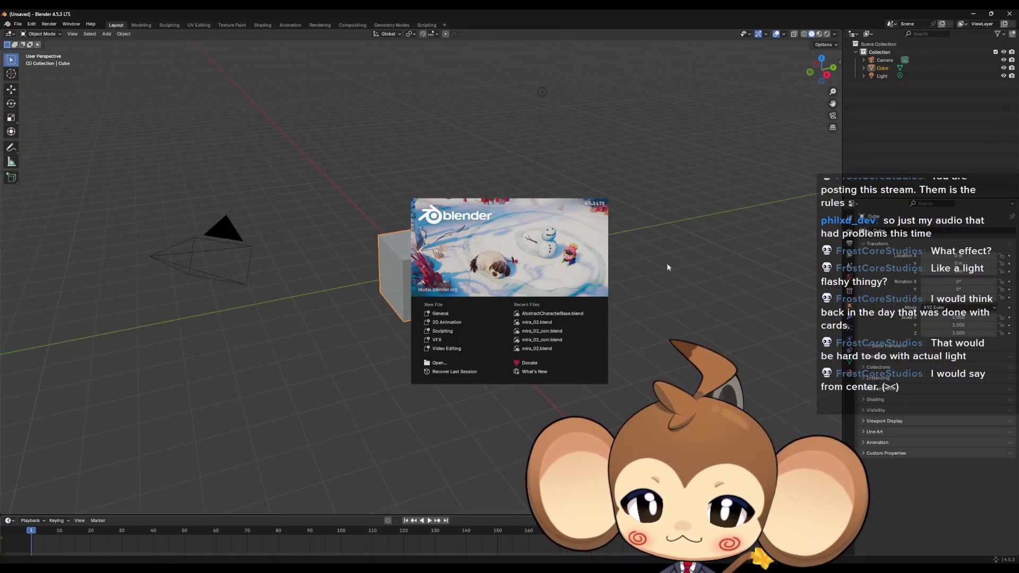
click(668, 264)
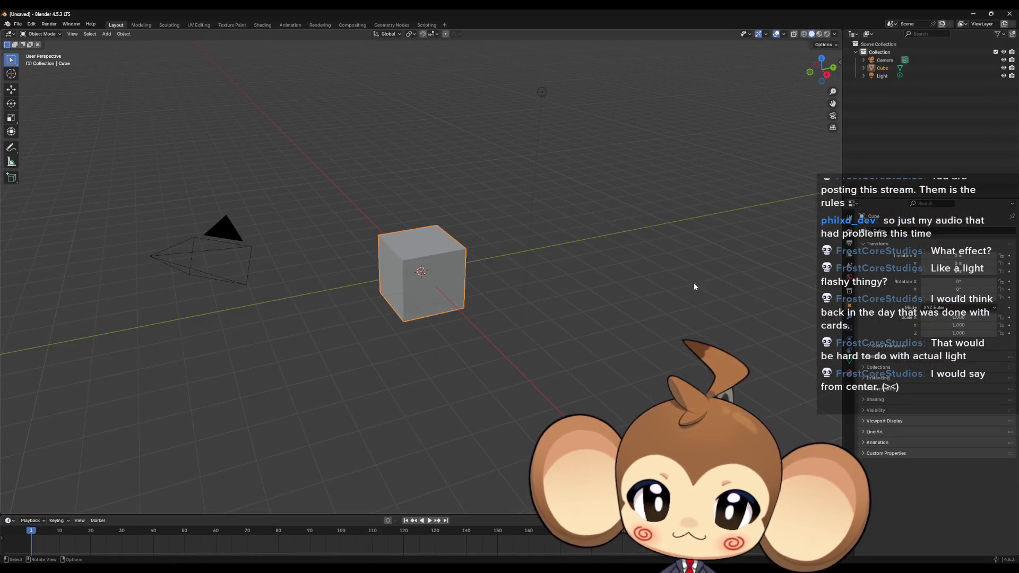
key(Delete)
click(219, 239)
key(Delete)
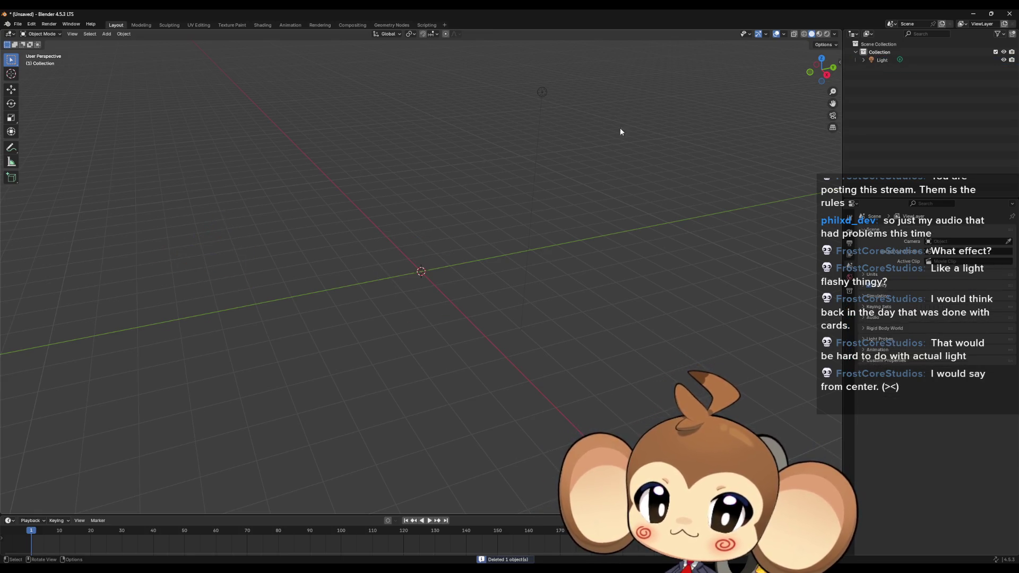
click(541, 93)
key(Delete)
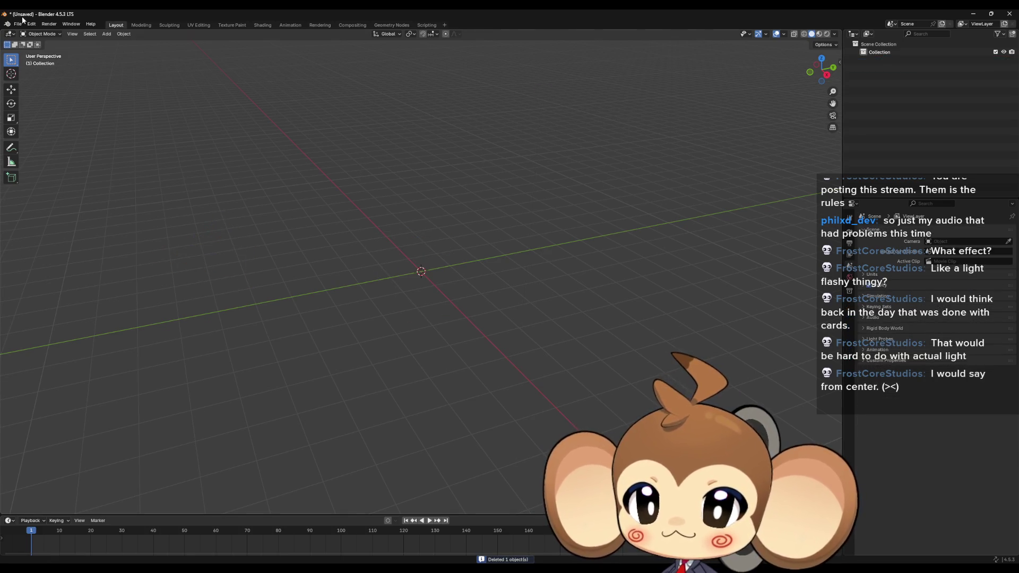
Step: Add a mesh Plane at the origin and toggle it through Edit Mode
click(107, 34)
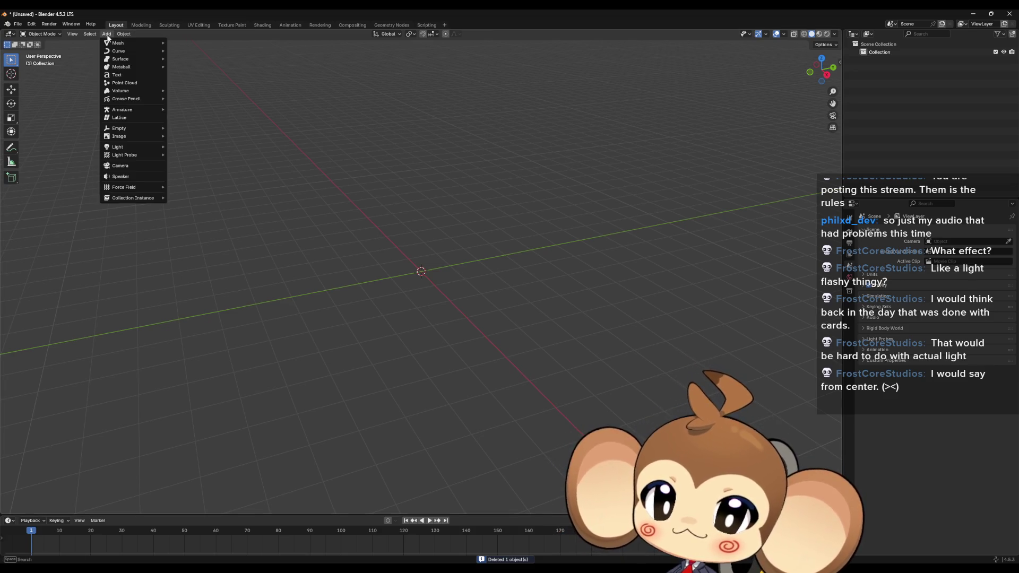
mouse_move(122, 44)
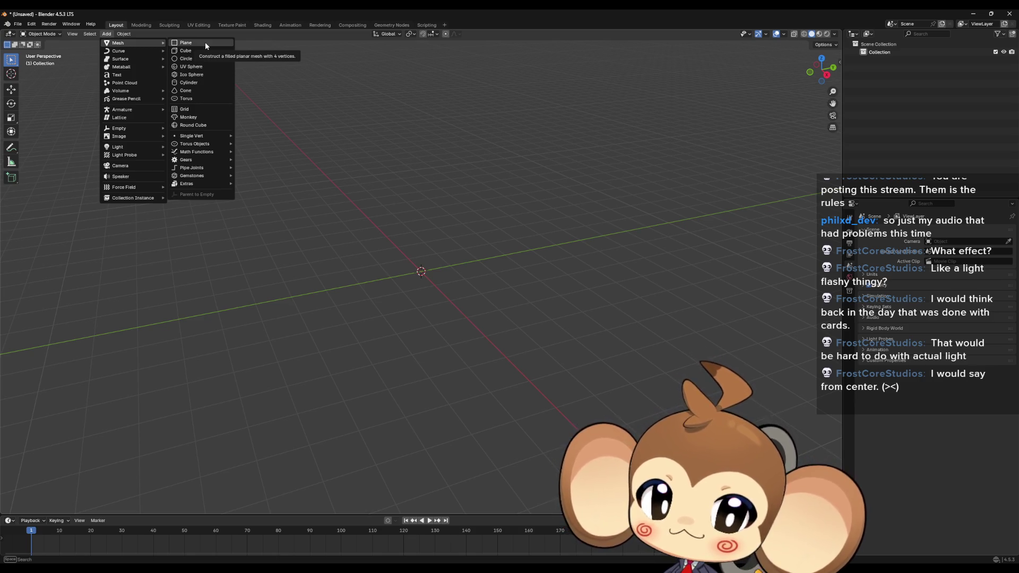
click(205, 42)
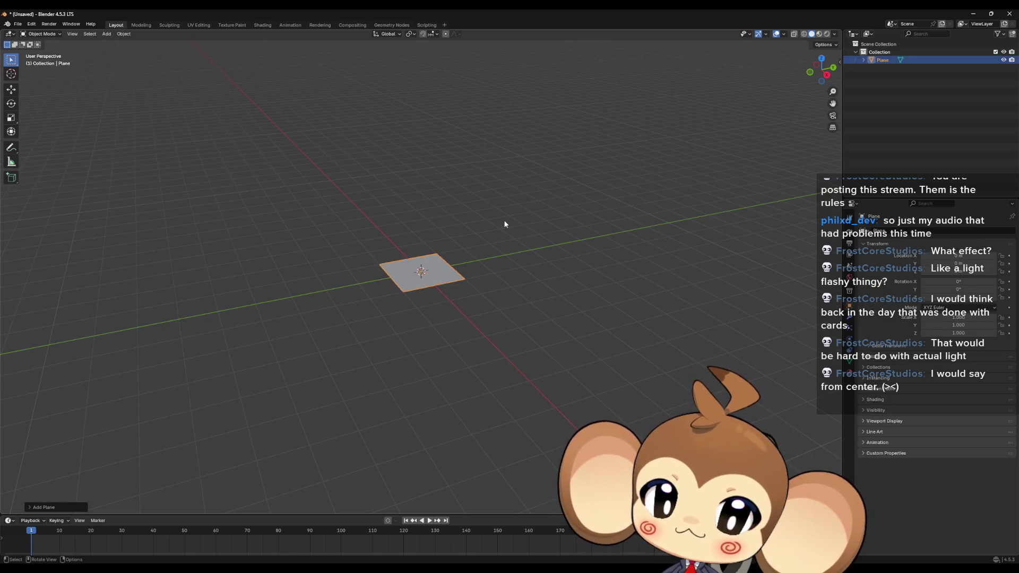
scroll(504, 221, up, 5)
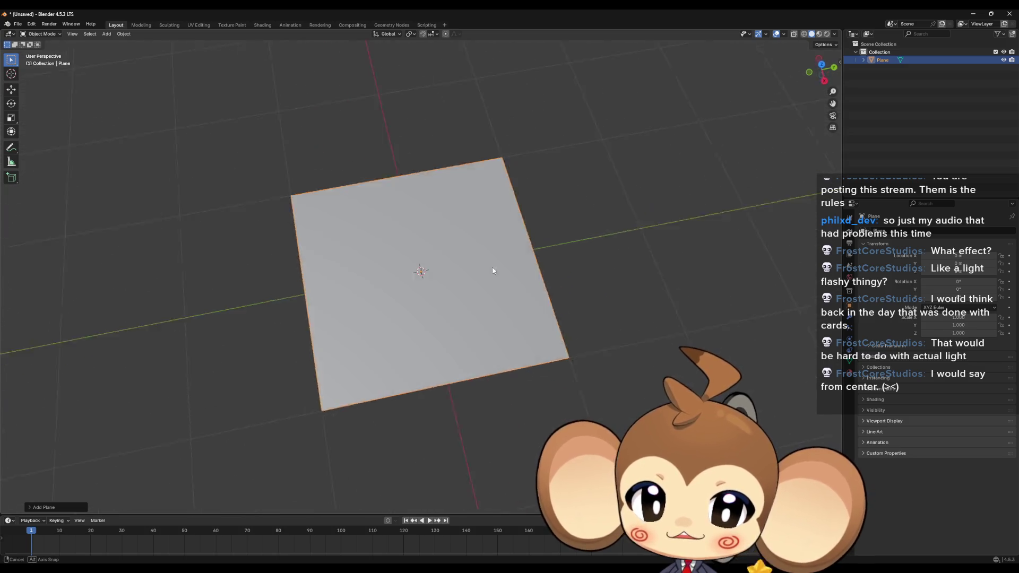
mouse_move(488, 282)
mouse_down()
mouse_move(518, 175)
mouse_move(511, 250)
mouse_move(536, 227)
mouse_move(518, 227)
mouse_up()
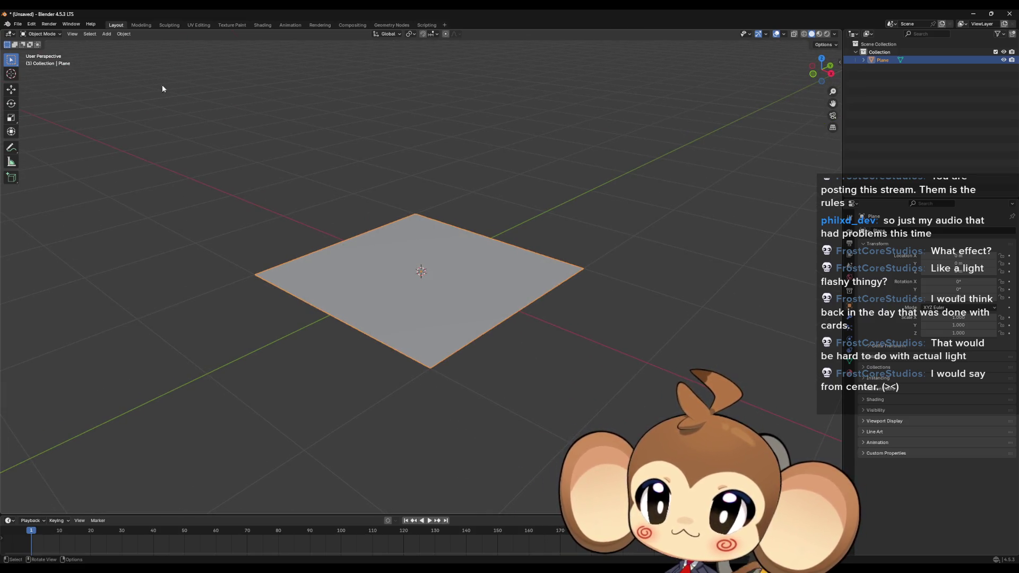
key(Tab)
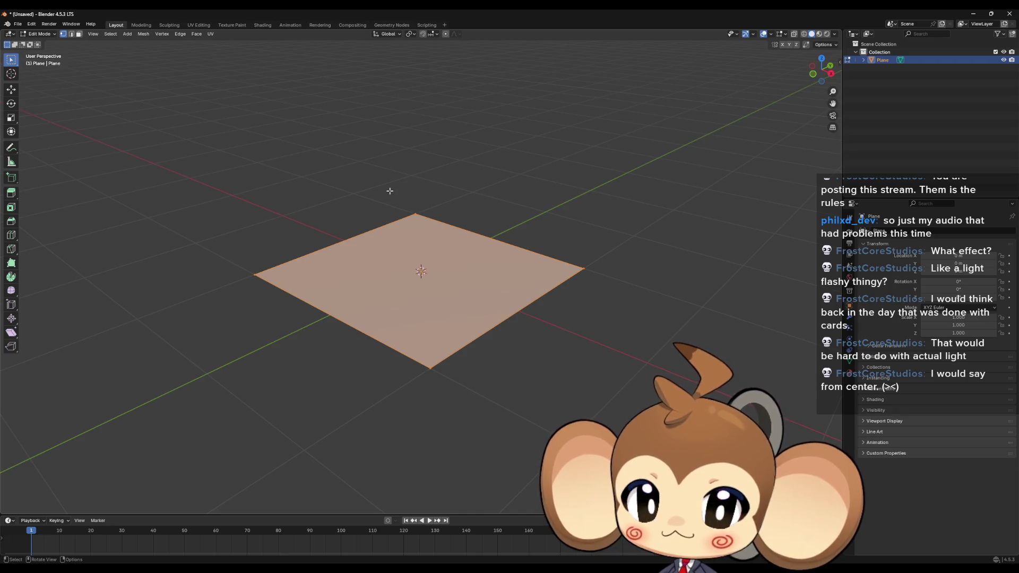
key(Tab)
click(18, 24)
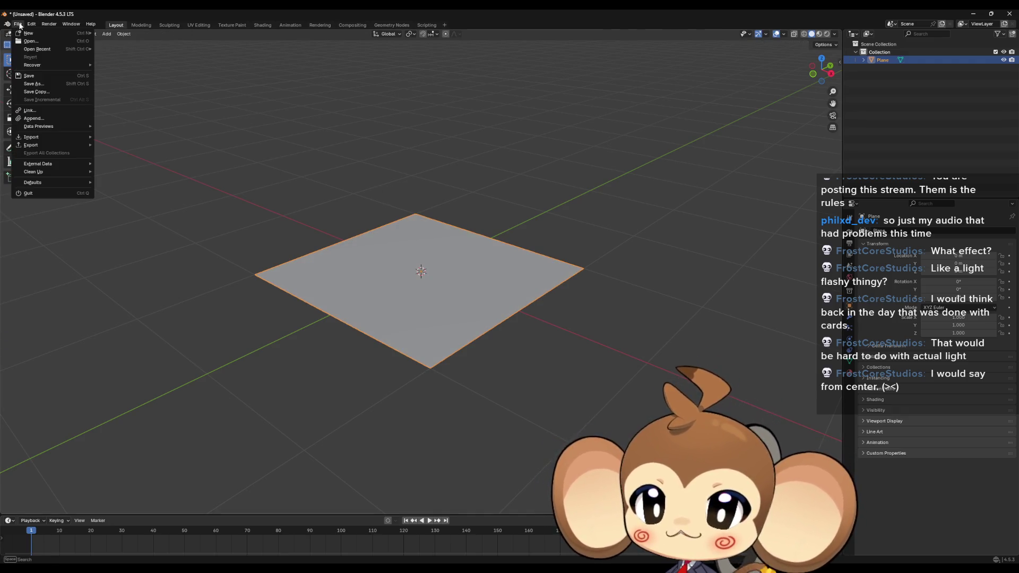
click(20, 25)
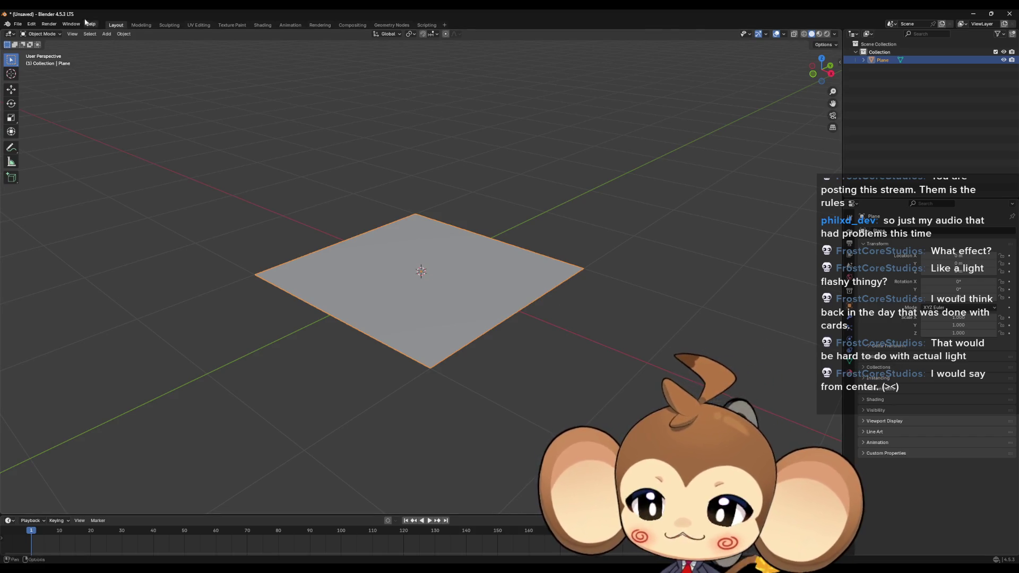
click(16, 25)
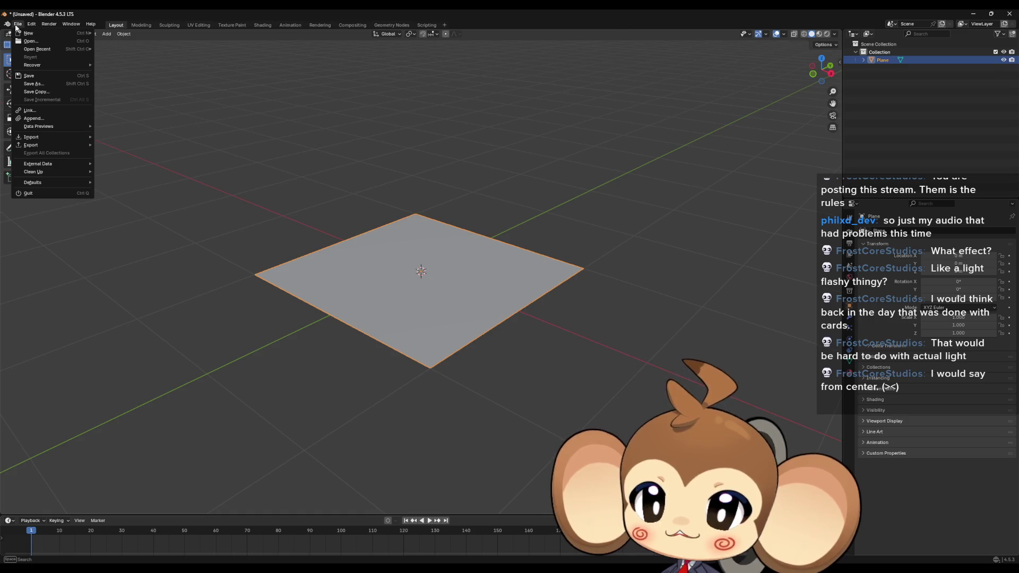
Step: Split the window into an Image Editor on the left and a 3D Viewport on the right
click(19, 26)
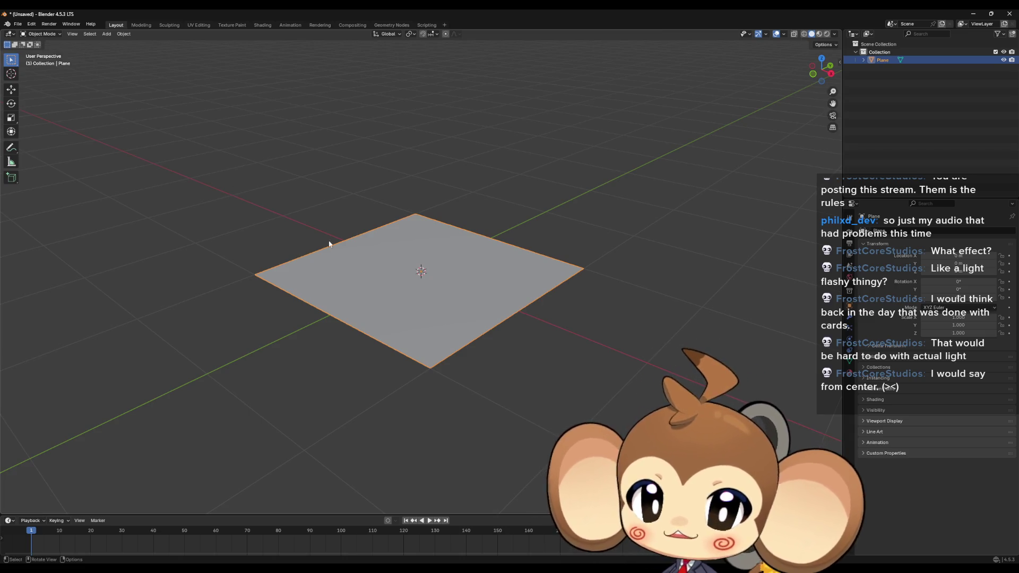
click(9, 34)
click(31, 76)
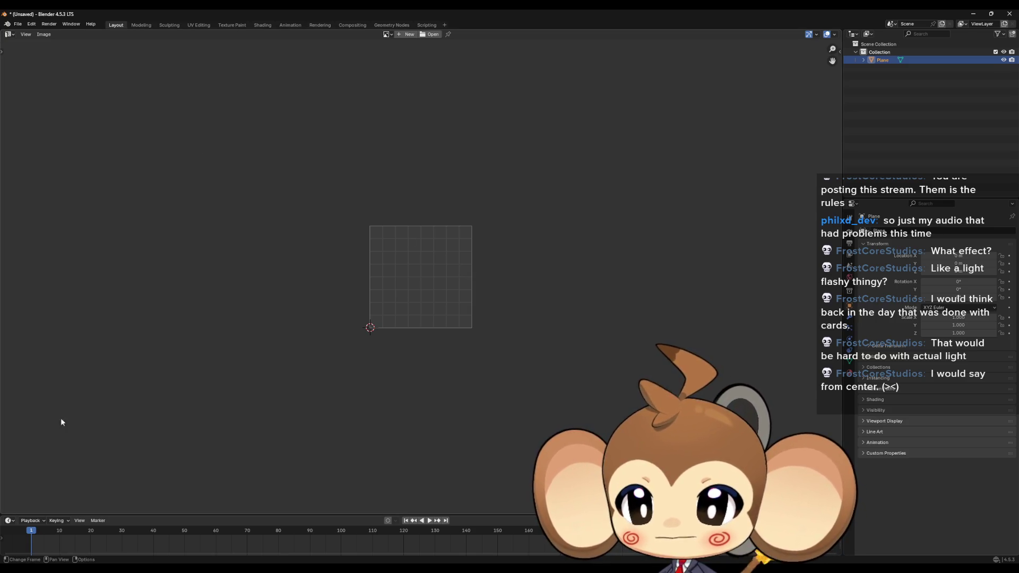
drag(1, 506, 422, 467)
click(431, 34)
click(451, 56)
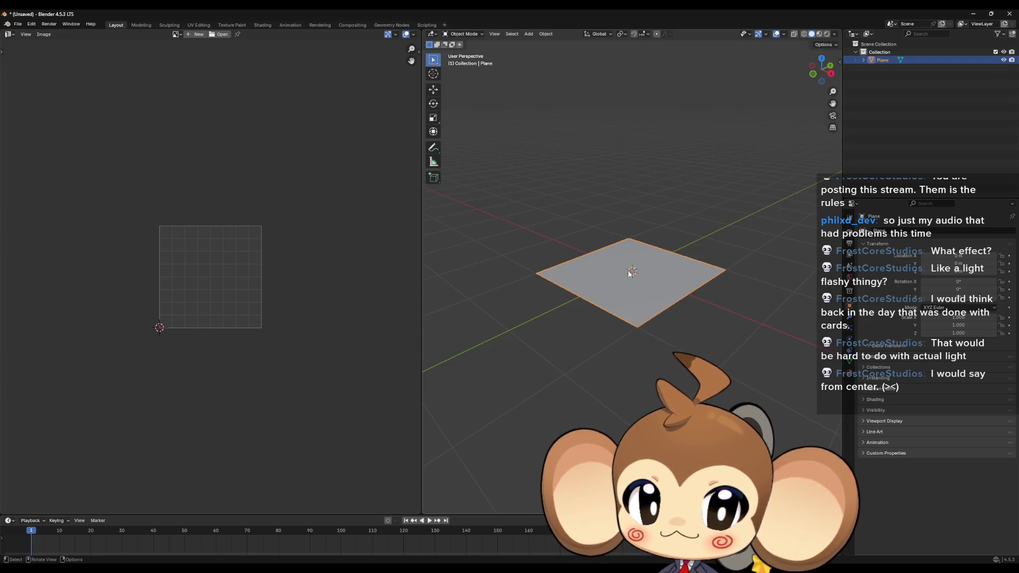
scroll(215, 261, up, 4)
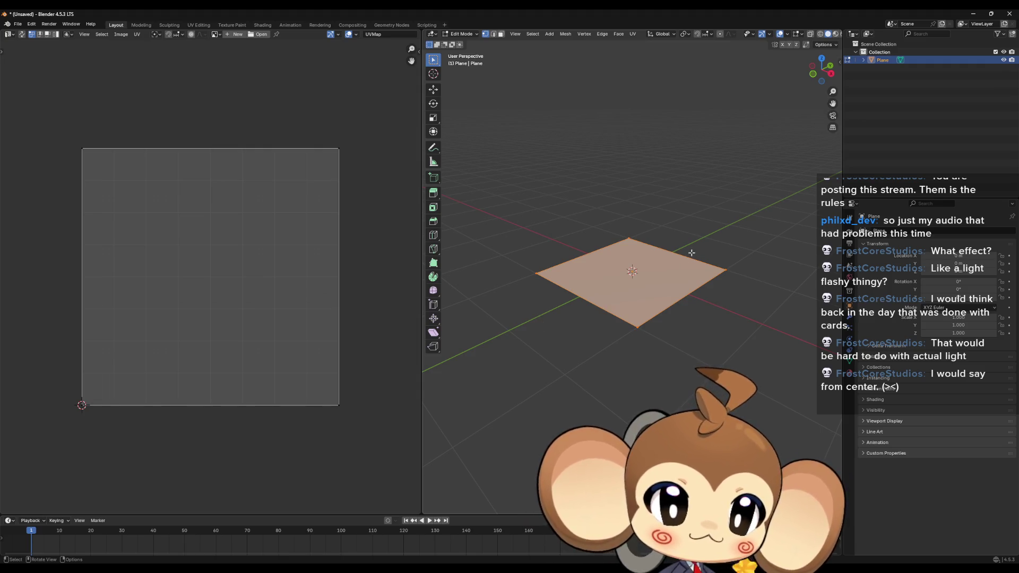
key(Tab)
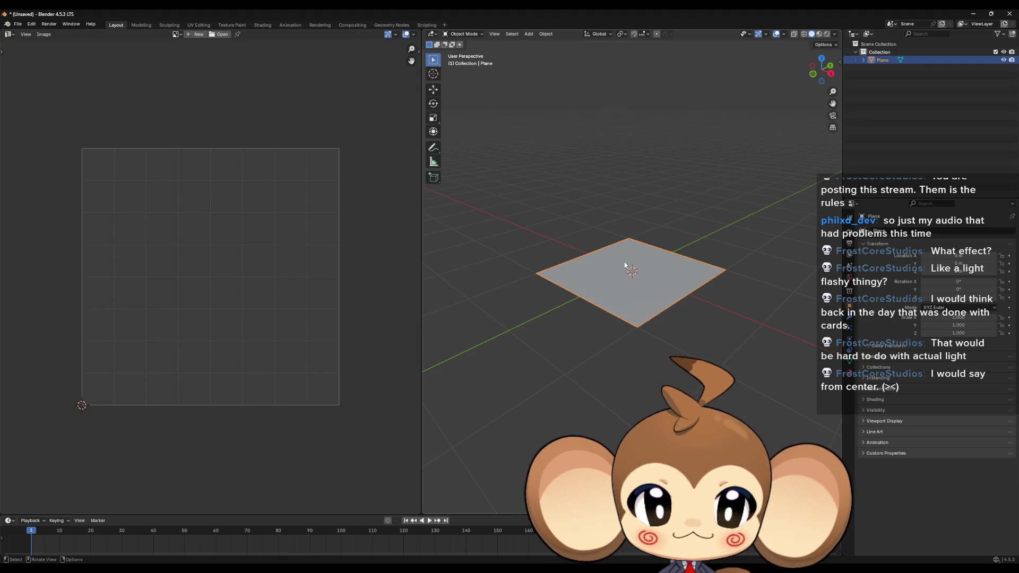
click(17, 24)
Step: Start an FBX export and navigate to the Weltenbaum 3d/Effects folder
mouse_move(45, 150)
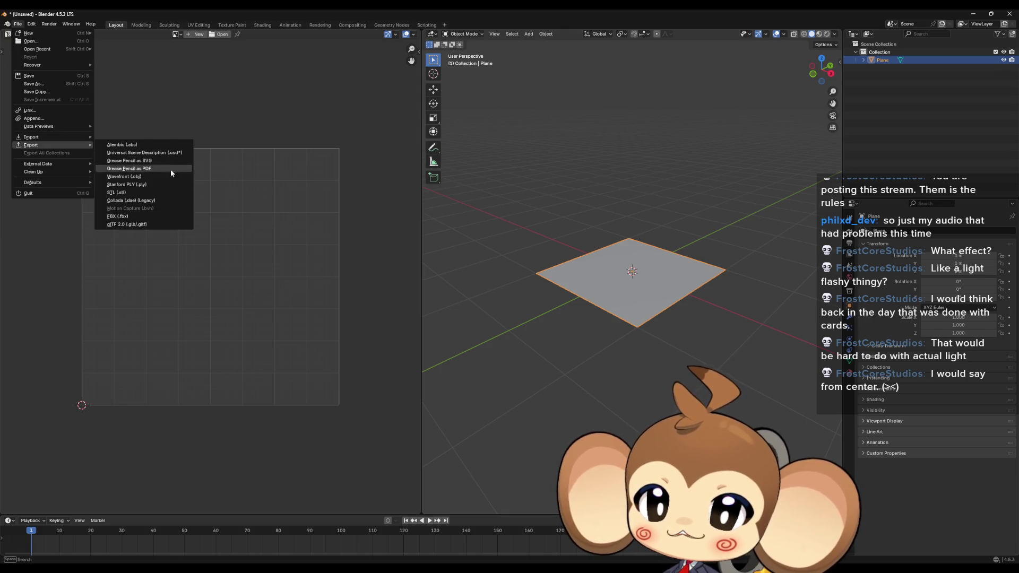
click(136, 215)
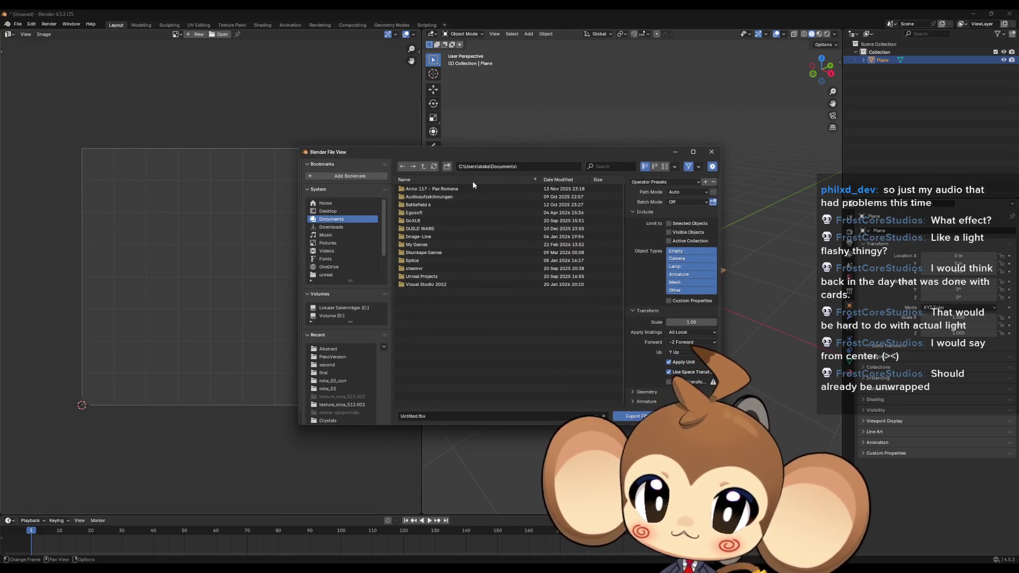
click(327, 388)
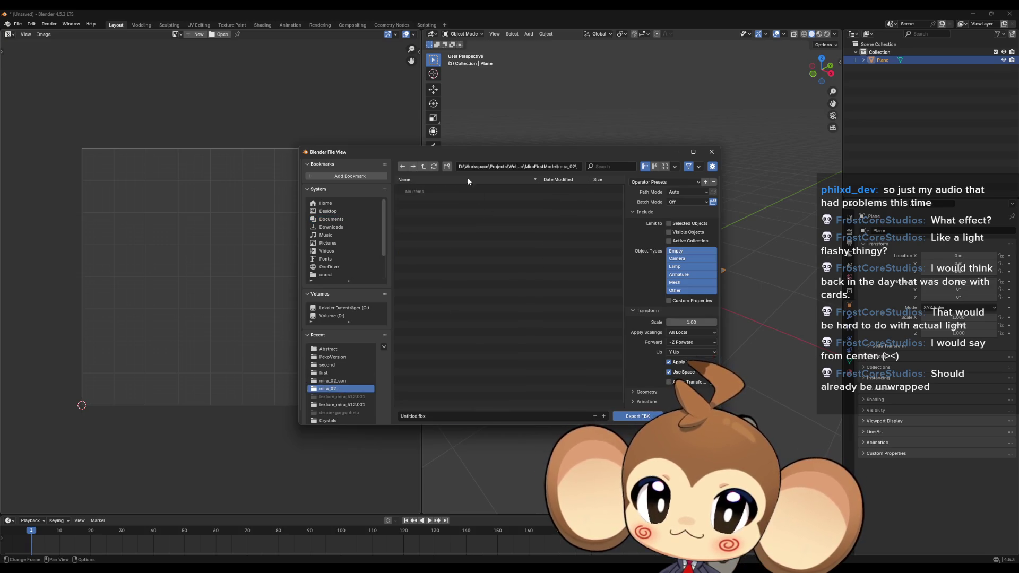
click(424, 167)
click(425, 167)
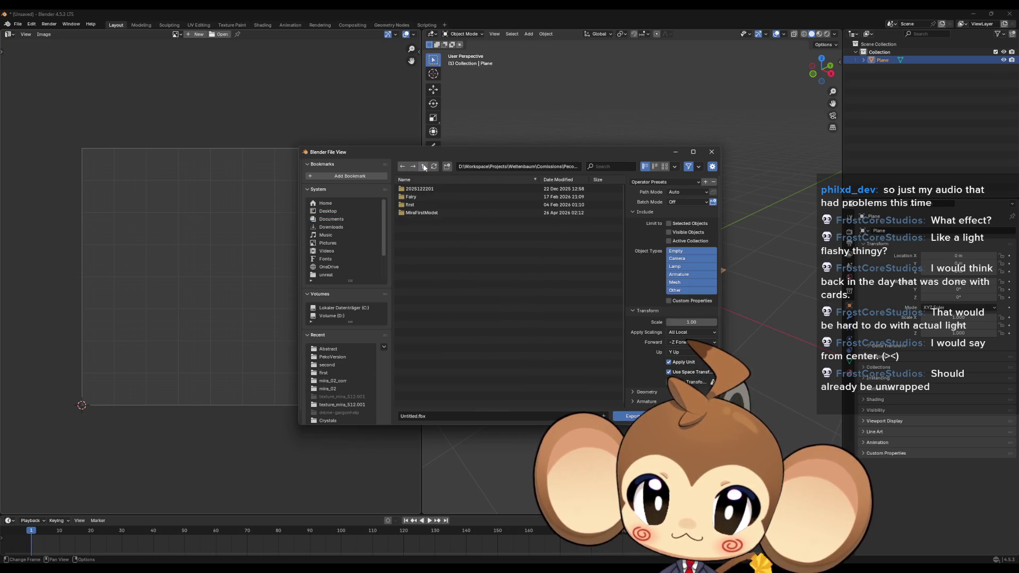
click(424, 167)
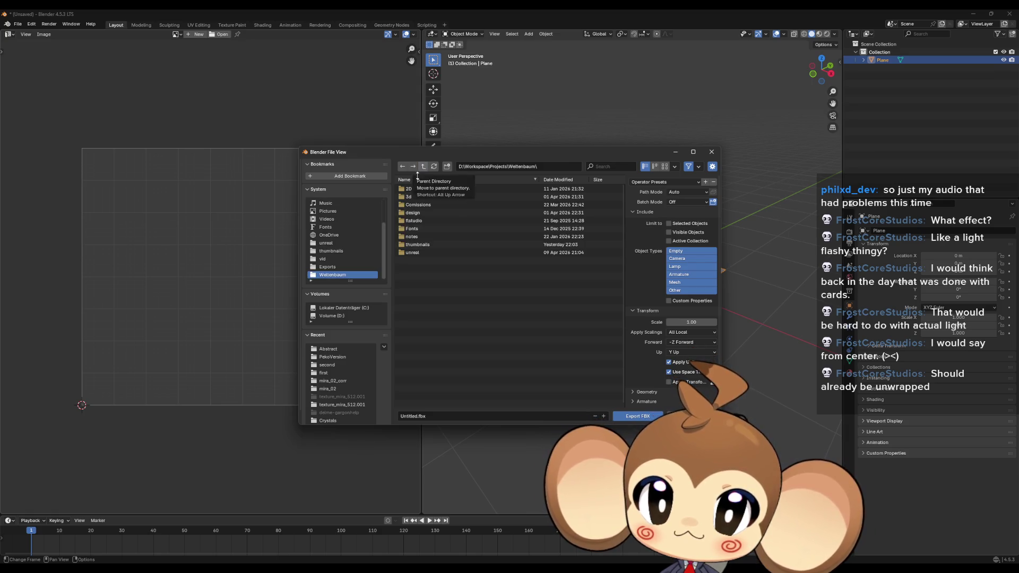
click(413, 199)
double_click(413, 199)
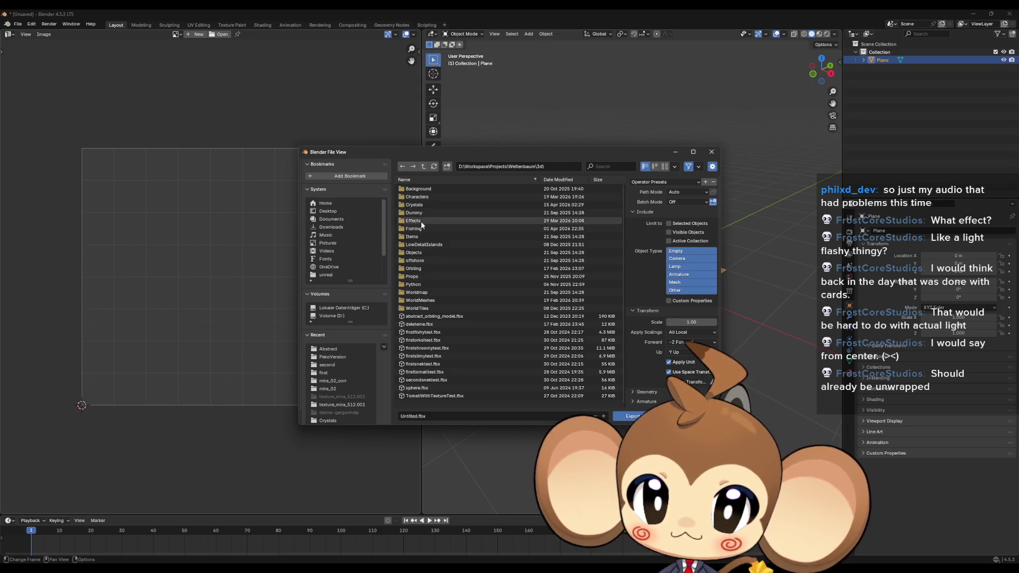
double_click(419, 223)
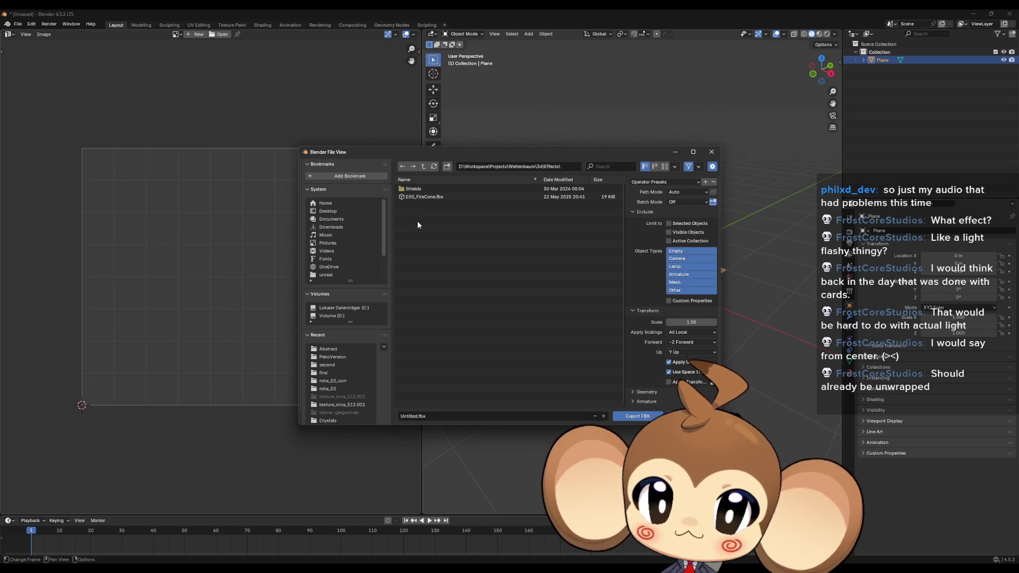
Step: Export the plane as simpleplane.fbx using the unrealfixedanims preset, then quit Blender
click(647, 182)
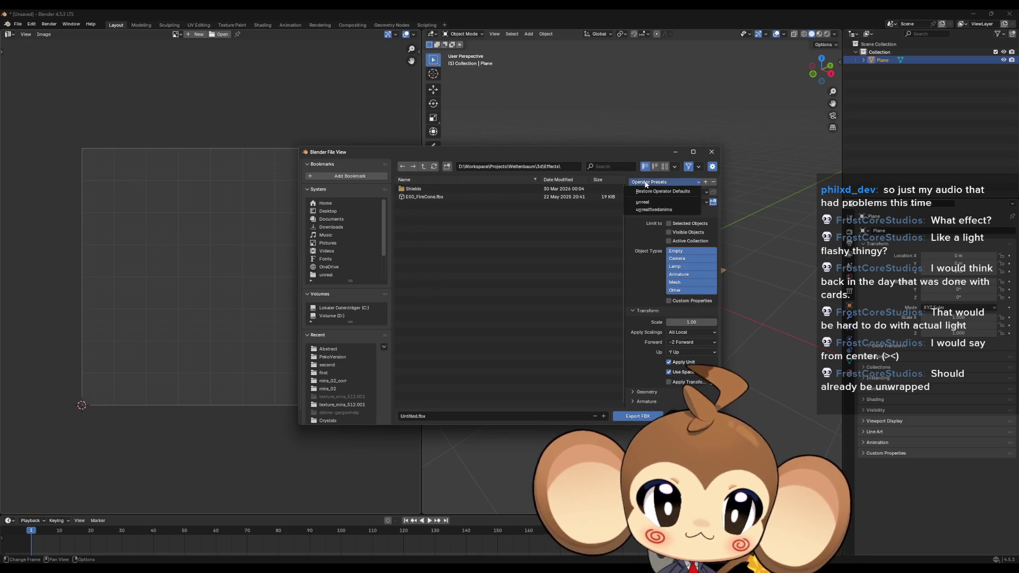
click(647, 210)
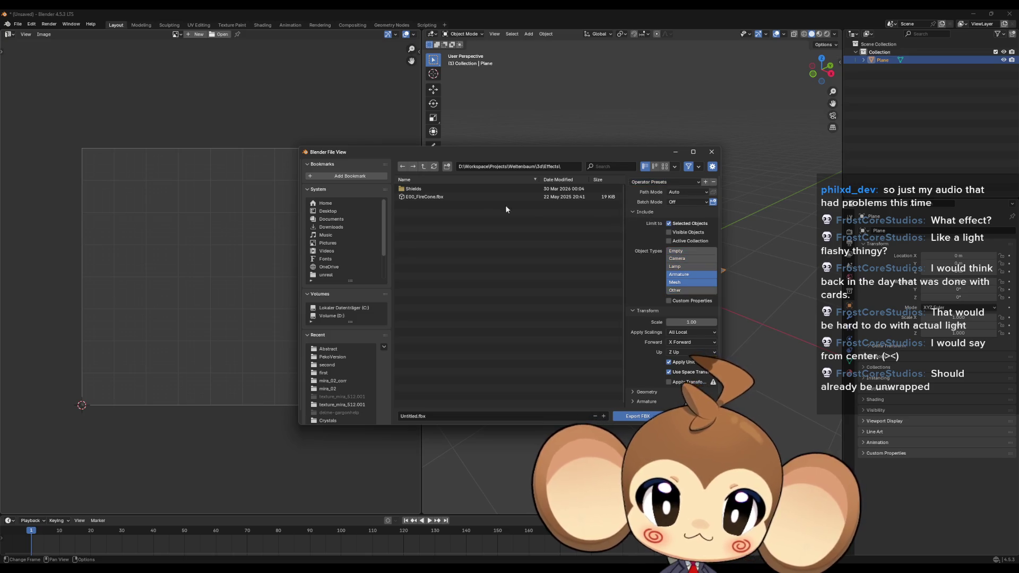
click(423, 417)
text(simpleplane)
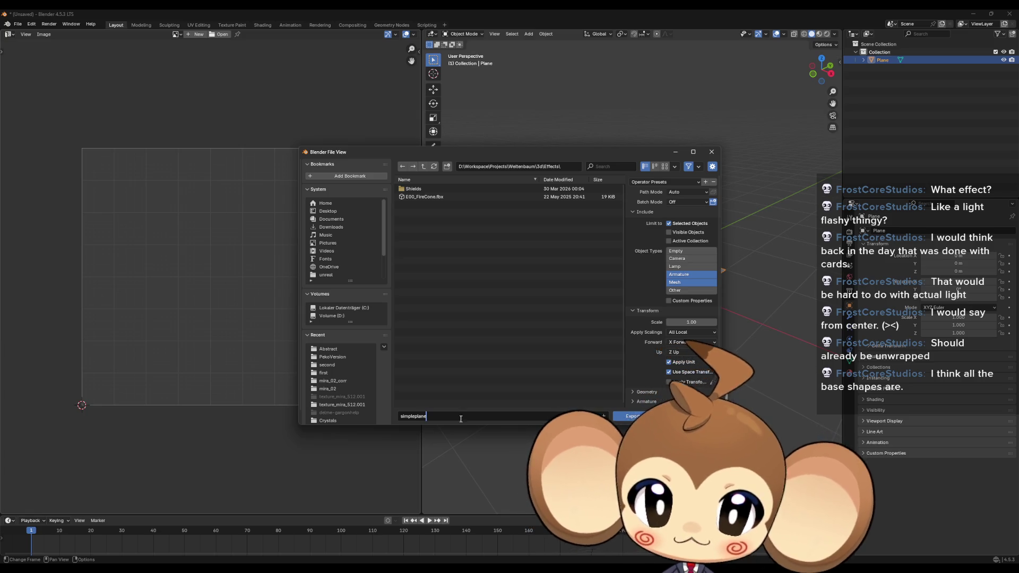
click(636, 417)
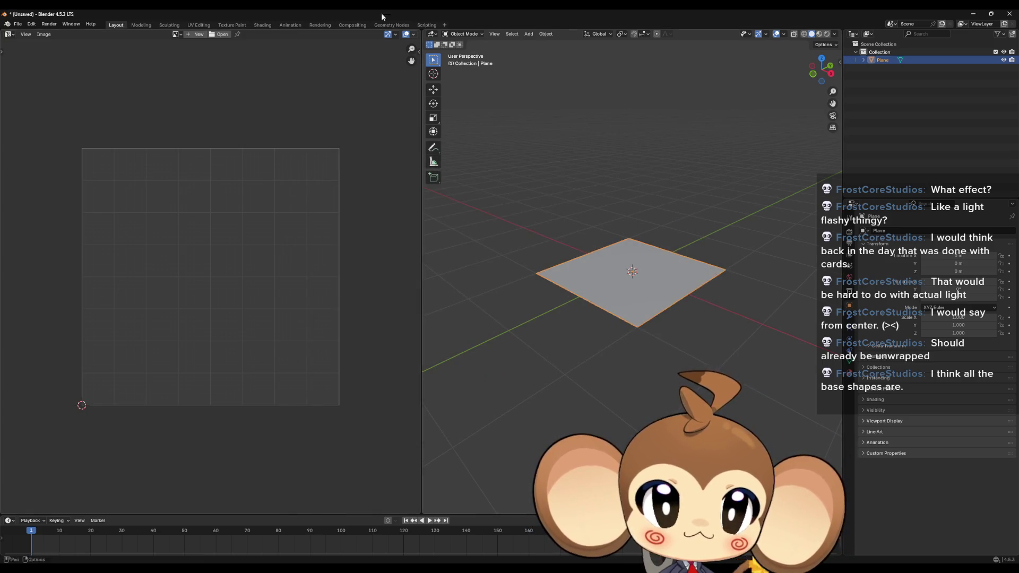
click(1011, 11)
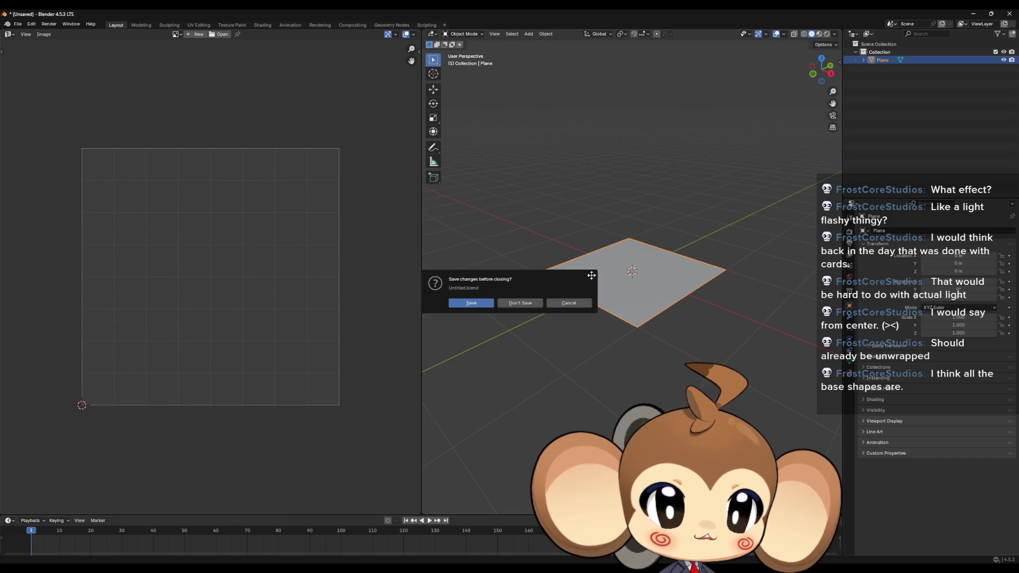
click(520, 302)
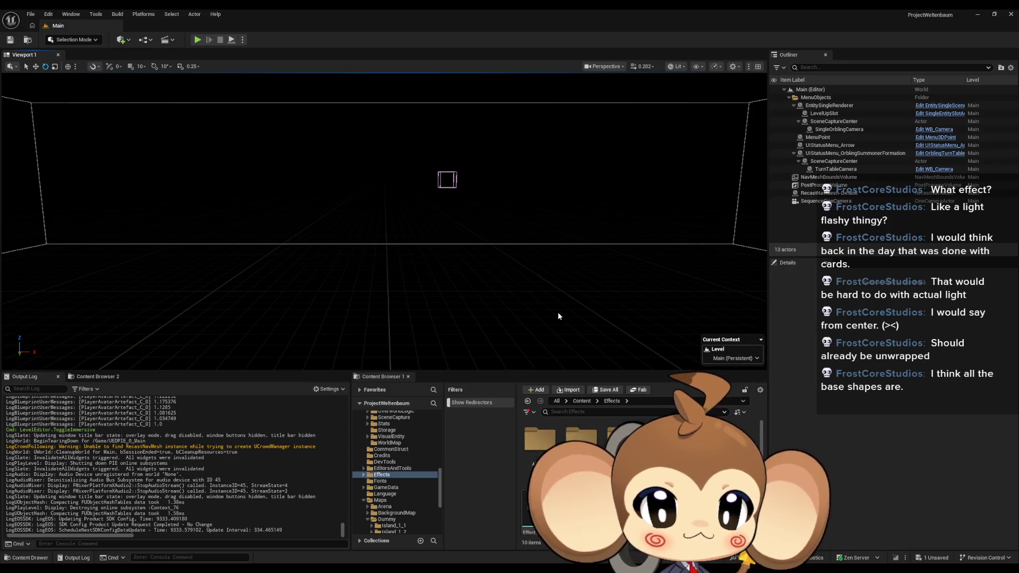
Step: Create a throwaway new folder in Effects, then delete it
scroll(583, 467, down, 1)
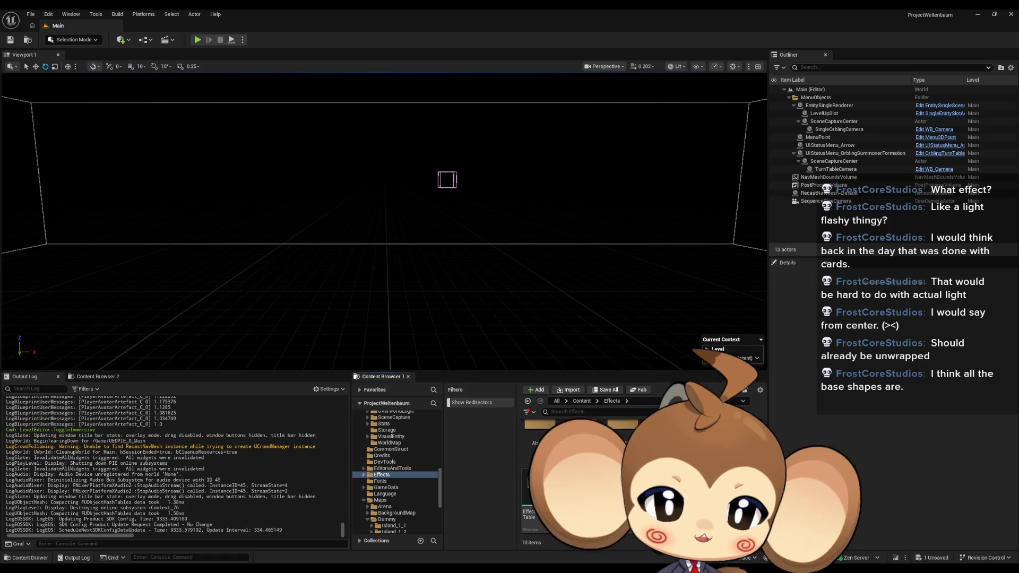
right_click(743, 456)
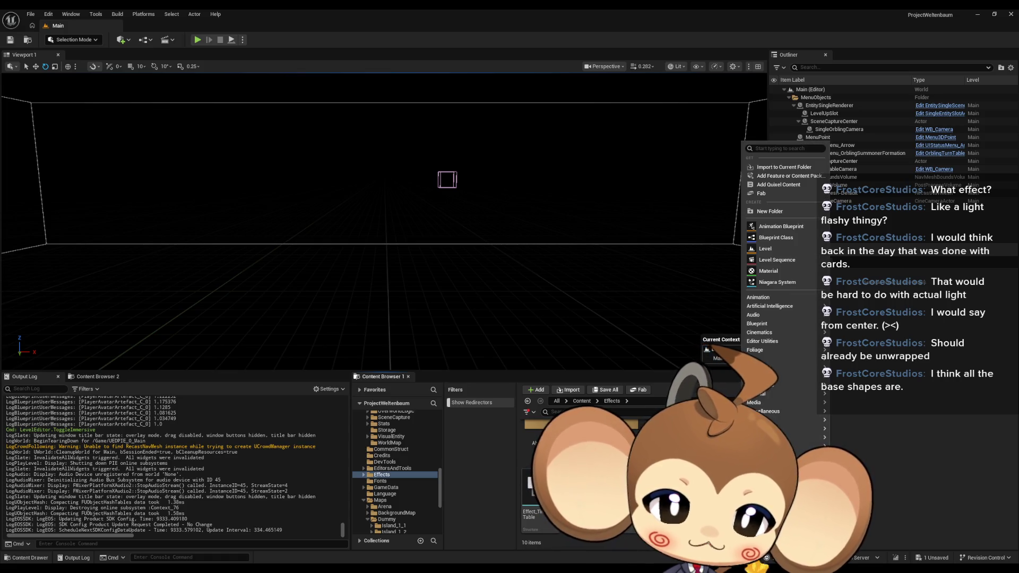
click(774, 211)
key(Return)
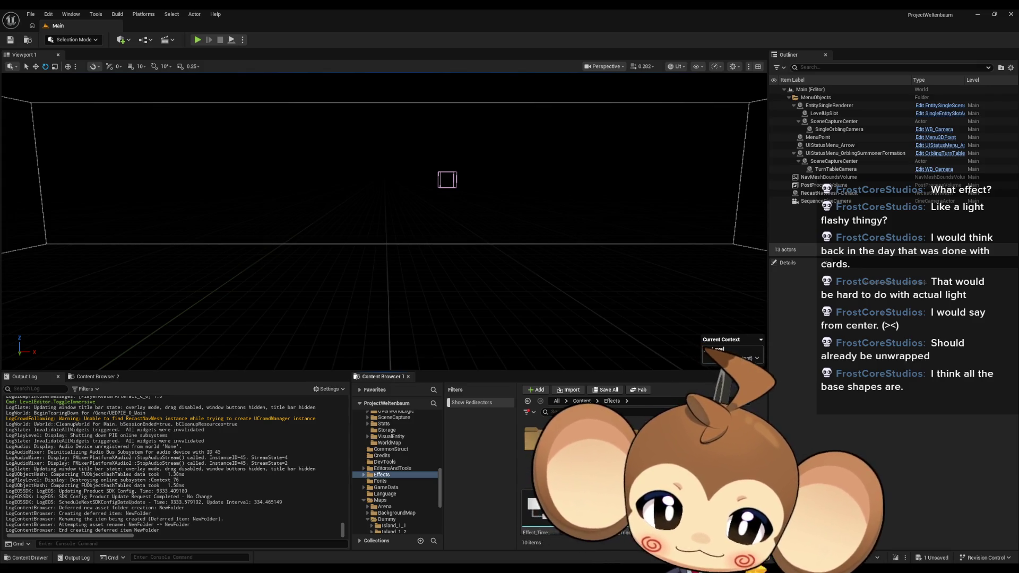
key(Delete)
Step: Create a new folder named Simple inside the 3d content folder
scroll(396, 467, up, 10)
click(377, 434)
right_click(745, 425)
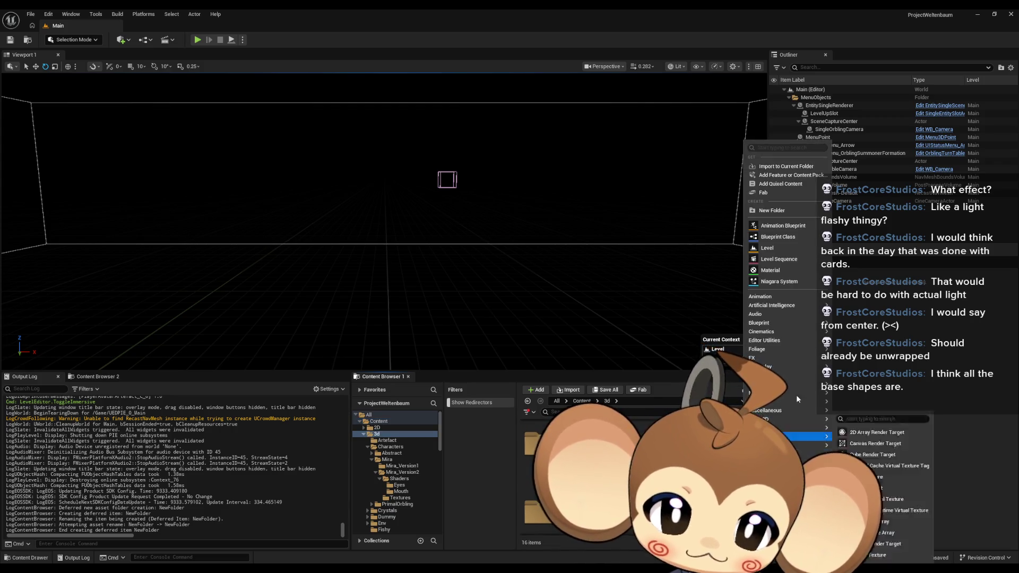
click(772, 211)
text(Simple)
key(Return)
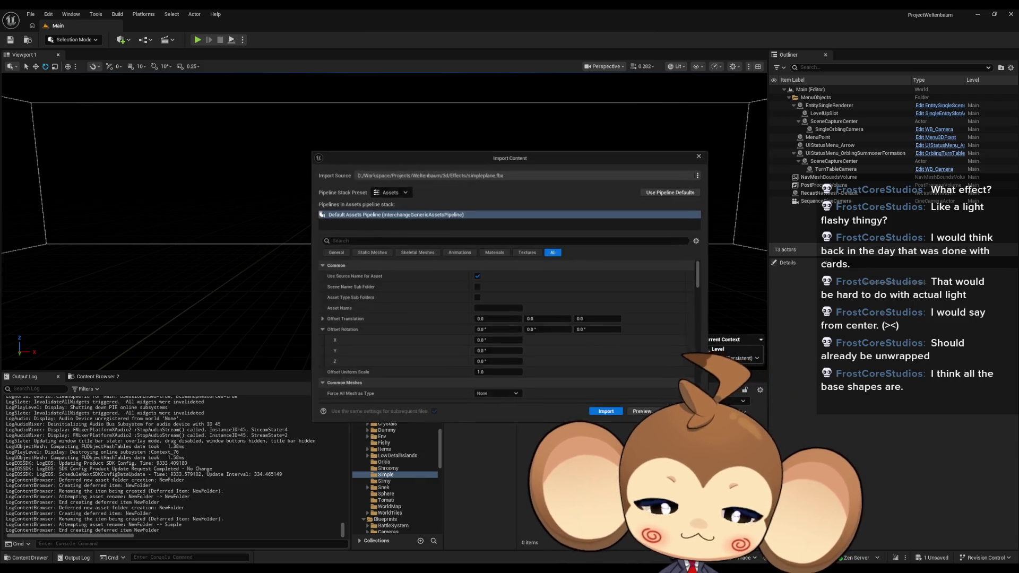
Step: Confirm the import of simpleplane.fbx into the Simple folder
key(Return)
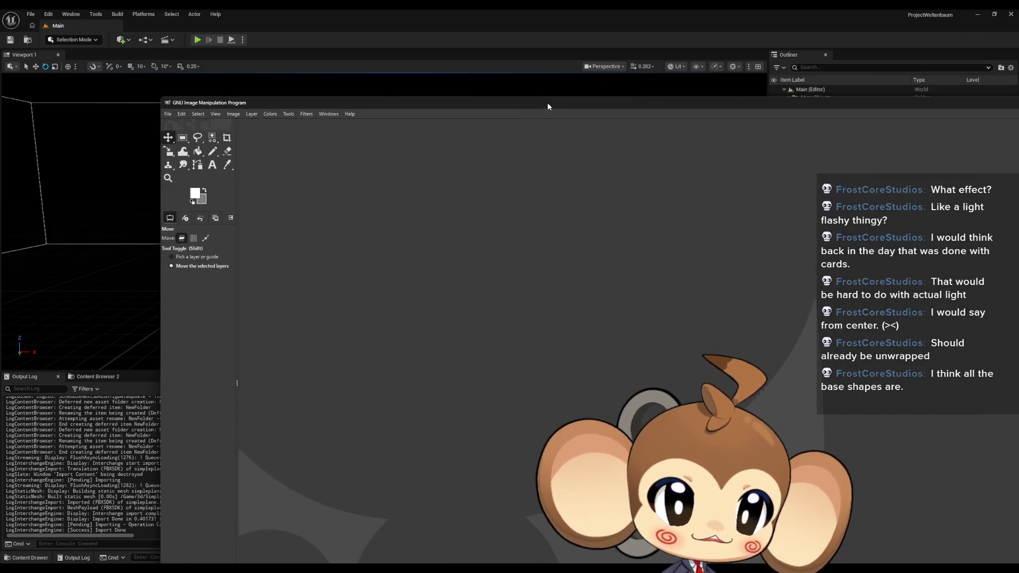
Step: Maximize the GIMP window and create a new 32×32 pixel image
drag(546, 103, 418, 84)
double_click(416, 84)
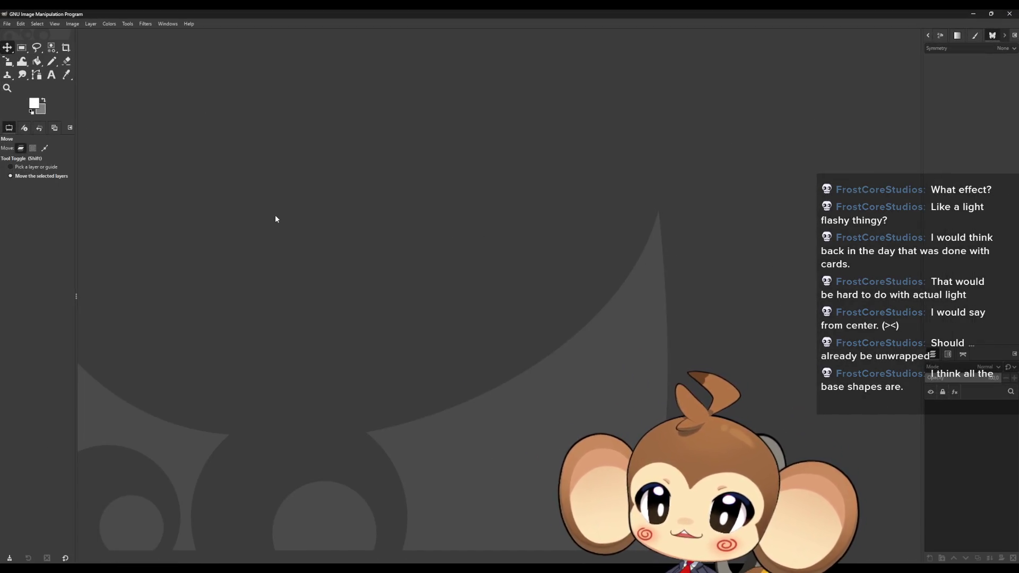
click(7, 24)
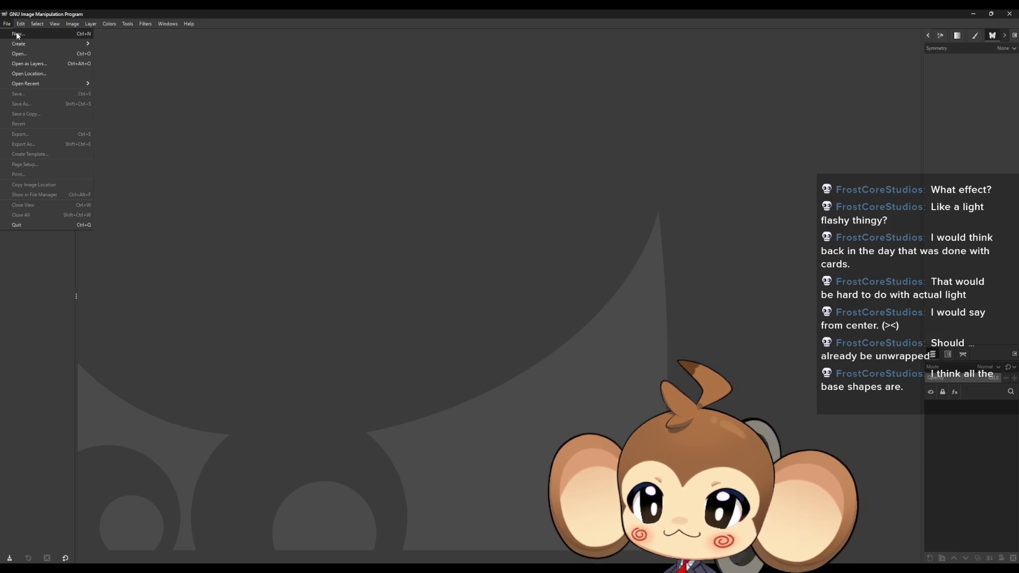
click(18, 34)
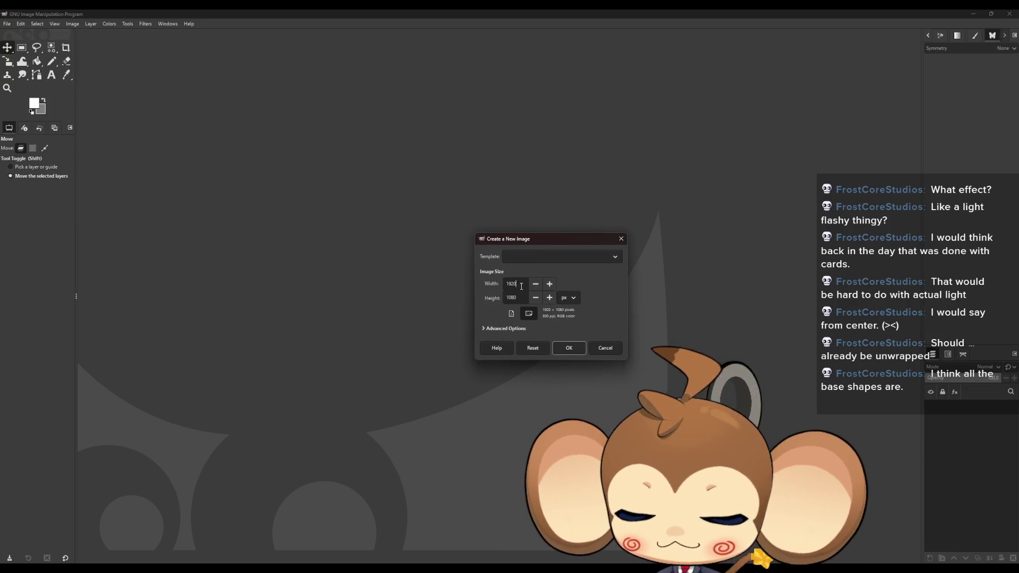
key(Tab)
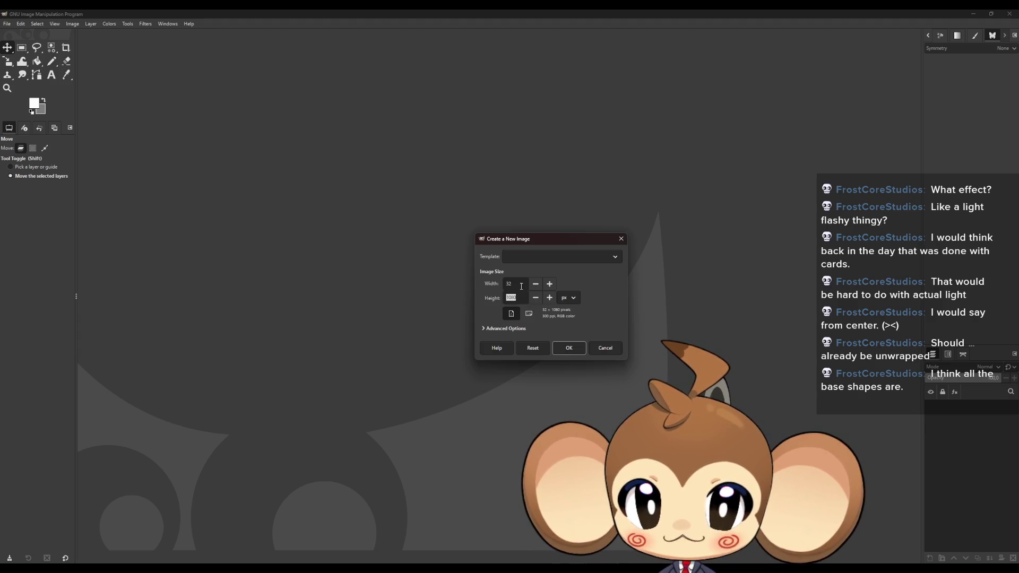
text(32)
key(Return)
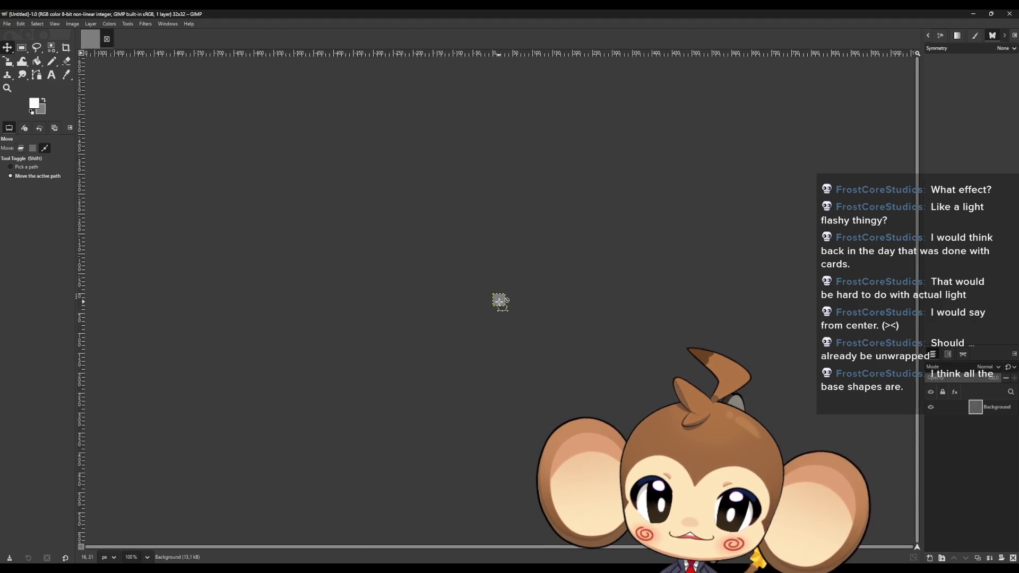
scroll(499, 300, up, 10)
scroll(538, 292, down, 2)
scroll(559, 455, up, 3)
scroll(488, 318, up, 3)
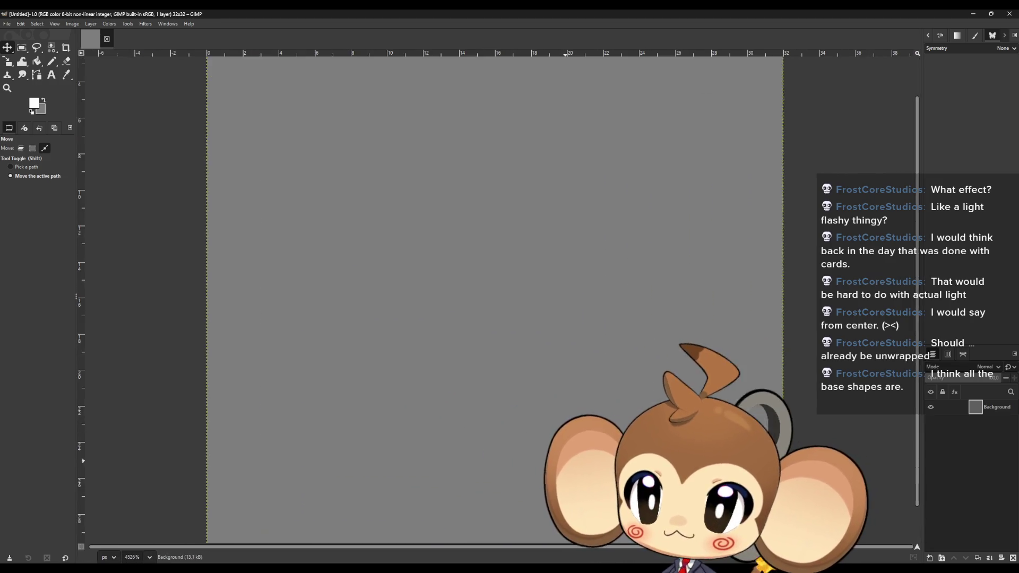
scroll(488, 318, down, 1)
scroll(541, 400, up, 1)
scroll(549, 399, down, 3)
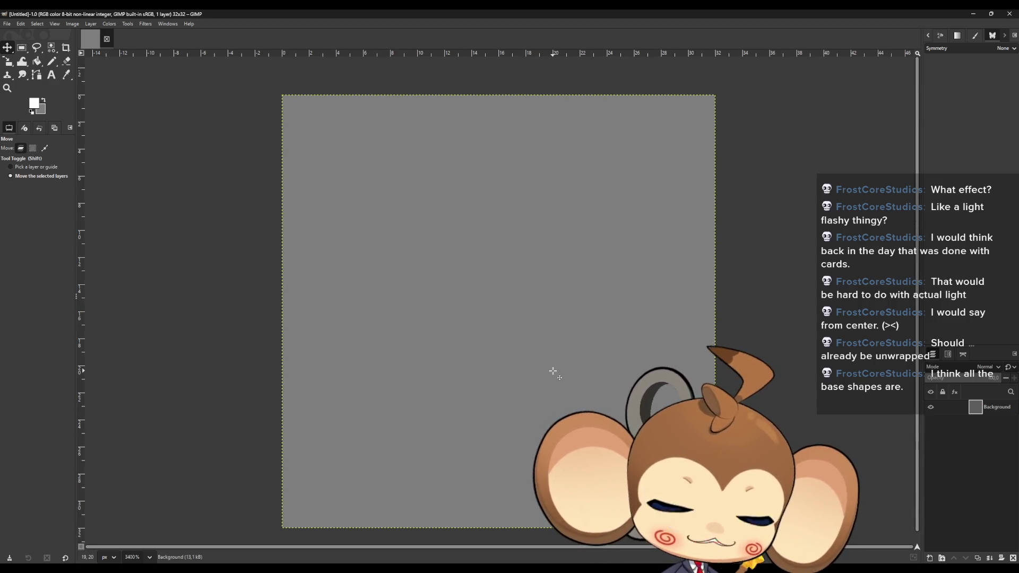
Step: Try and undo a size-4 pencil dab, then paint a soft white brush dab at the centre
click(51, 61)
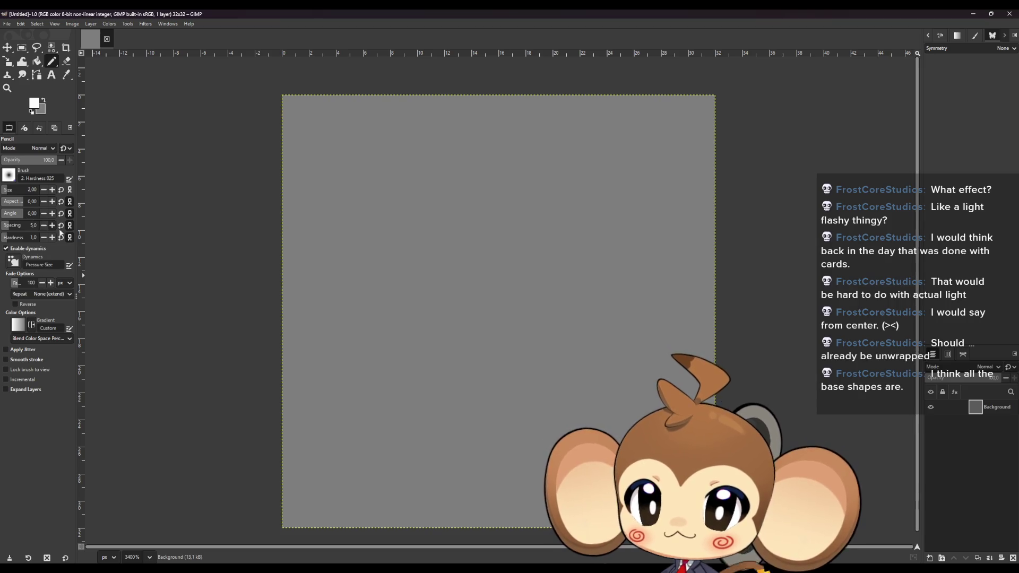
click(52, 190)
click(53, 189)
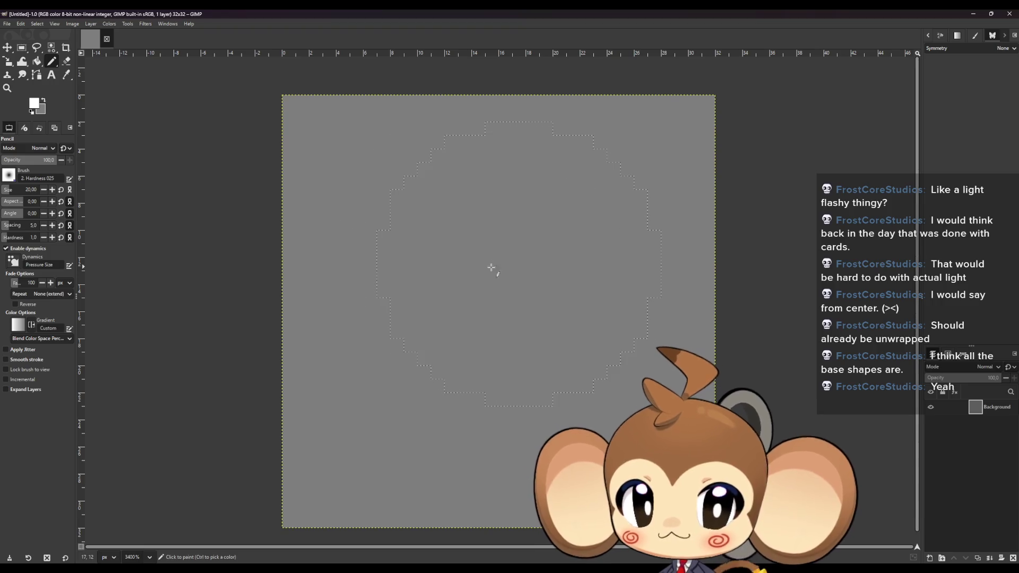
key(ctrl+shift+a)
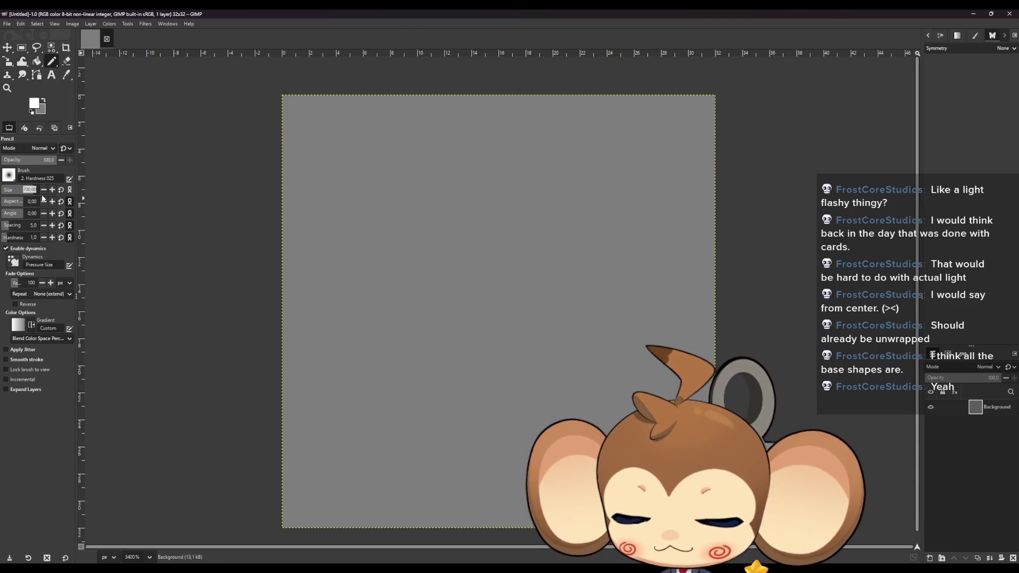
click(462, 268)
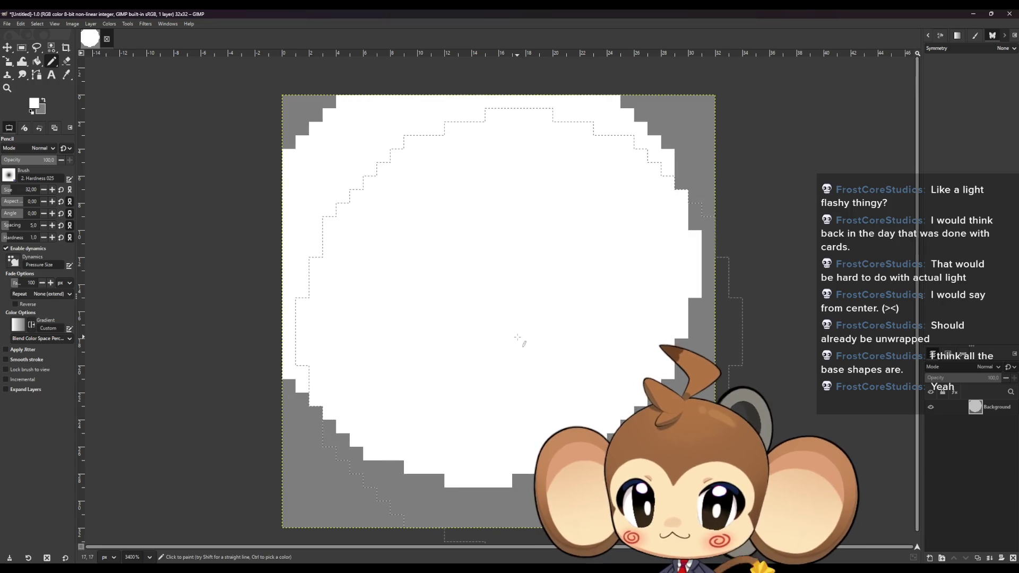
key(ctrl+z)
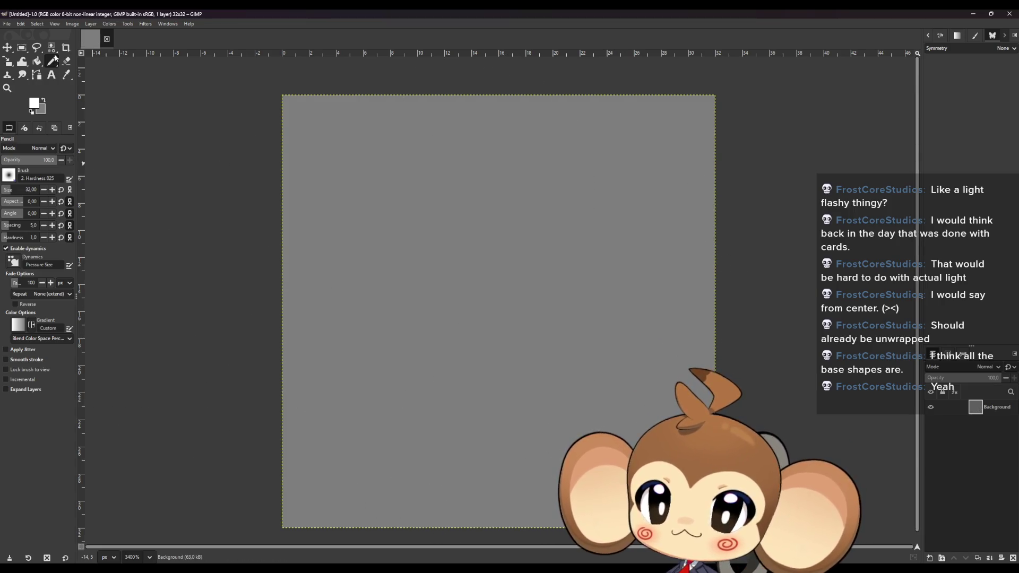
click(53, 62)
click(24, 74)
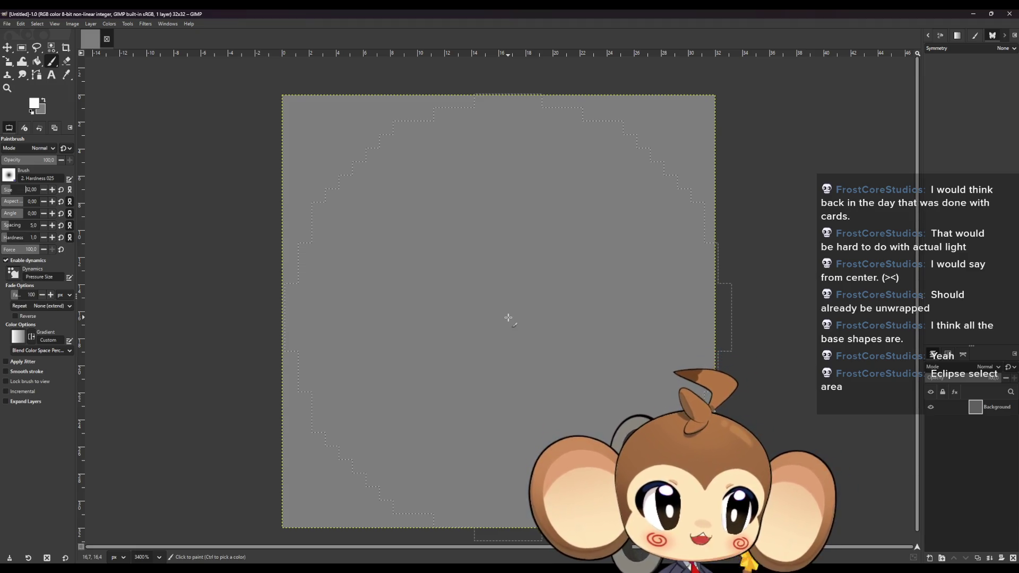
click(508, 317)
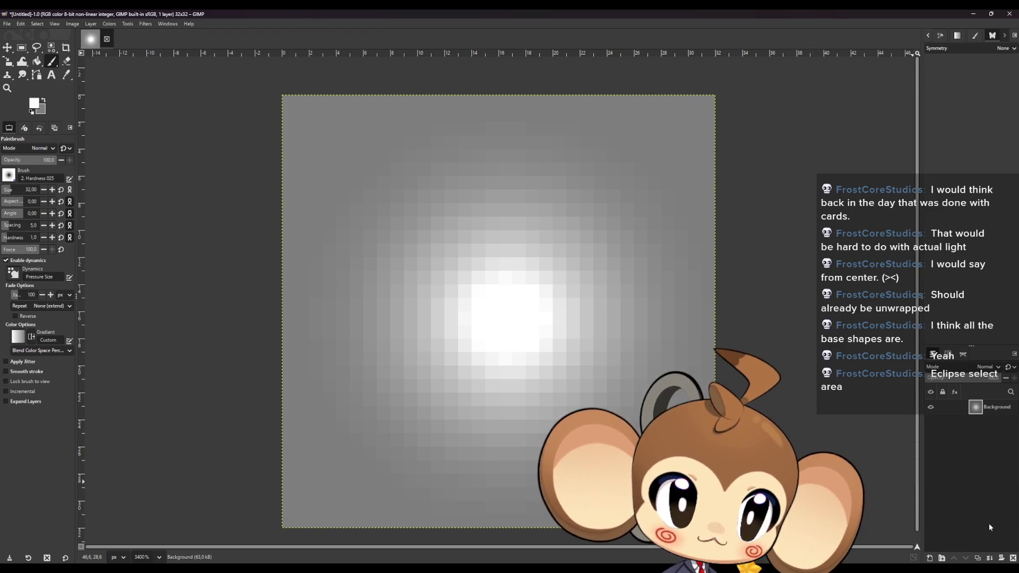
Step: Replace the Background with a transparent layer and paint a soft white glow at its centre
click(1012, 557)
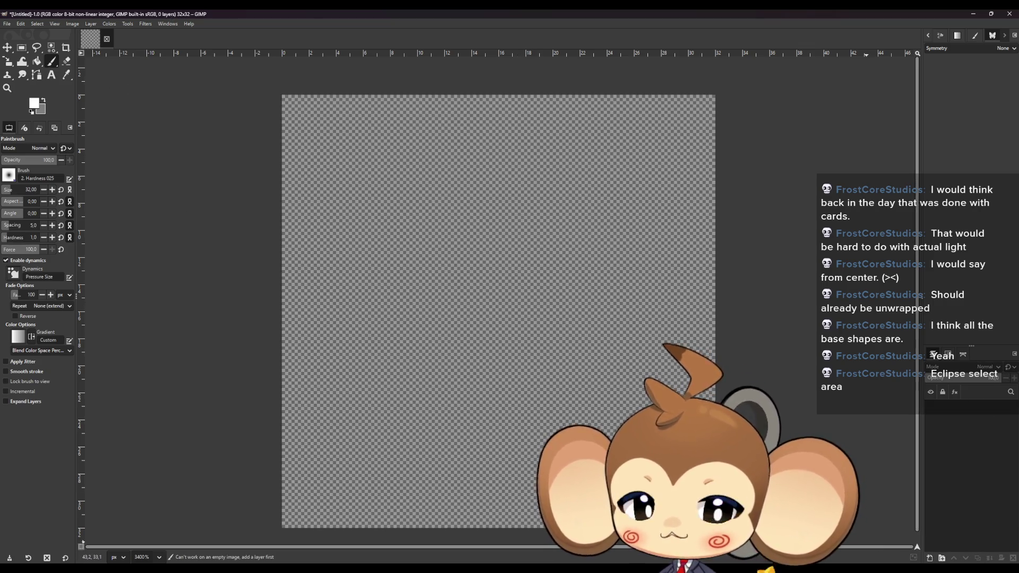
click(929, 558)
click(610, 404)
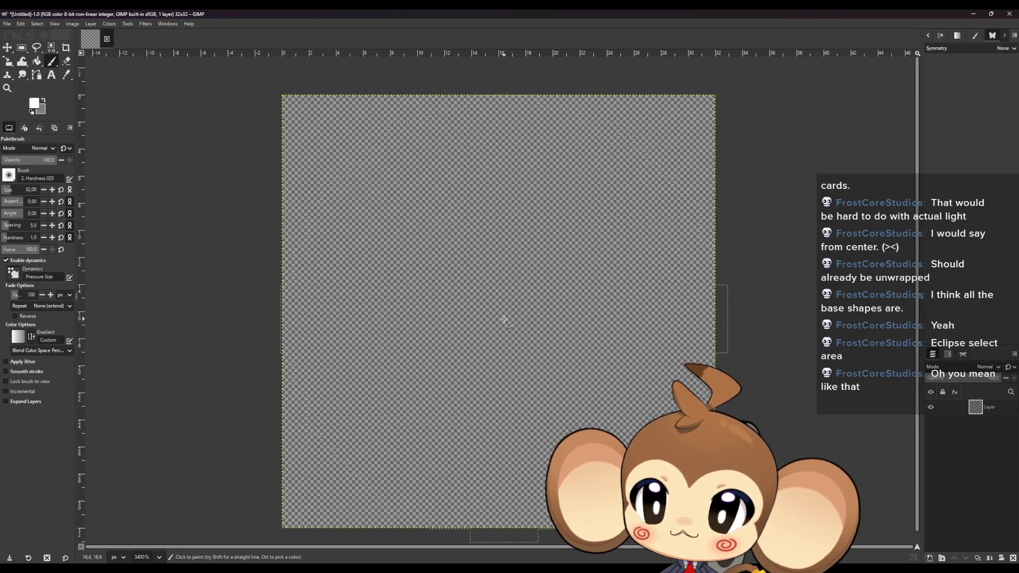
click(504, 319)
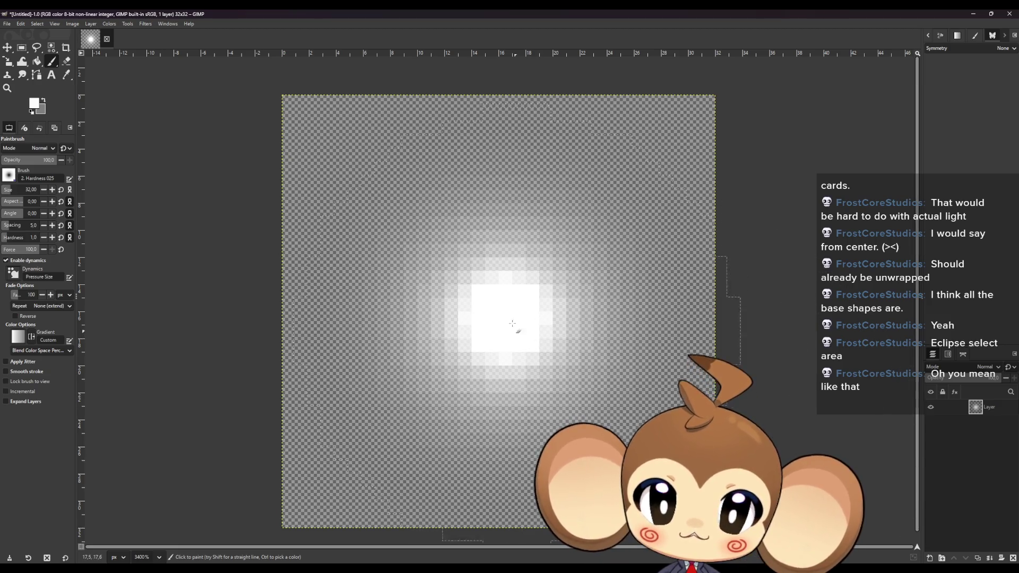
Step: Add Layer #1 above the glow layer and set the pencil to size 1
click(929, 557)
click(574, 405)
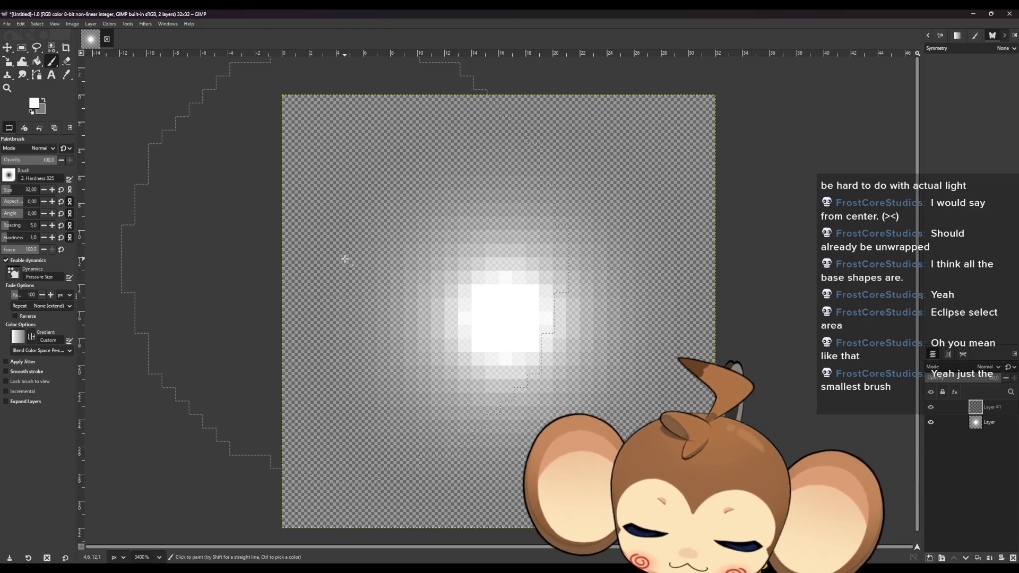
key(n)
click(29, 190)
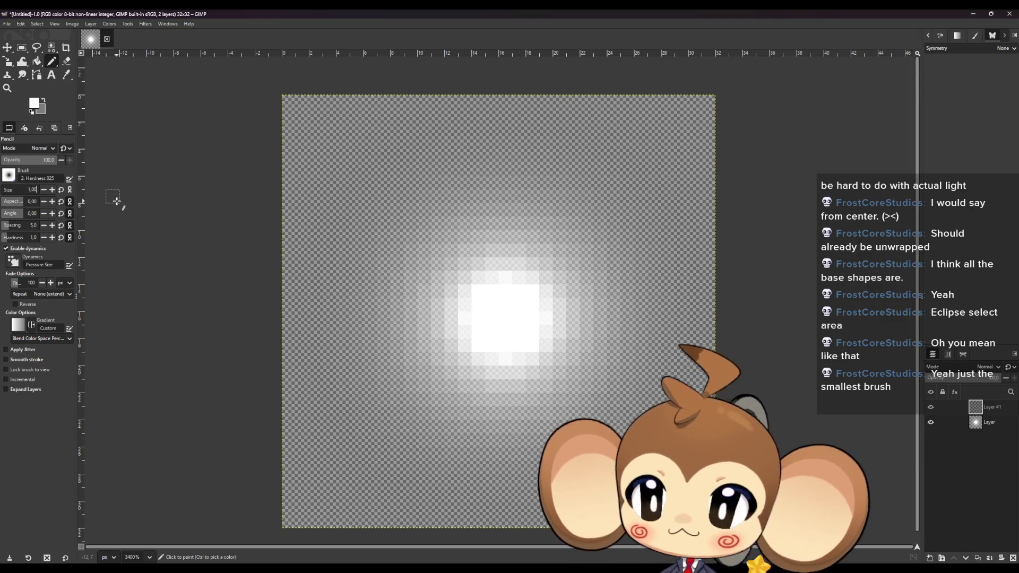
Step: Draw a black pixel X from corner to corner on Layer #1
click(292, 105)
shift+click(709, 522)
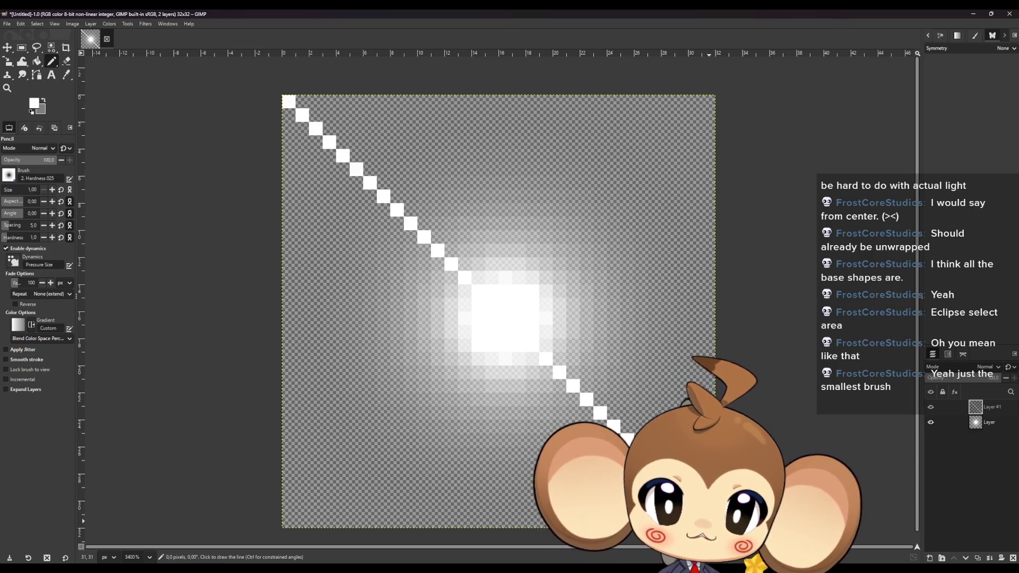
click(35, 103)
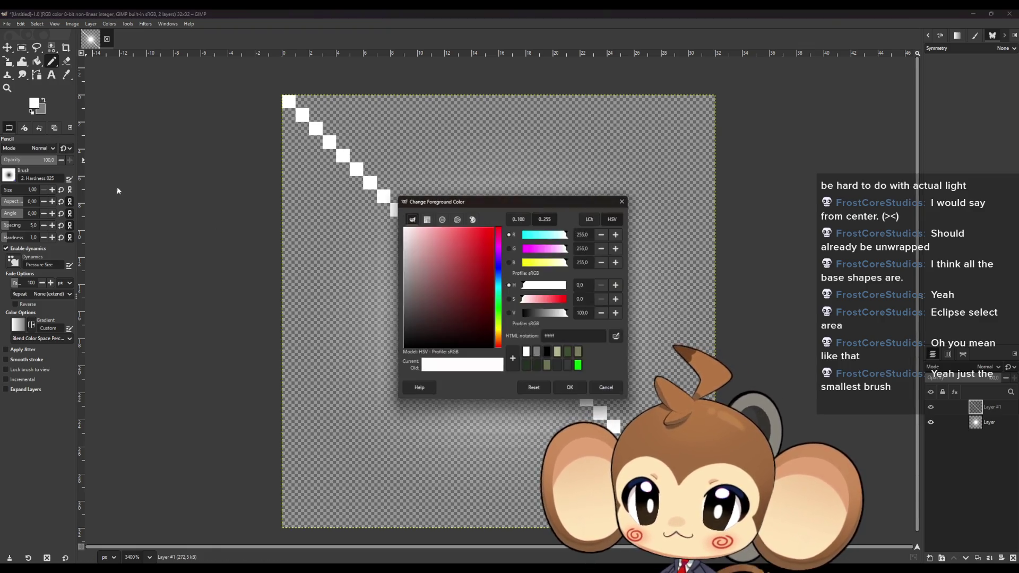
drag(441, 303, 441, 348)
click(570, 386)
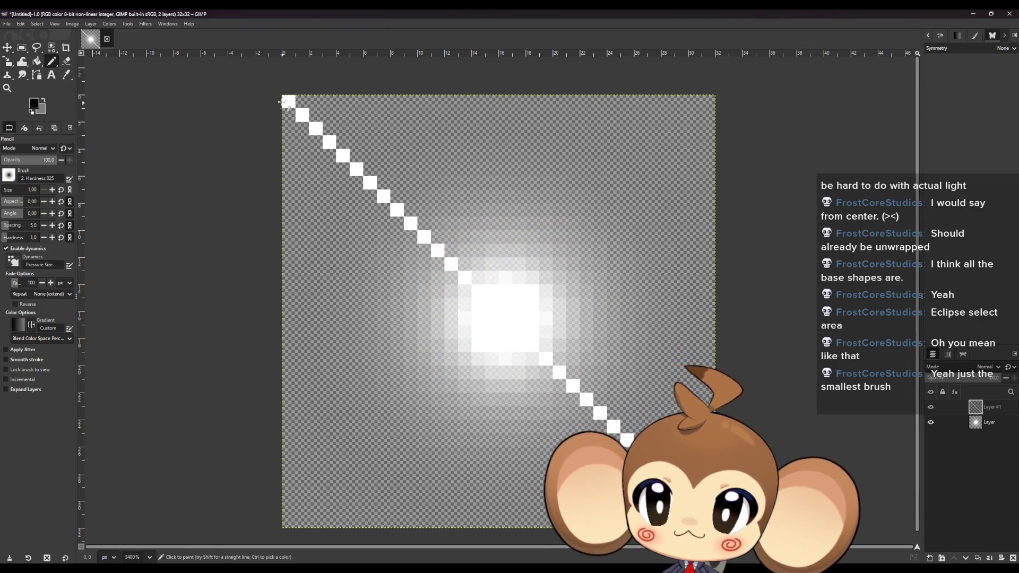
click(289, 101)
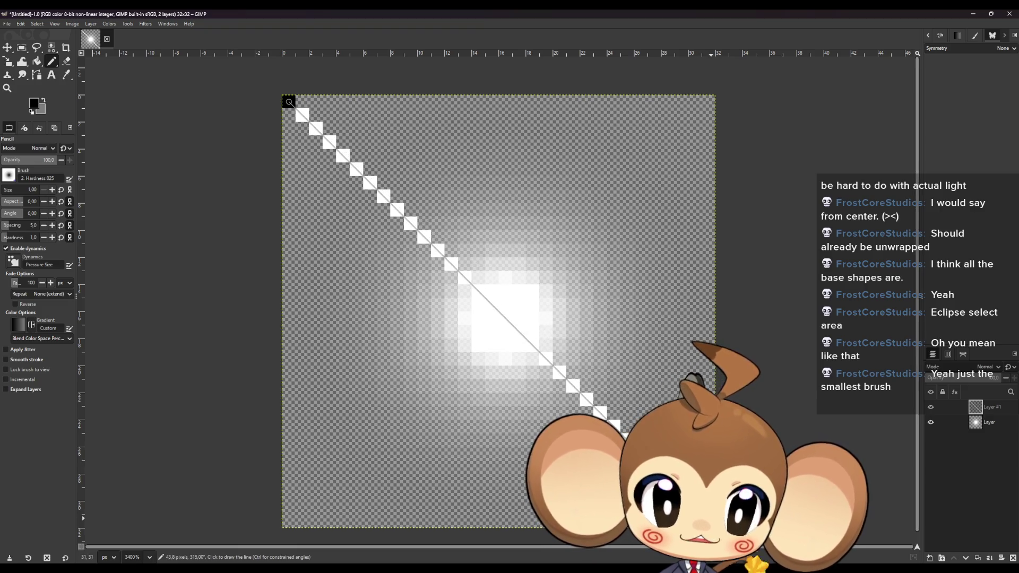
shift+click(708, 521)
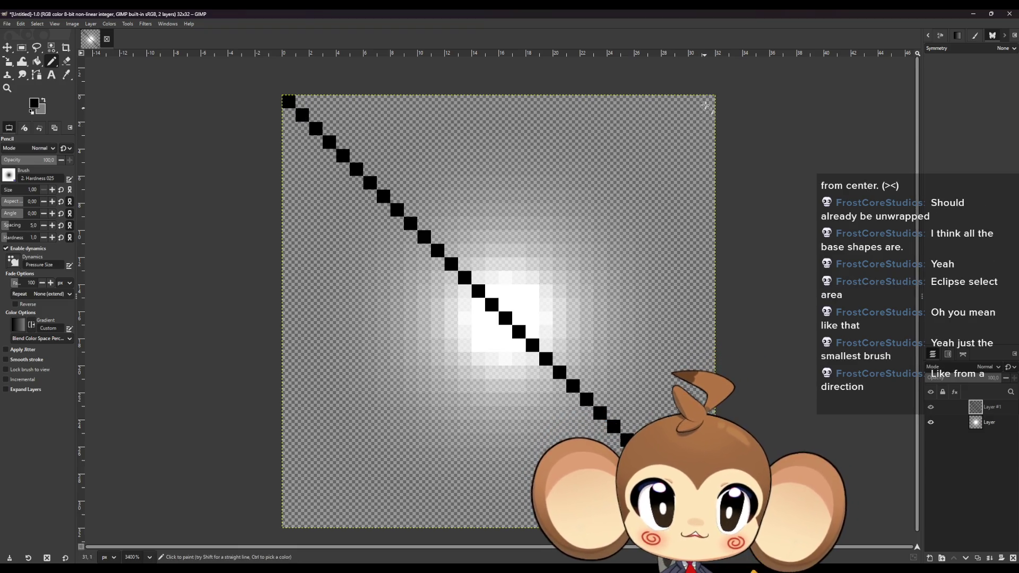
shift+click(288, 522)
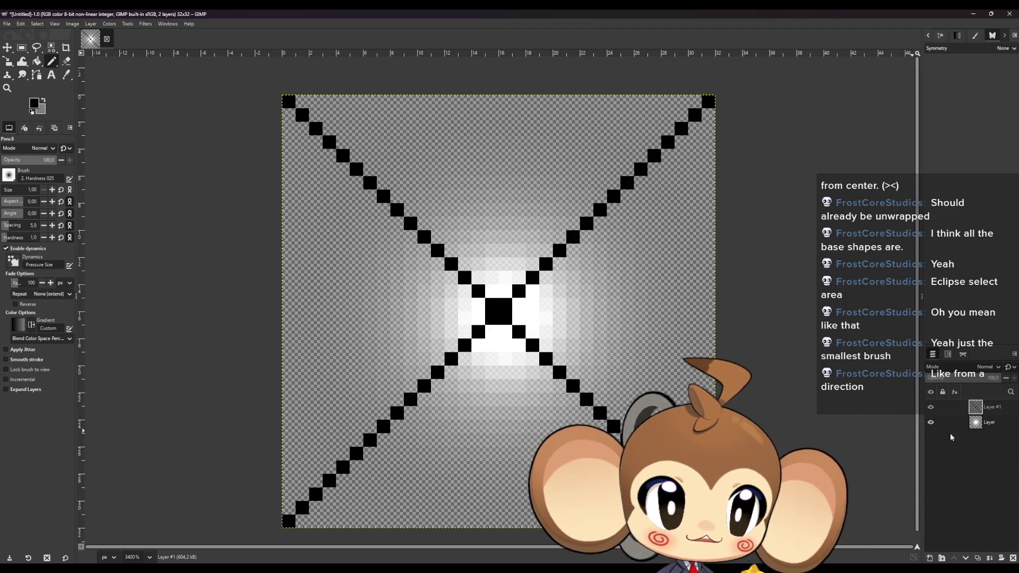
Step: Rearrange the layers, hide the glow layer, and add a new empty Layer #2
click(990, 423)
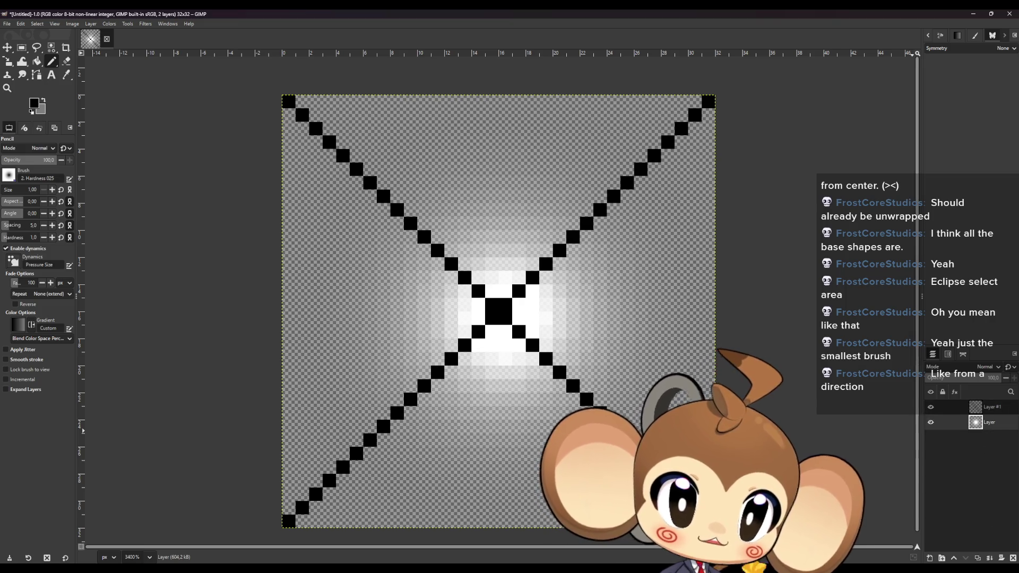
click(954, 558)
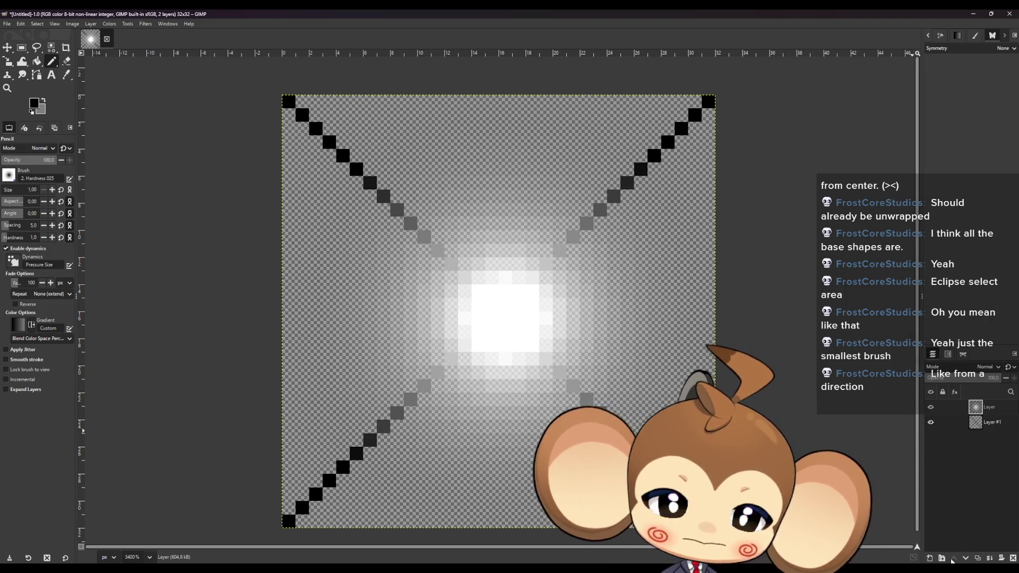
click(965, 558)
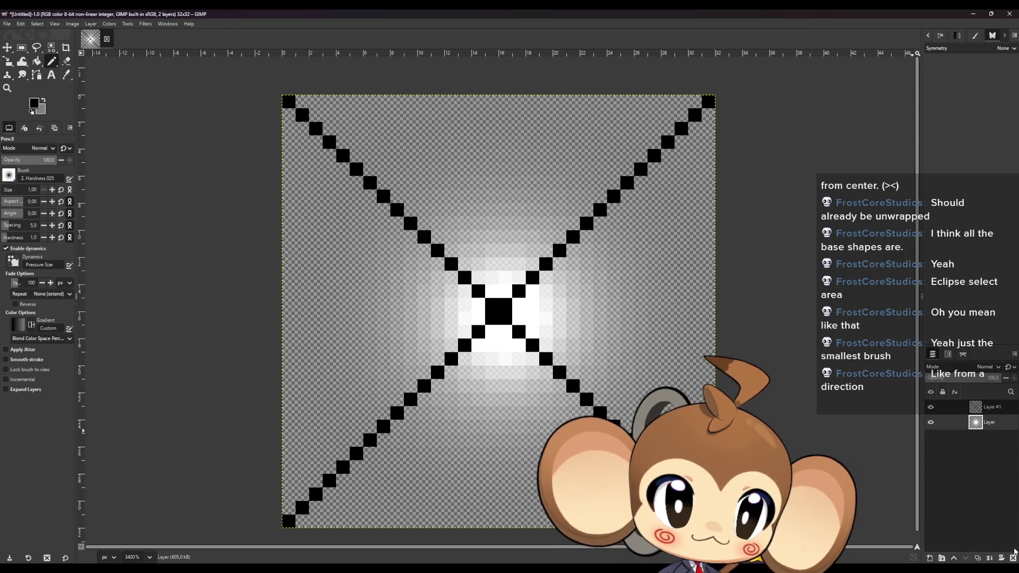
click(930, 422)
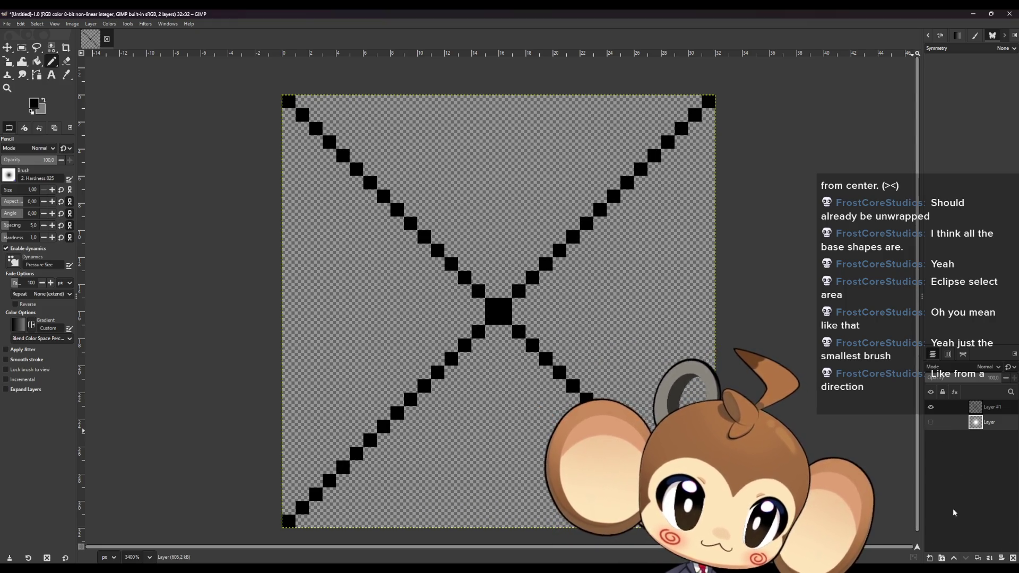
key(ctrl+shift+n)
key(Return)
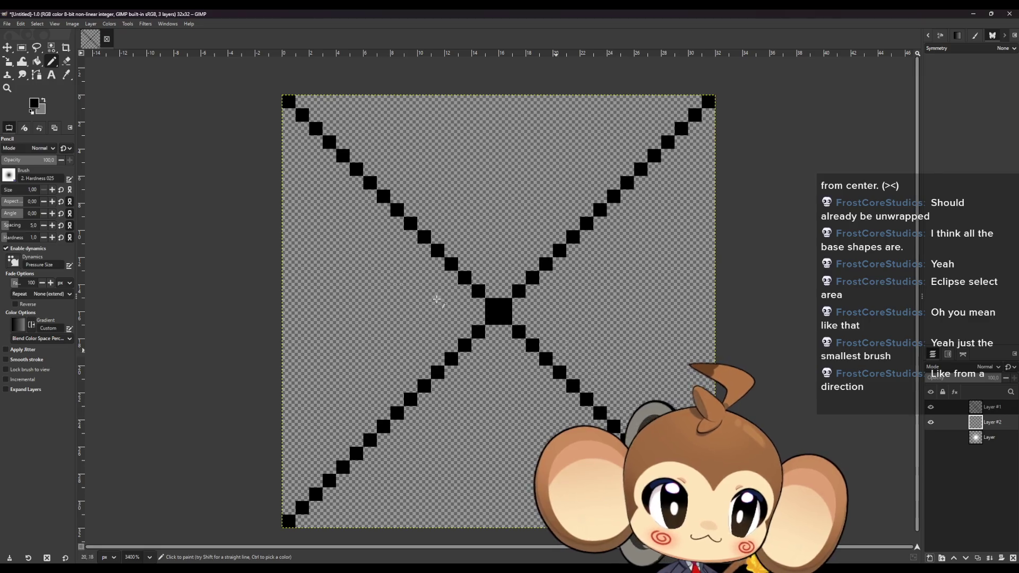
Step: Set the paintbrush to white with size 32
key(p)
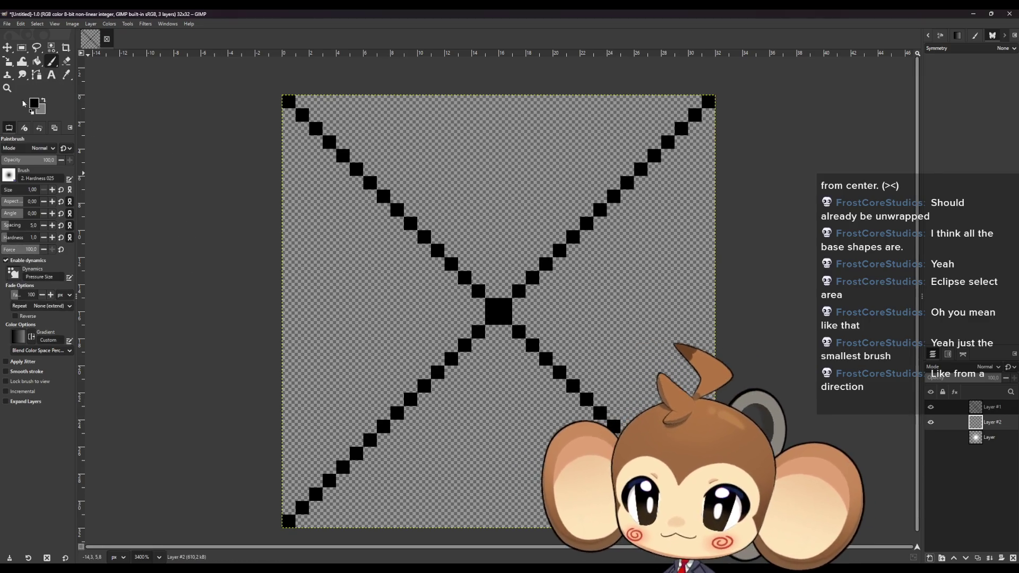
click(34, 103)
drag(454, 337, 404, 227)
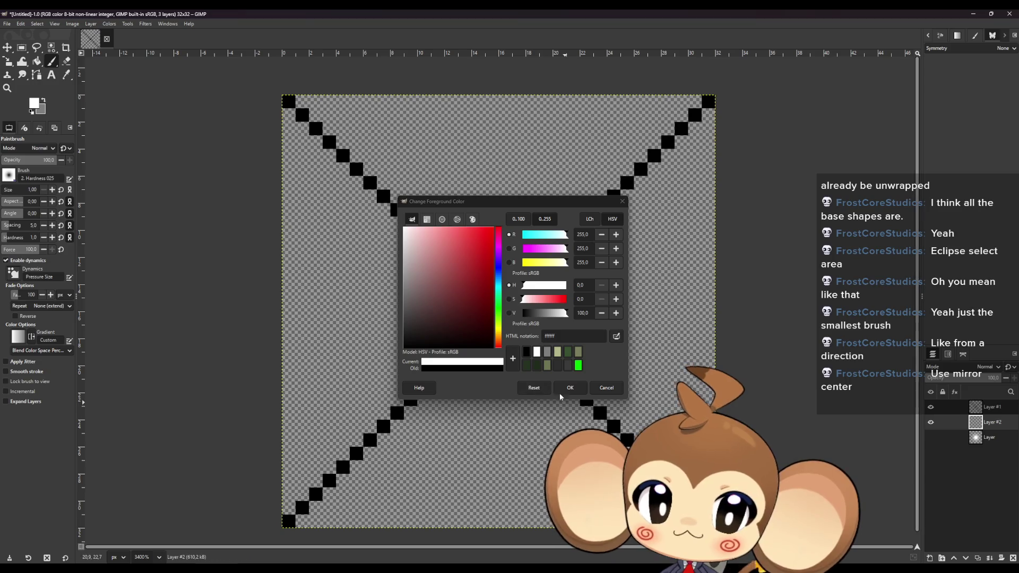
click(560, 390)
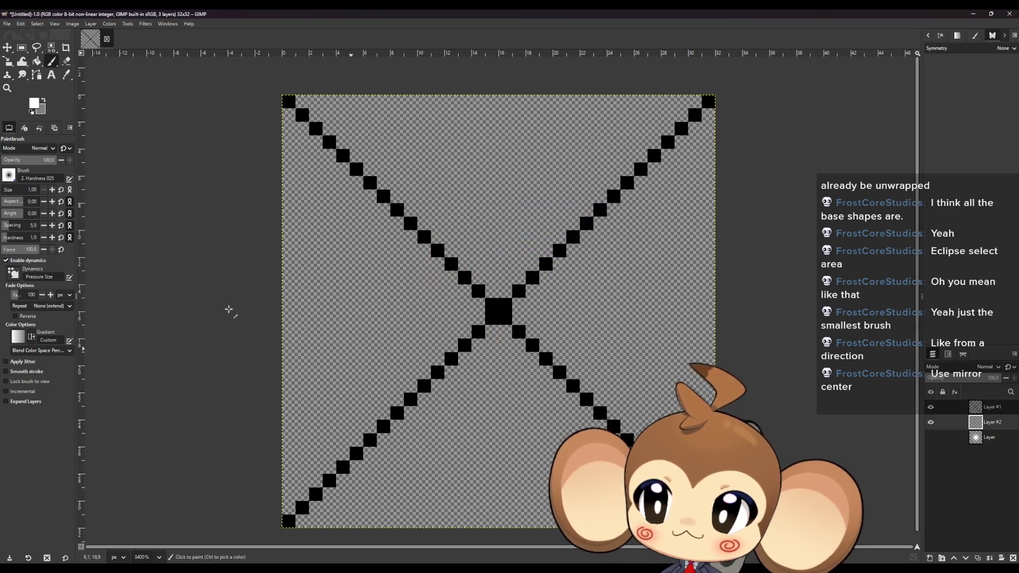
click(28, 192)
text(32)
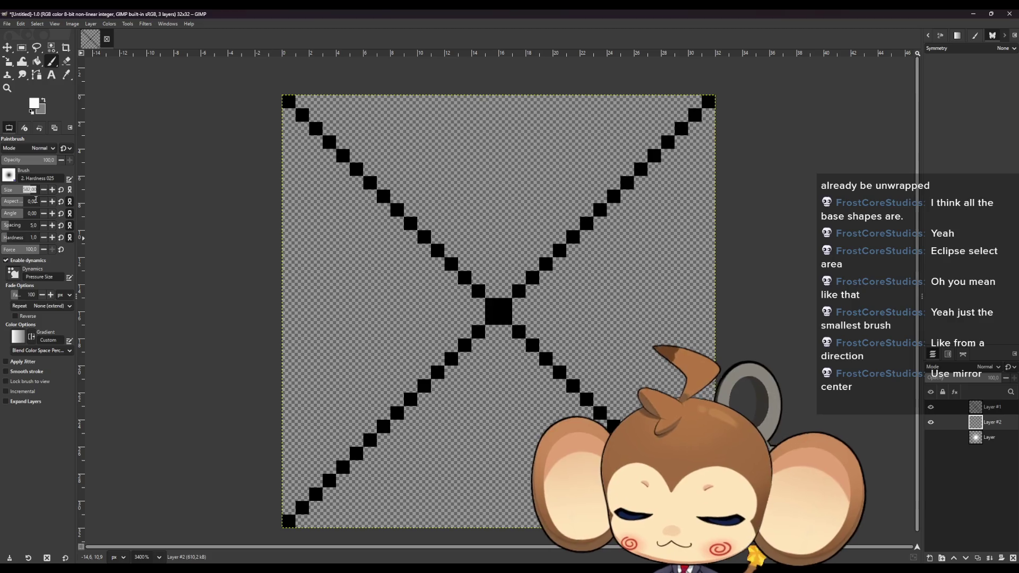
key(Return)
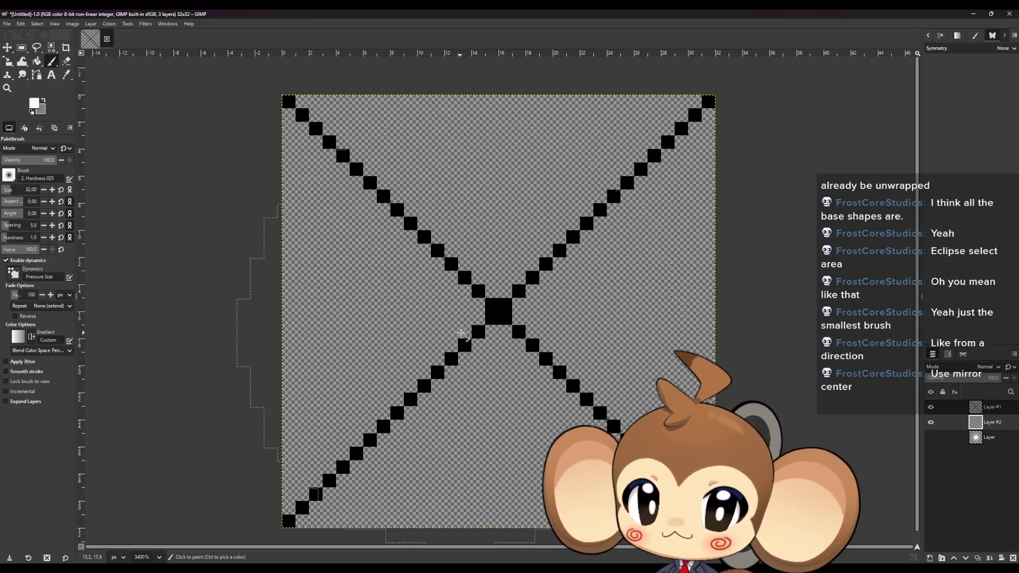
Step: Paint trial white glow dabs at the centre, check them without the X, then undo
click(491, 304)
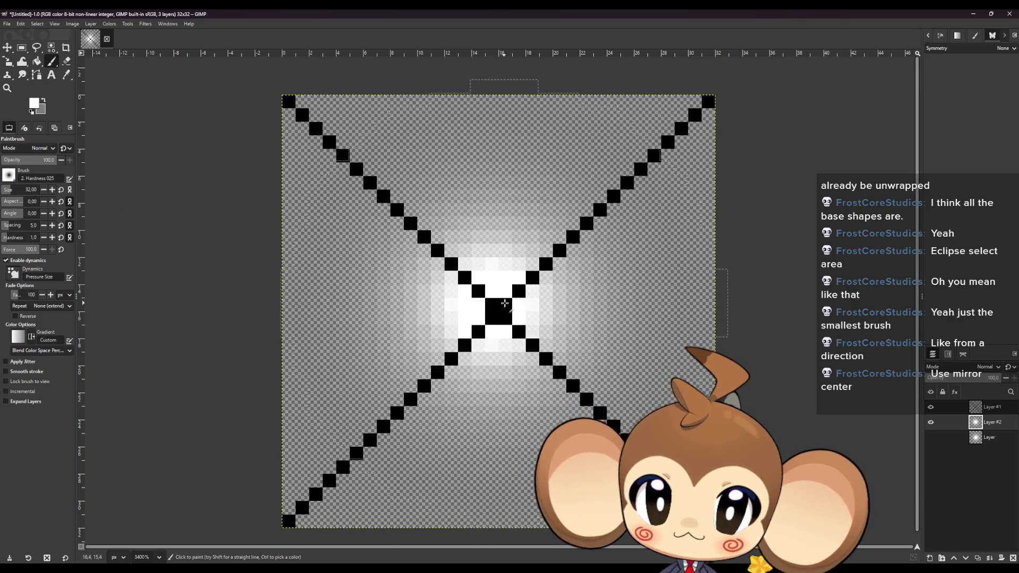
click(499, 310)
click(507, 319)
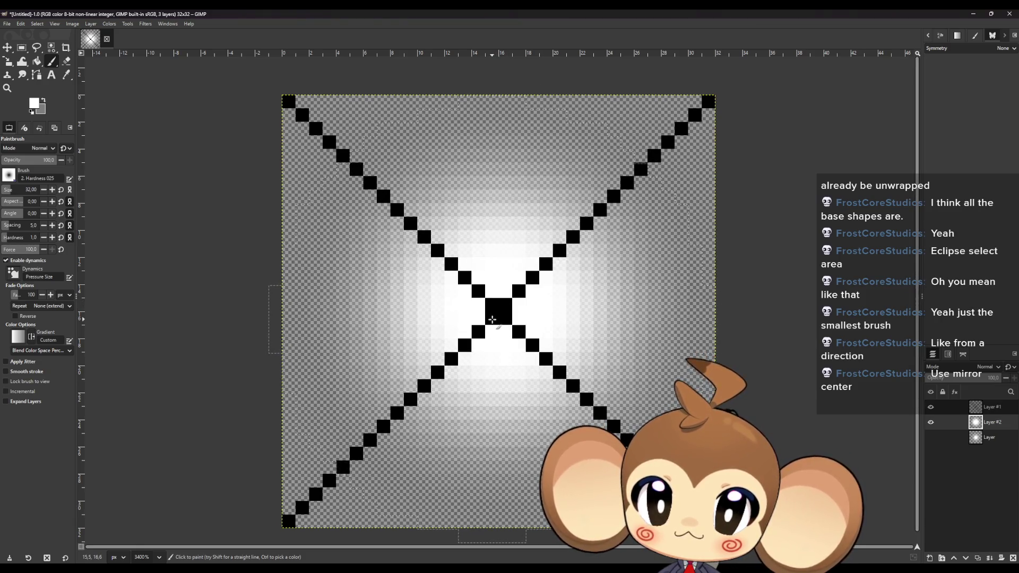
click(563, 392)
click(930, 406)
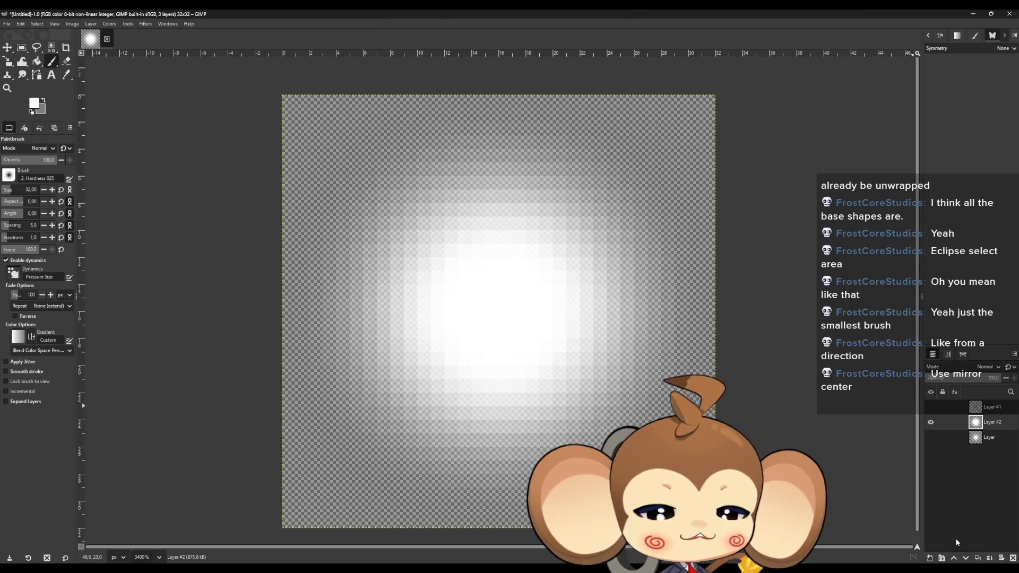
key(ctrl+z)
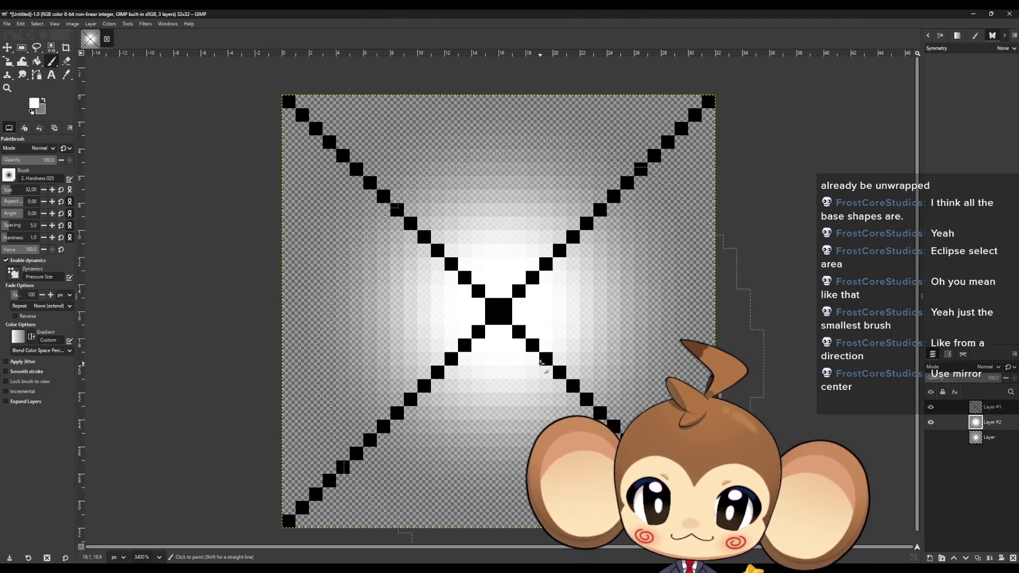
key(ctrl+z)
key(ctrl+z)
key(ctrl+z)
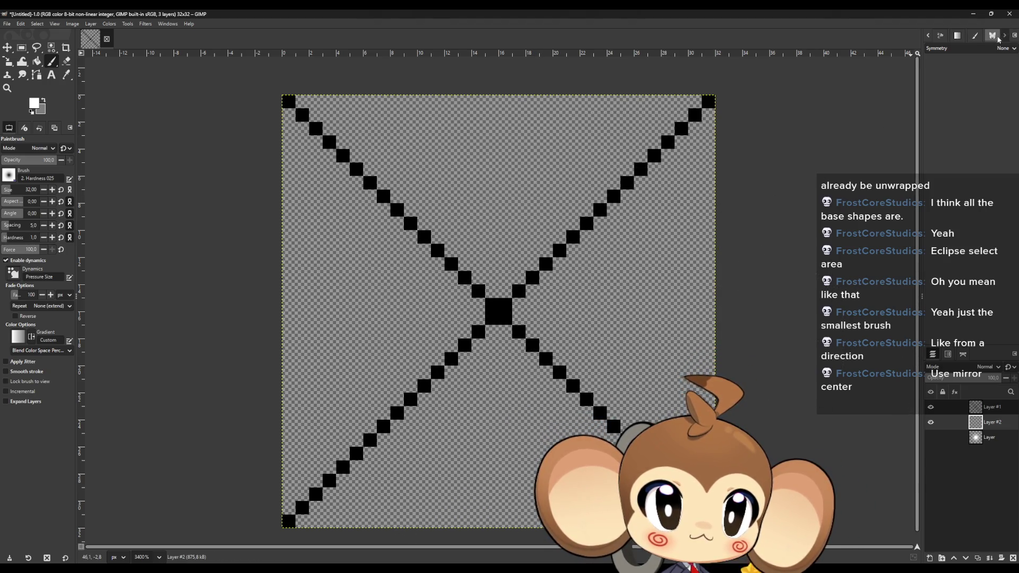
Step: Enable mirror symmetry around the canvas centre and paint a soft white dab there
click(1003, 49)
click(949, 61)
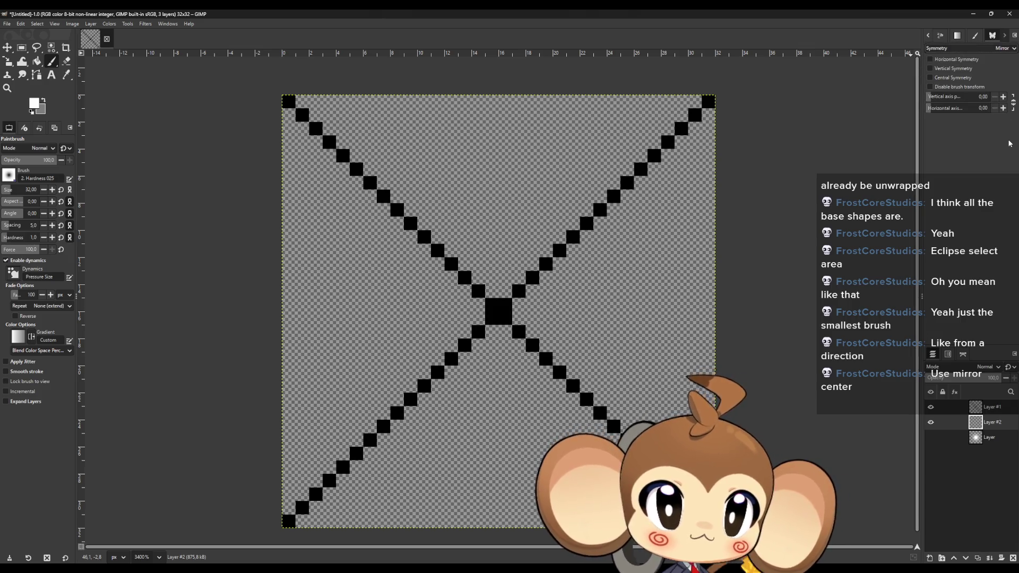
click(930, 78)
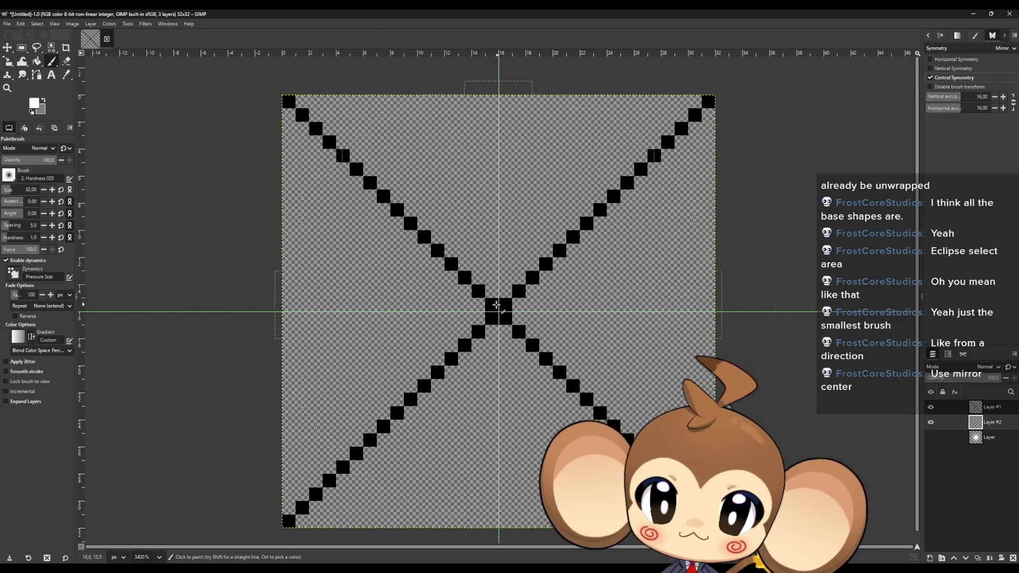
click(493, 304)
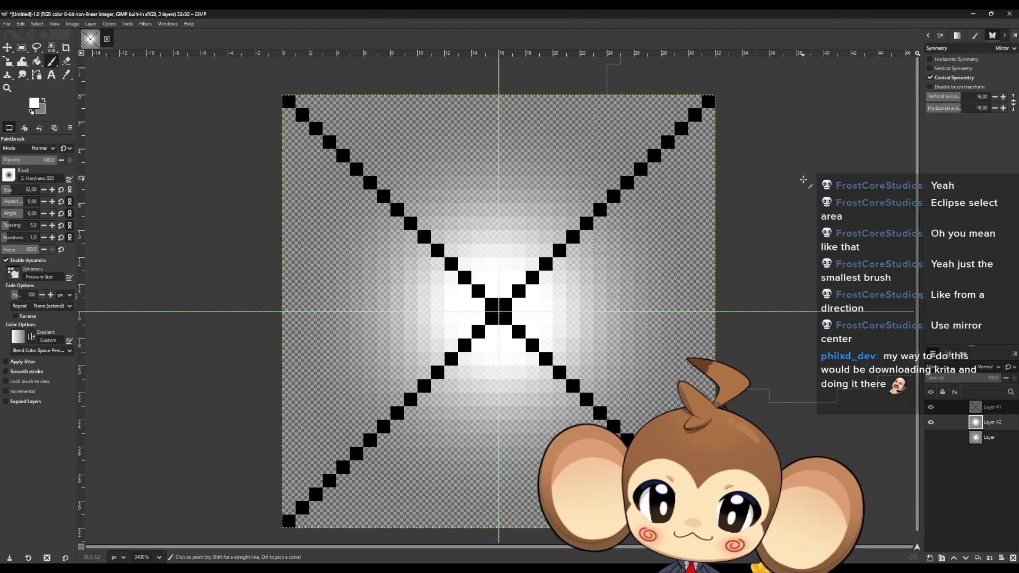
Step: Compare the glow with and without the X layer, then start a new layer
click(931, 406)
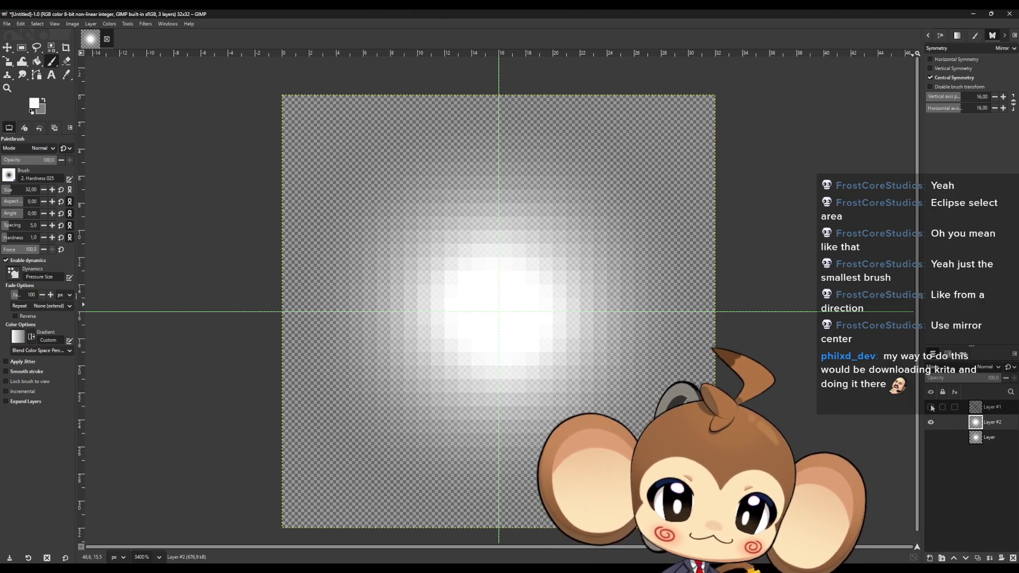
click(931, 407)
click(931, 407)
click(931, 407)
click(931, 407)
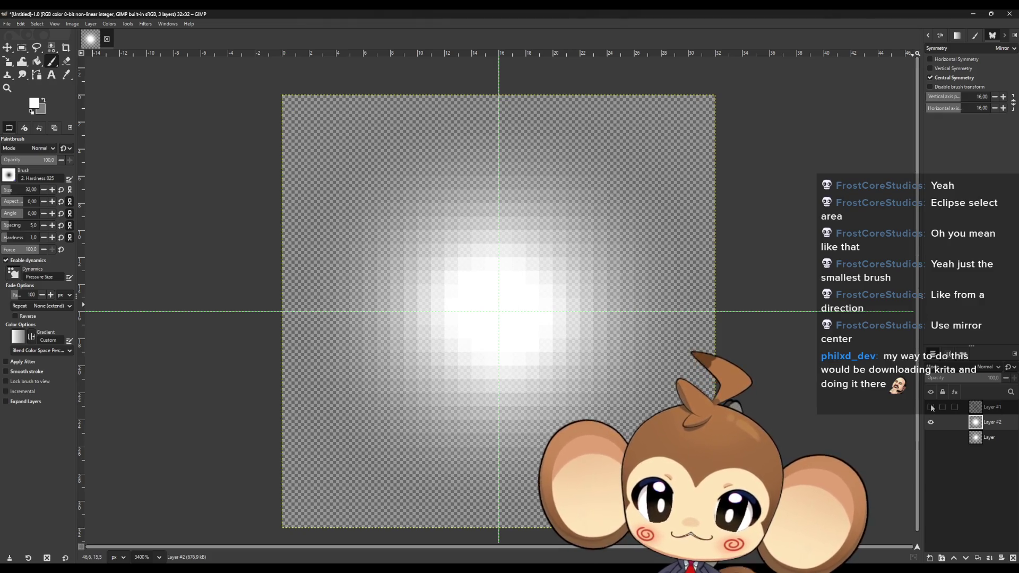
click(931, 407)
click(931, 407)
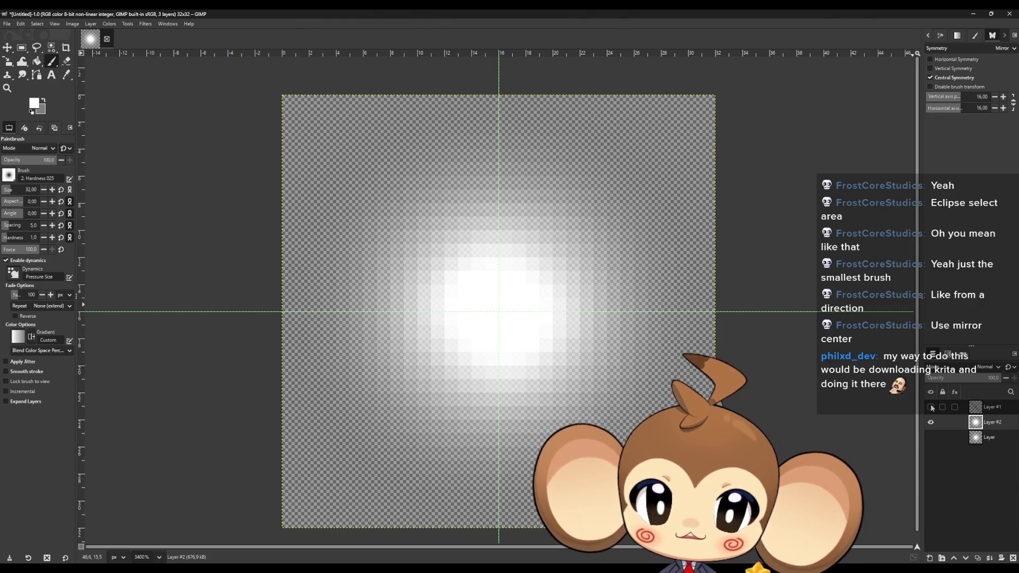
click(931, 407)
click(931, 407)
click(931, 407)
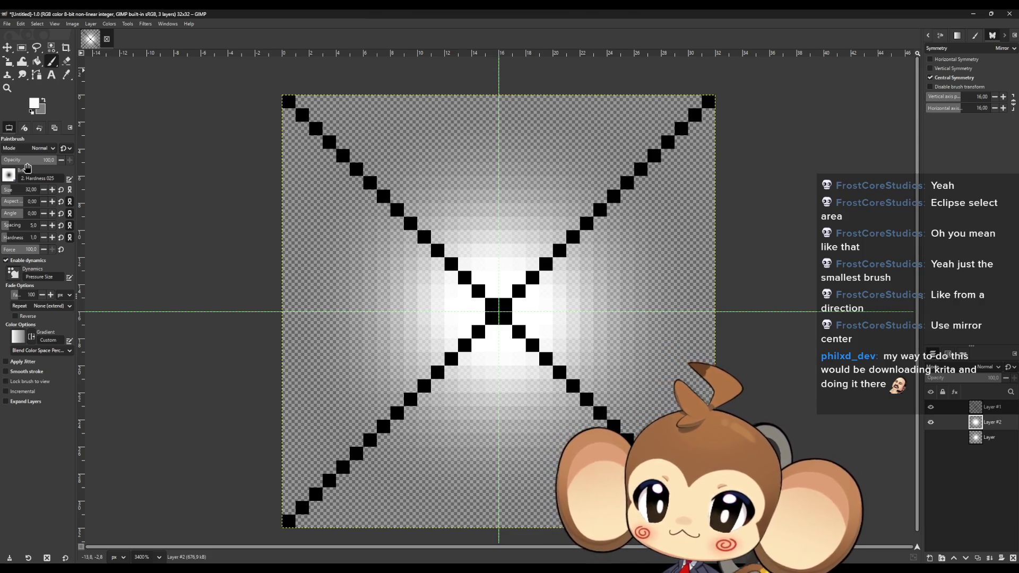
click(929, 557)
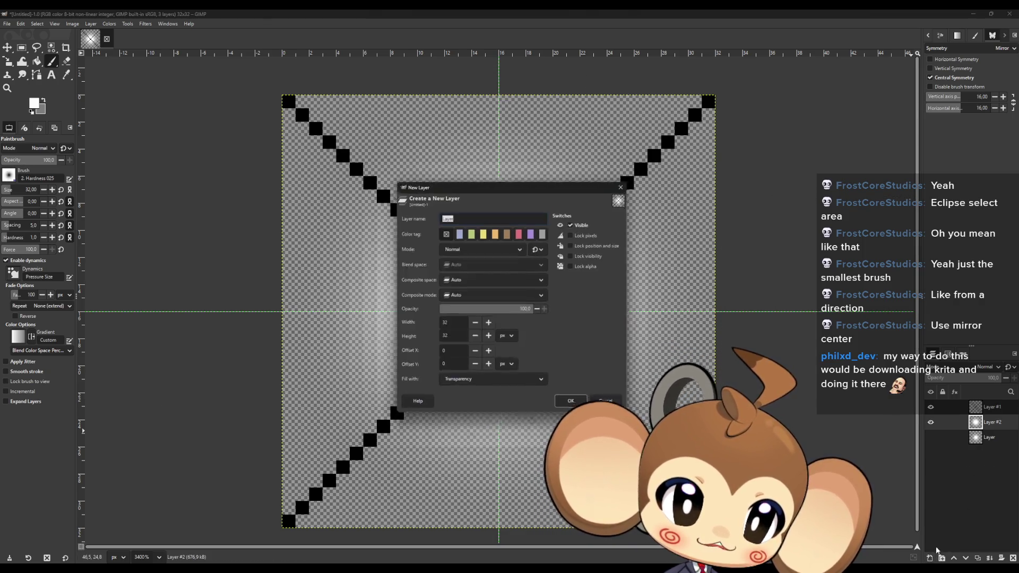
Step: Create Layer #3, hide Layer #2's glow, and try then undo a centre glow stroke
key(Return)
click(930, 437)
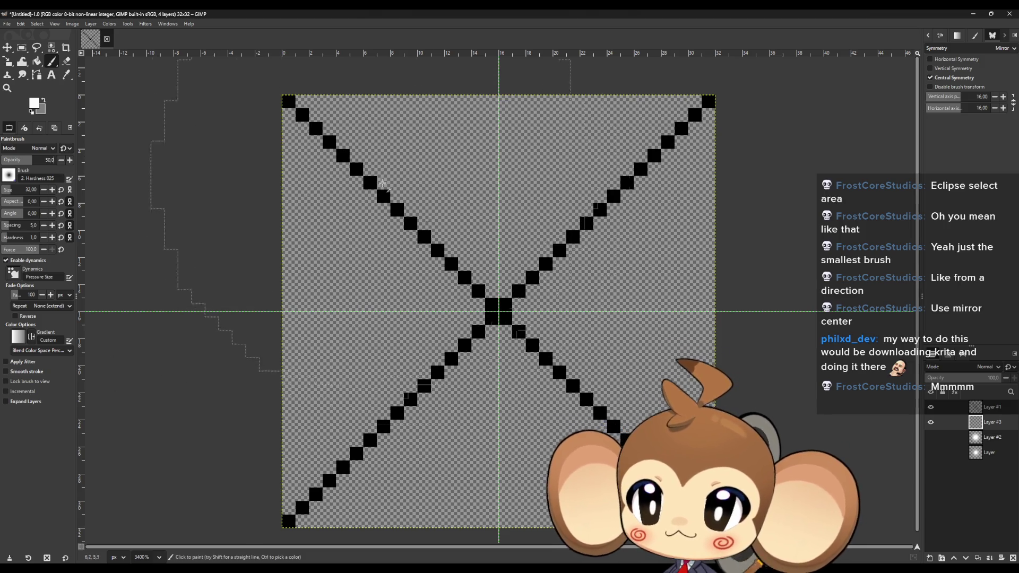
click(489, 304)
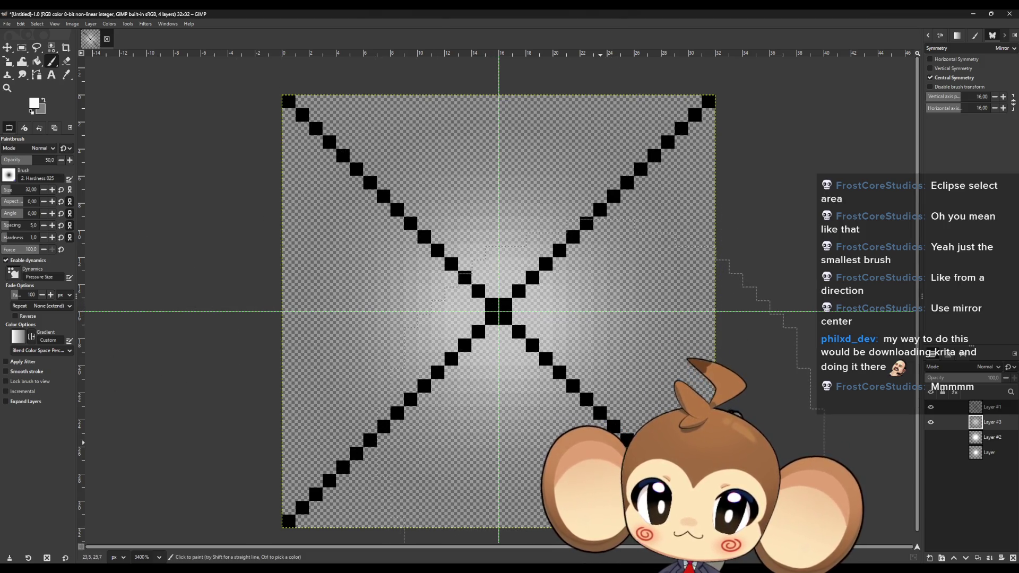
key(ctrl+z)
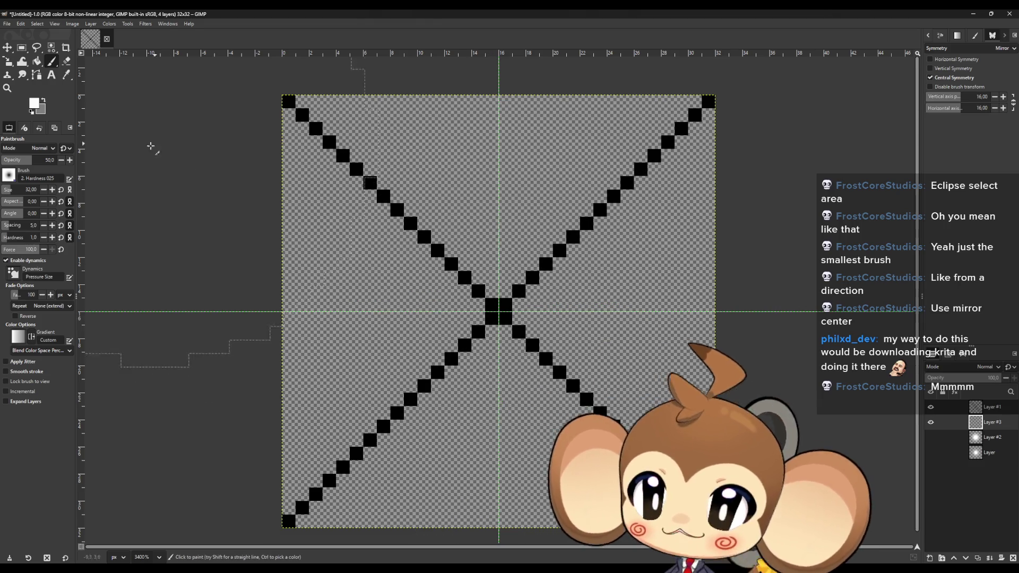
Step: Paint a large centre glow with the 2. Hardness 050 brush and compare it with Layer #2
click(9, 175)
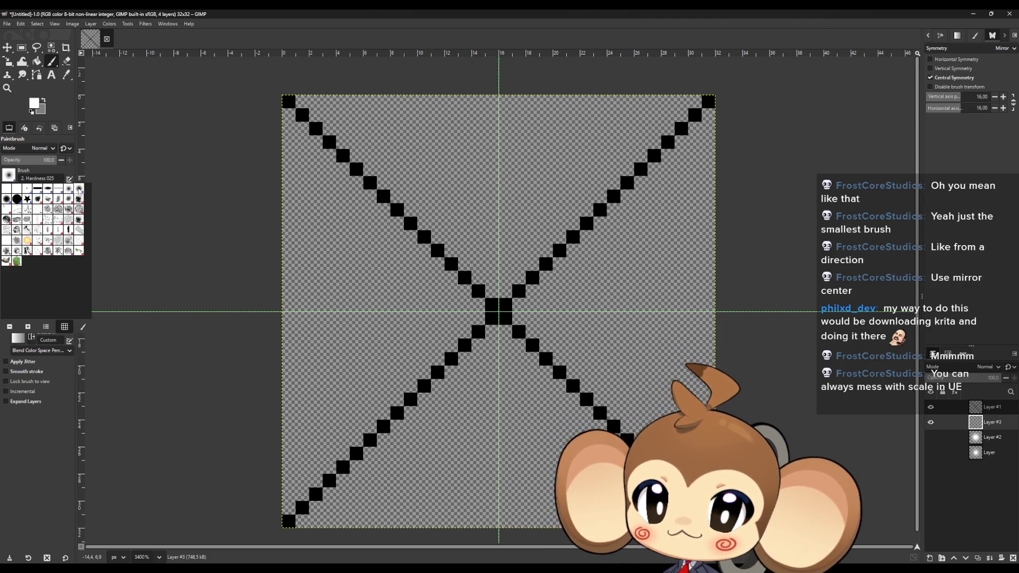
click(78, 189)
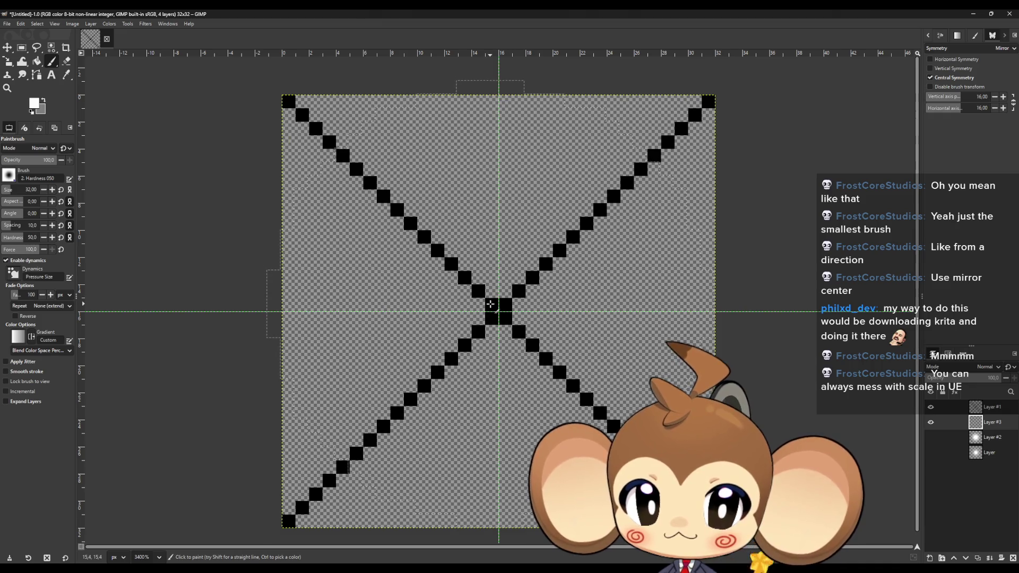
click(490, 304)
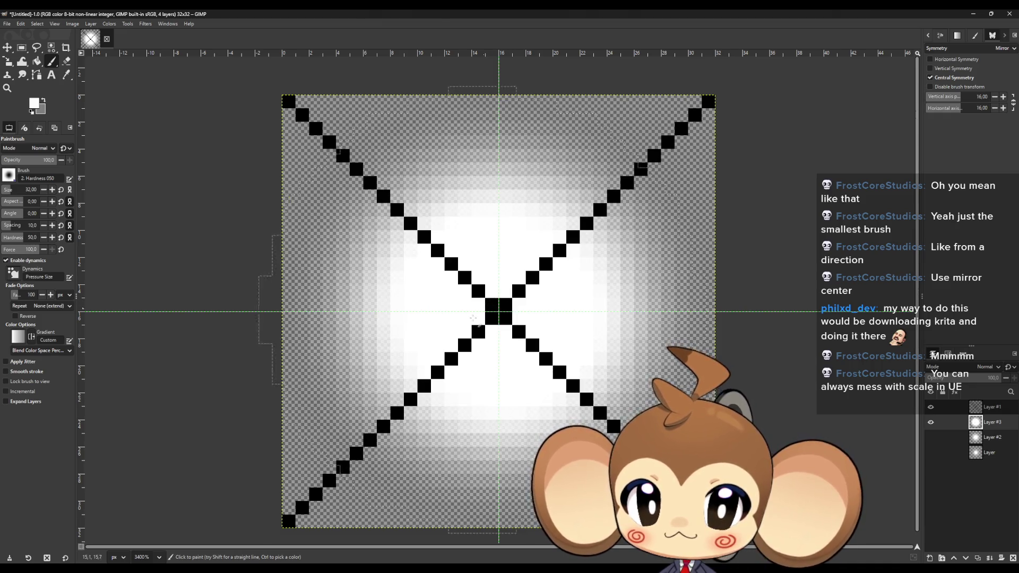
click(930, 437)
click(931, 422)
click(930, 422)
click(930, 437)
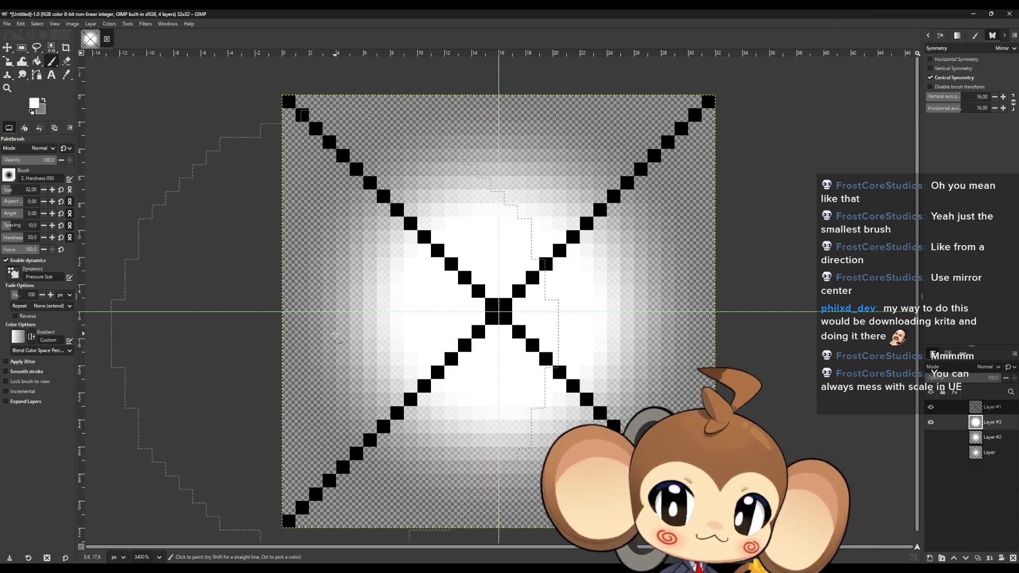
Step: Compare the glows by toggling Layers #1–#3, ending with both glows hidden and the X shown
click(930, 423)
click(930, 437)
click(930, 407)
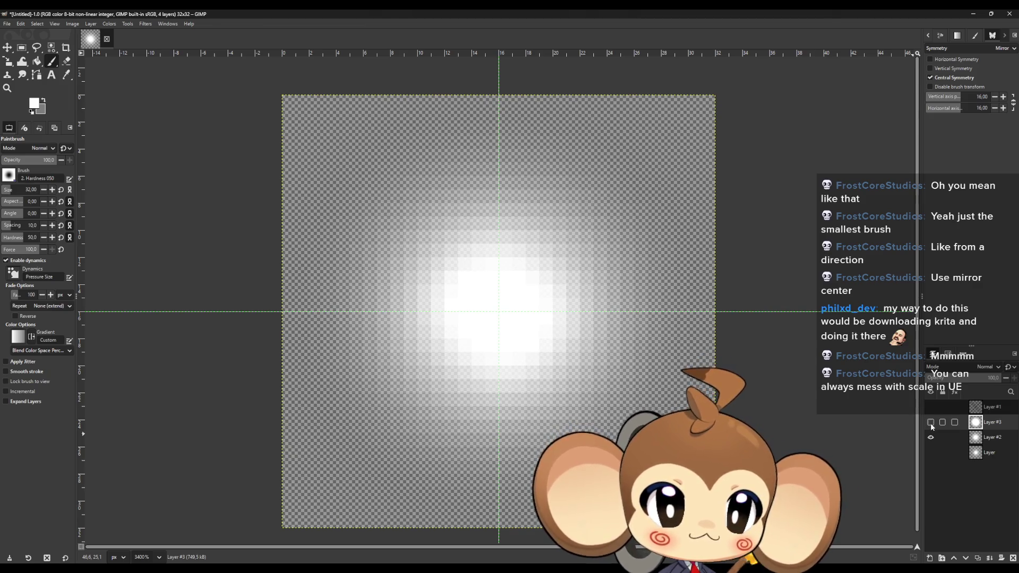
click(931, 422)
click(929, 423)
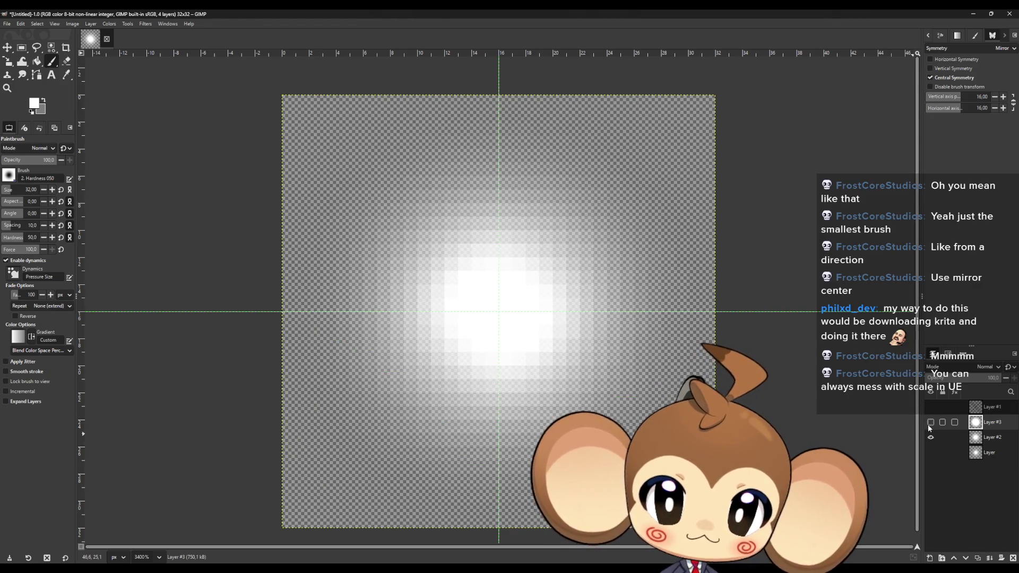
click(928, 423)
click(931, 435)
click(931, 435)
click(930, 424)
click(931, 423)
click(931, 426)
click(931, 437)
click(931, 407)
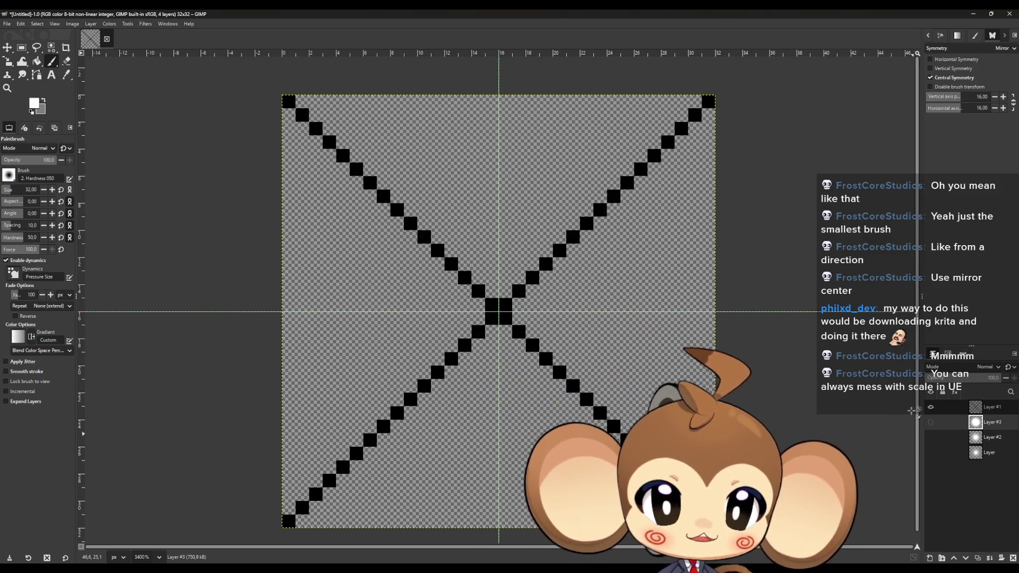
Step: Switch to the 2. Hardness 075 brush and add a new Layer #4
click(9, 175)
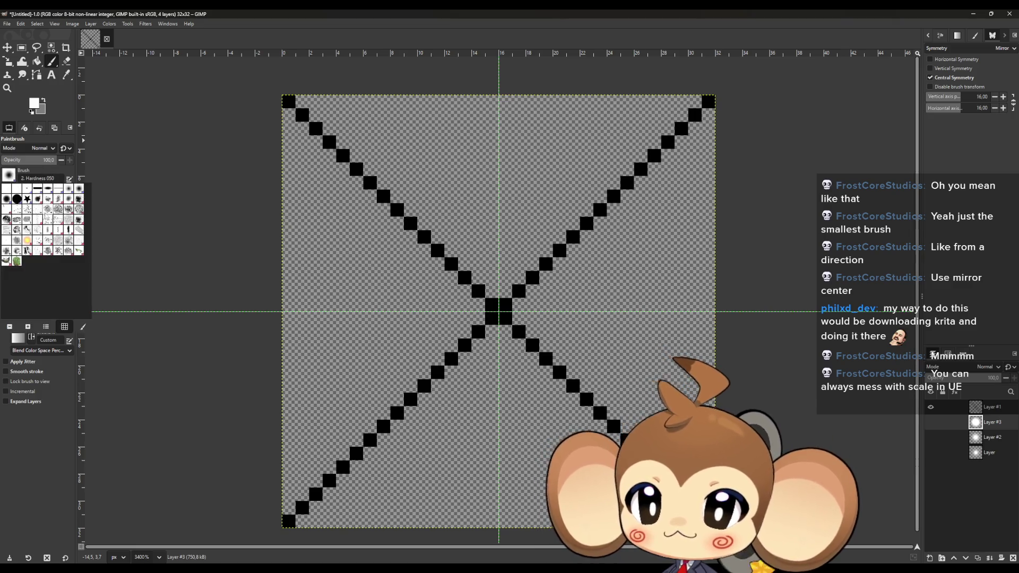
click(7, 199)
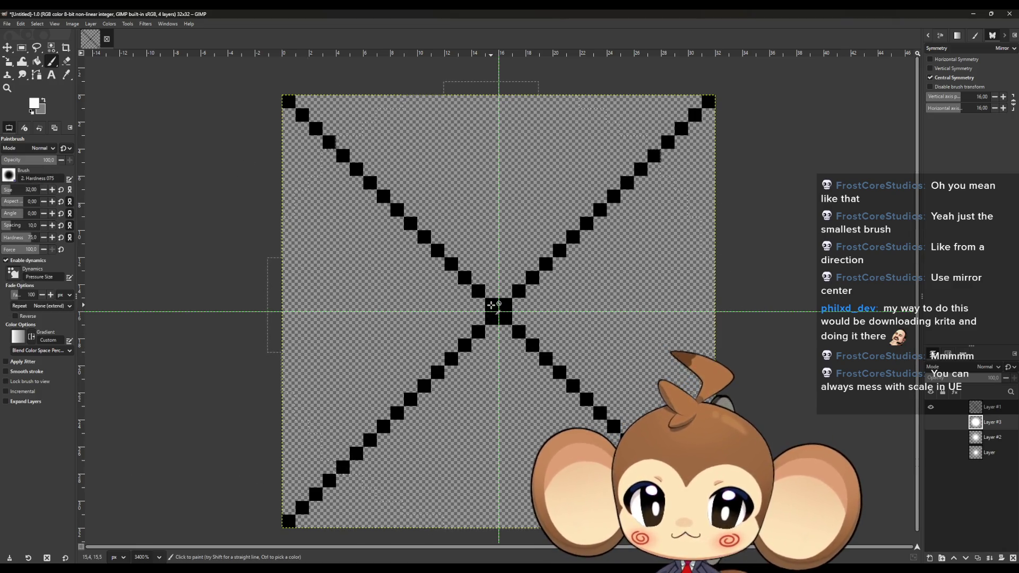
click(929, 558)
key(Return)
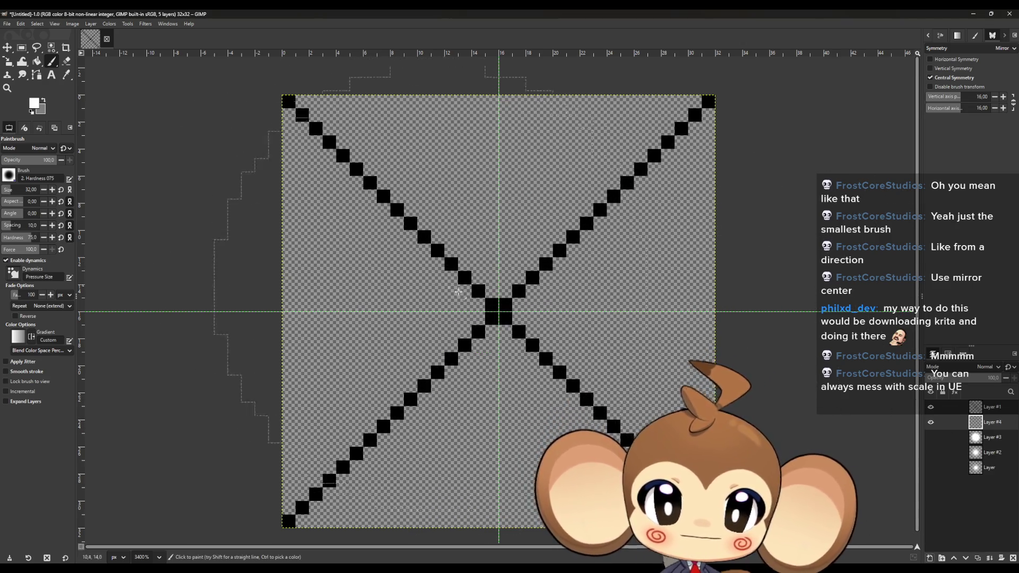
Step: Paint a large white circle on Layer #4 and compare it with Layer #3's glow, hiding the black X
click(491, 304)
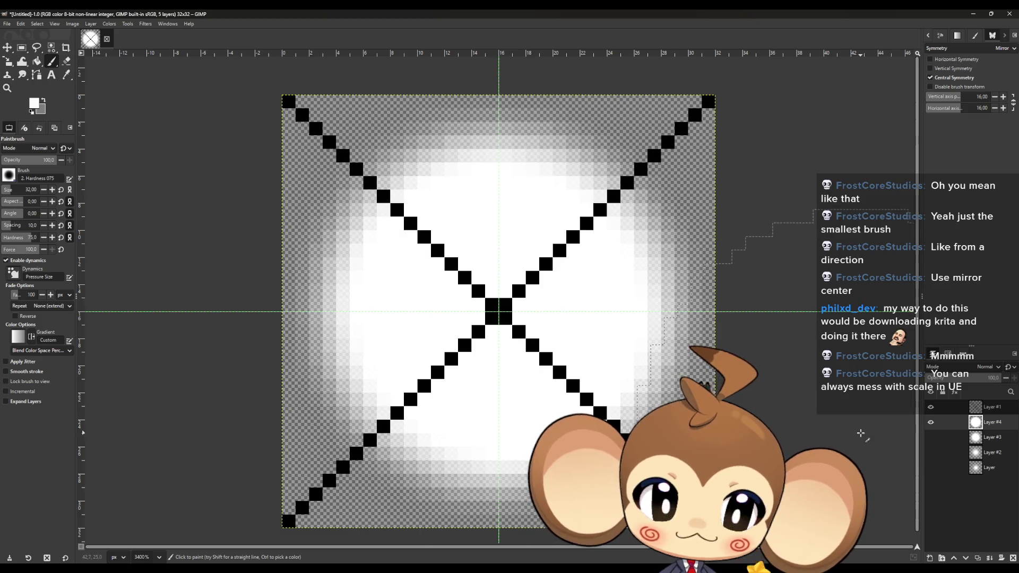
click(931, 422)
click(931, 422)
click(931, 422)
click(931, 438)
click(932, 438)
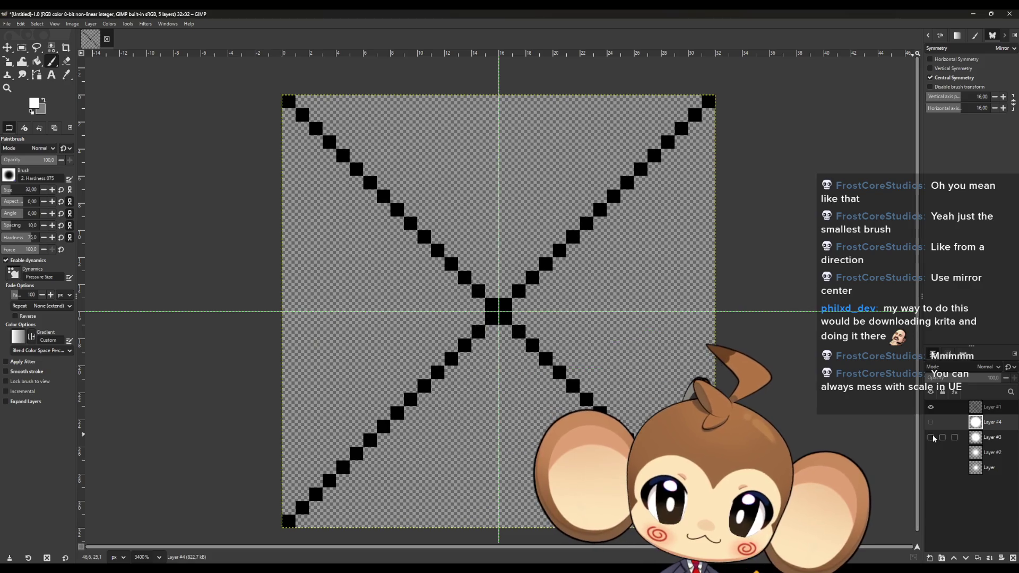
click(931, 437)
click(932, 408)
click(931, 422)
click(930, 437)
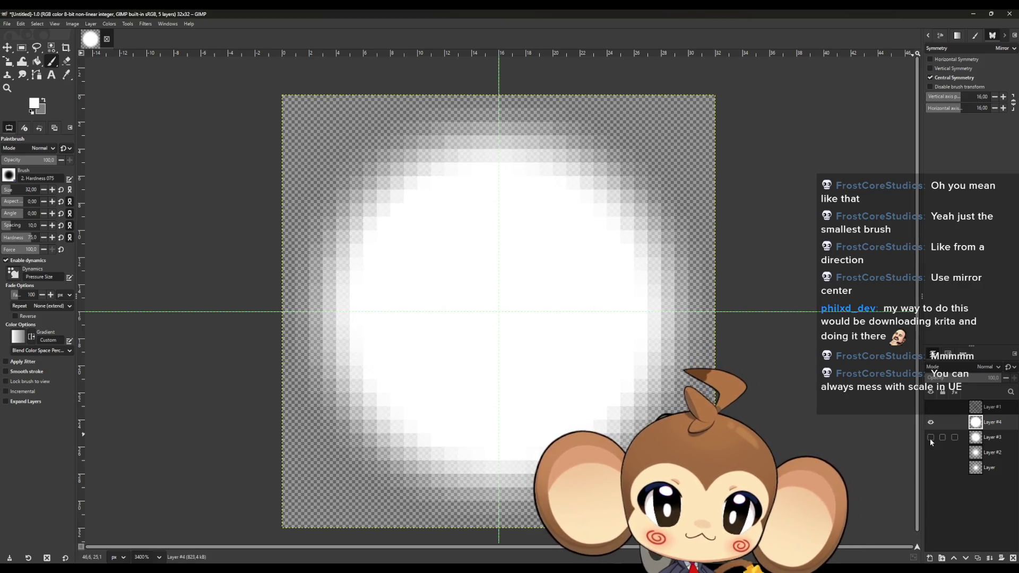
click(930, 437)
click(929, 422)
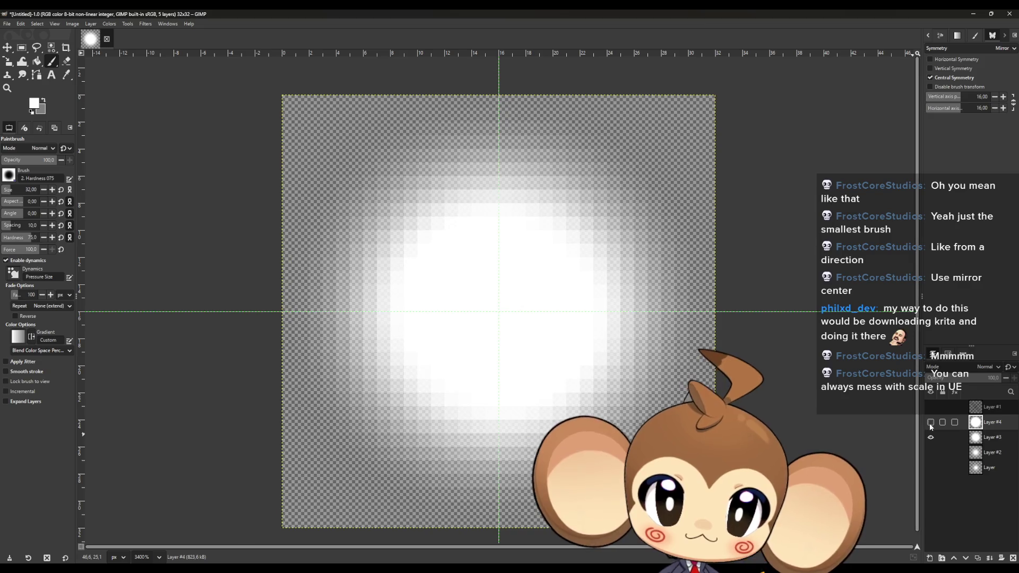
click(930, 423)
click(930, 422)
click(929, 437)
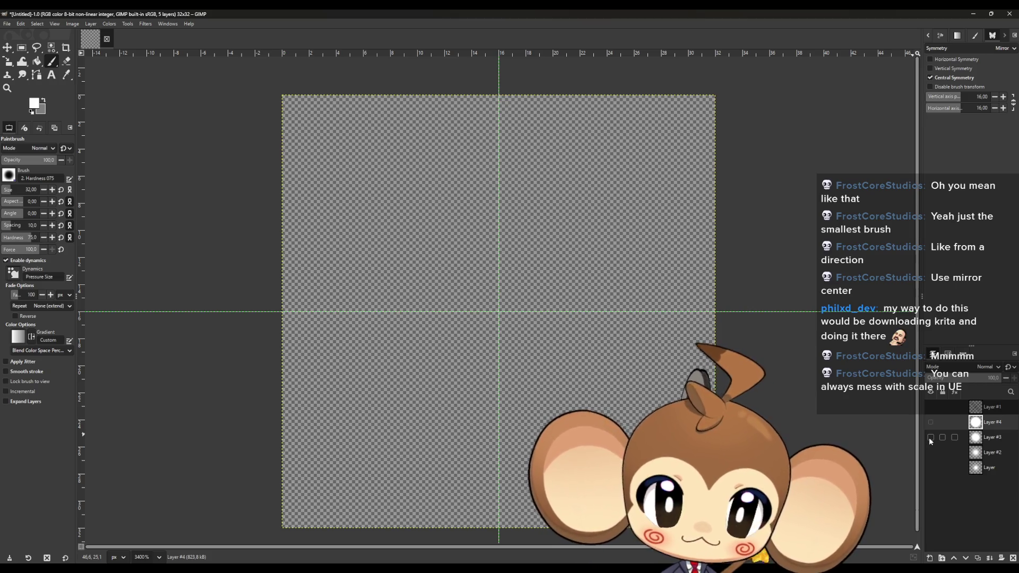
Step: Compare the glow layers, leaving only Layer #2's soft glow visible and active
click(929, 456)
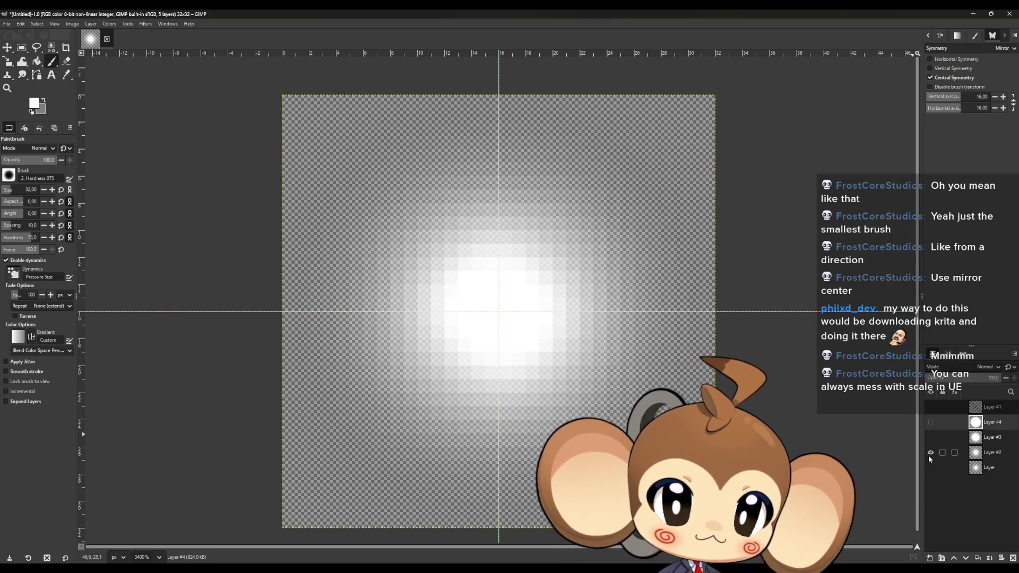
click(928, 455)
click(931, 463)
click(931, 463)
click(931, 456)
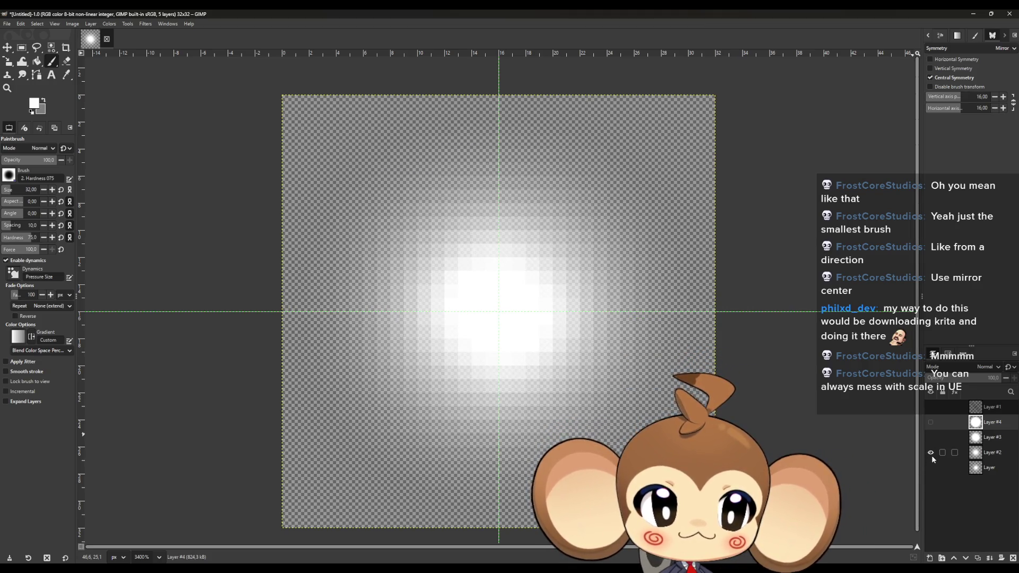
click(930, 453)
click(931, 455)
click(930, 438)
click(929, 421)
click(930, 422)
click(930, 438)
click(930, 452)
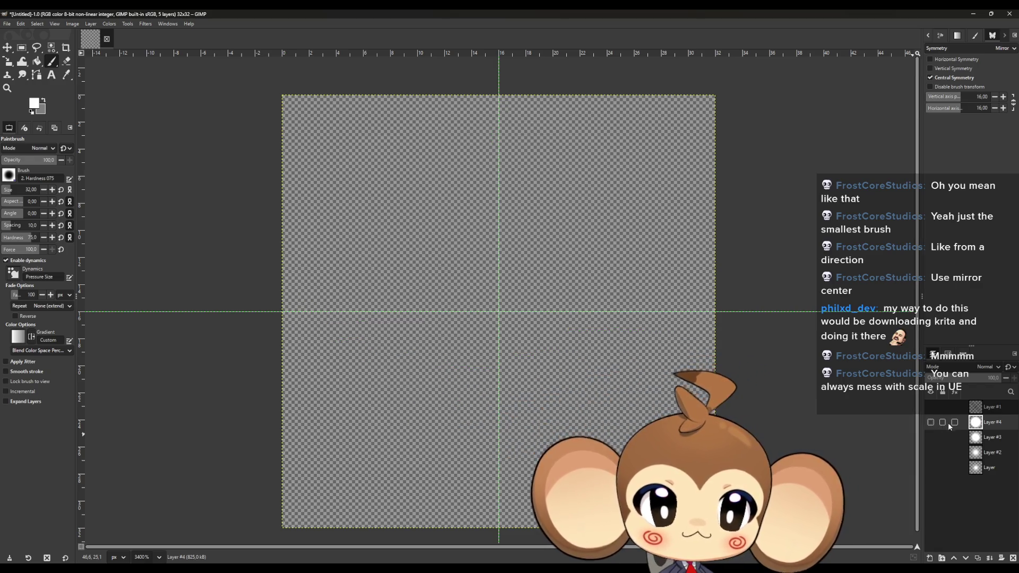
click(930, 422)
click(931, 423)
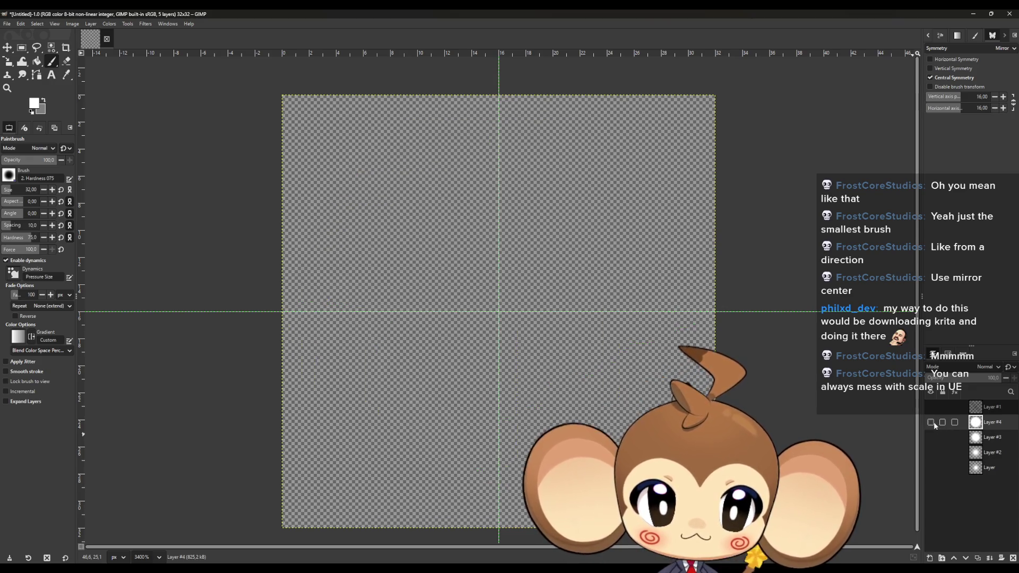
click(931, 452)
click(955, 453)
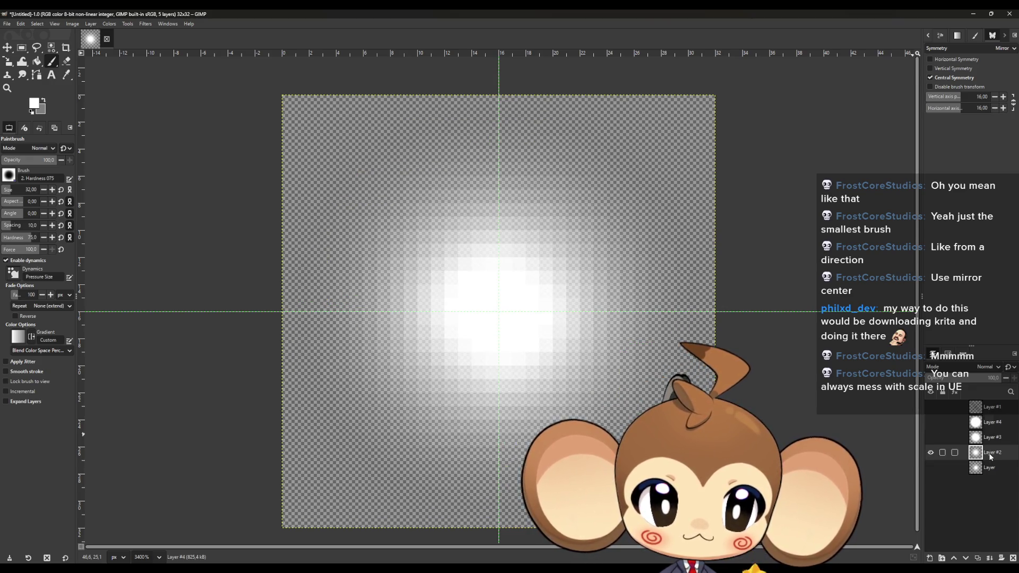
Step: Turn painting symmetry off and browse the export dialog to Weltenbaum > 2D > Effects
click(991, 47)
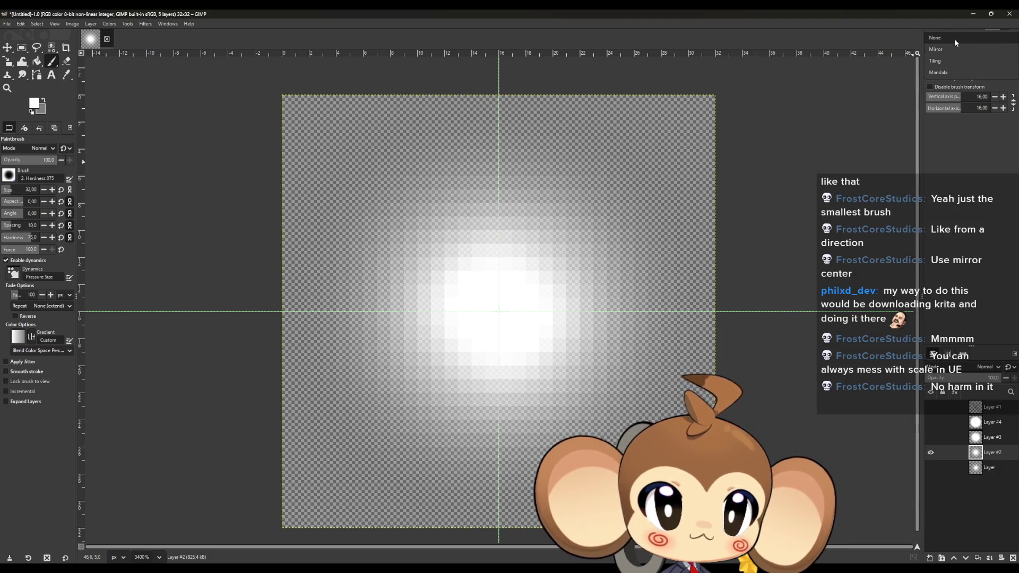
click(954, 39)
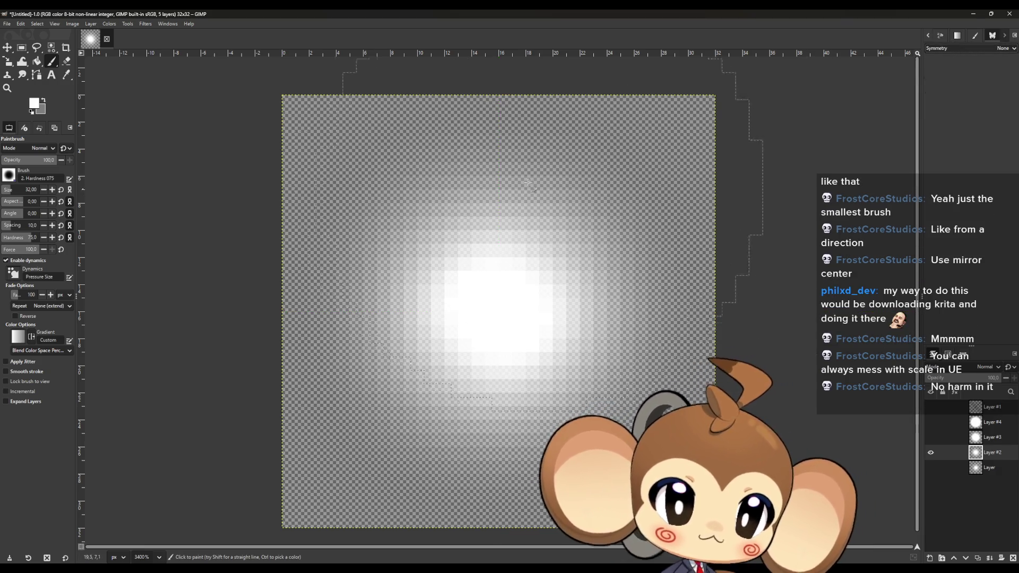
click(6, 24)
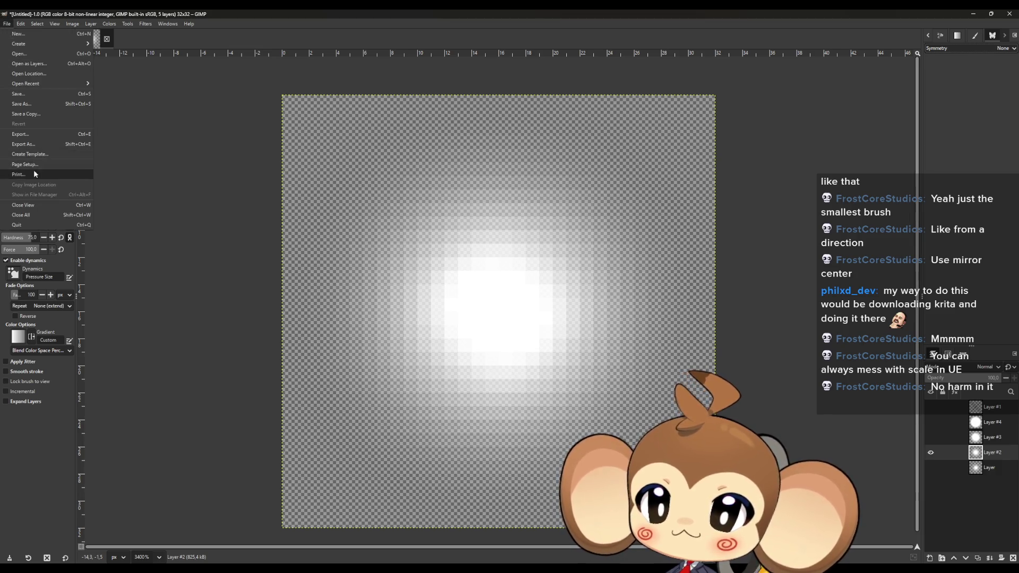
click(28, 146)
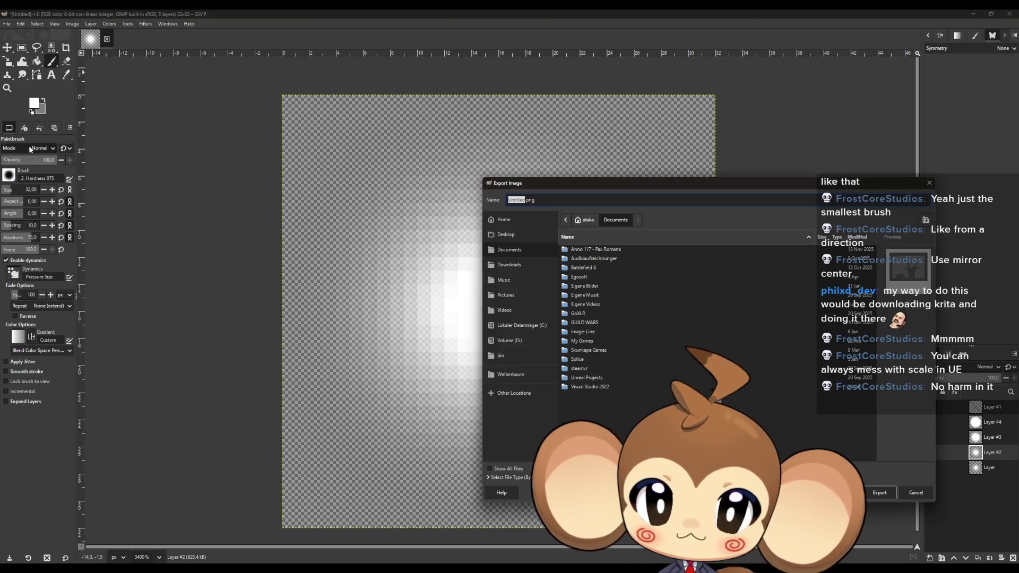
click(517, 376)
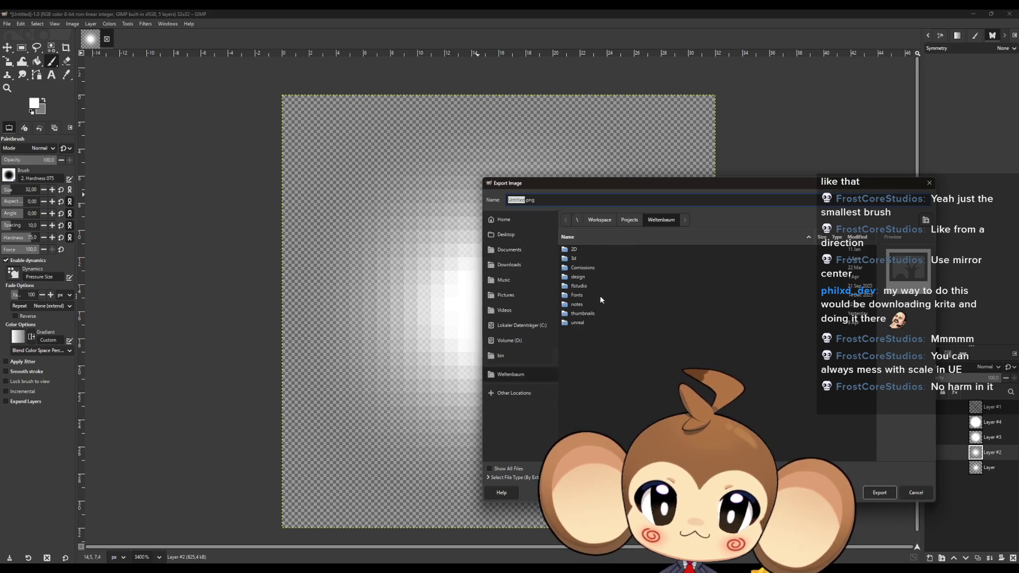
double_click(580, 250)
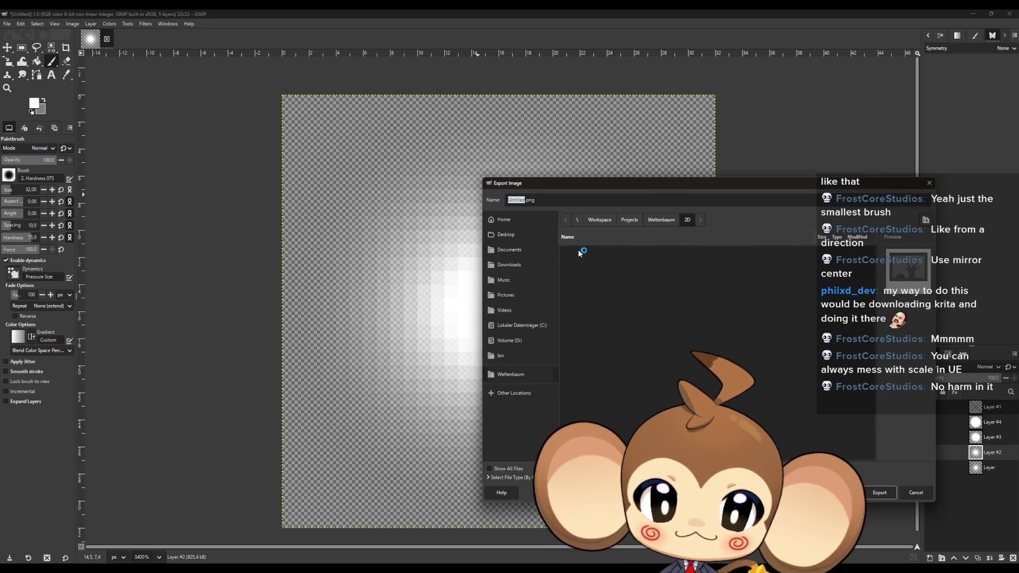
double_click(581, 275)
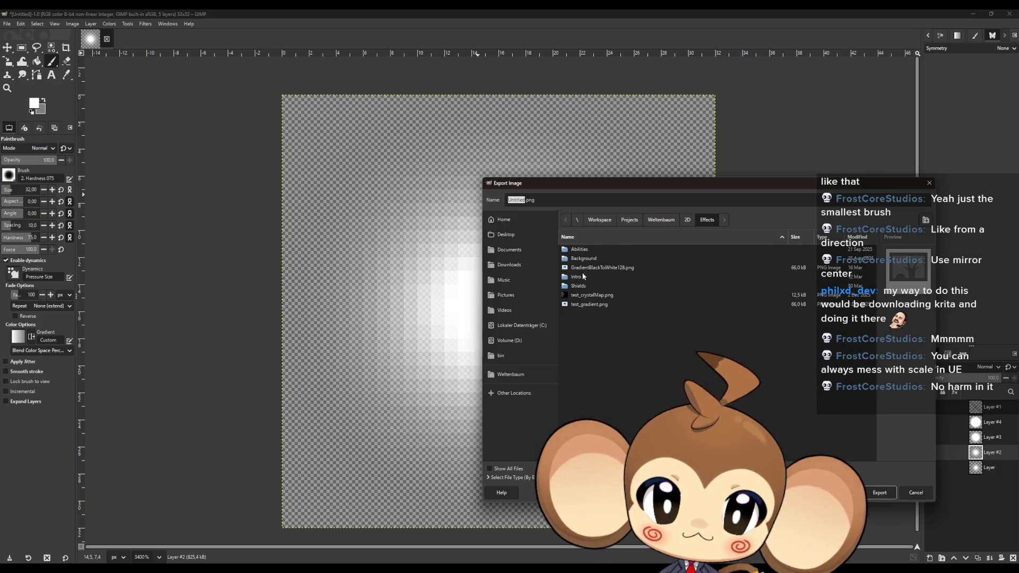
click(591, 259)
click(582, 252)
click(609, 269)
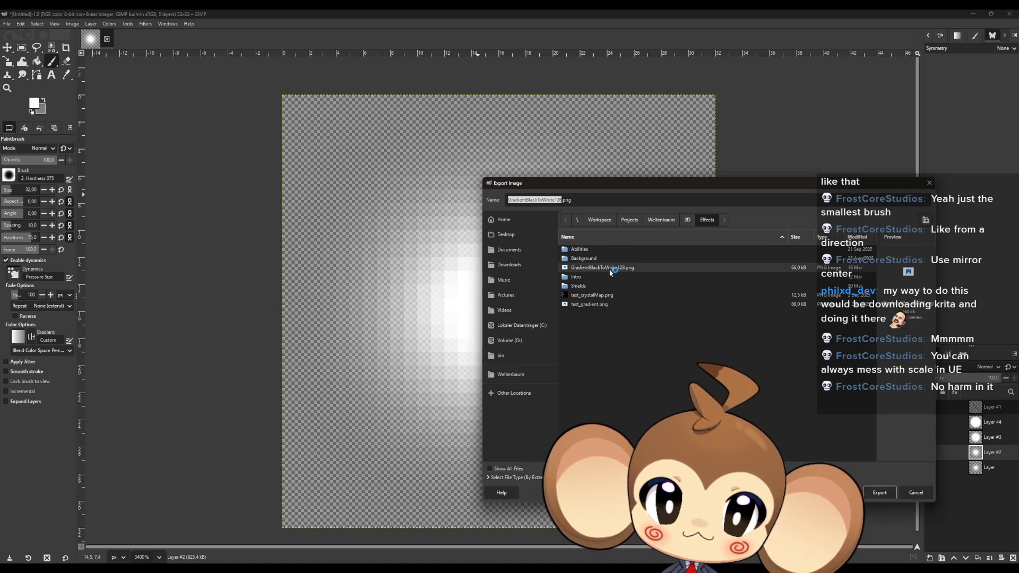
Step: Create a new Gradients folder inside Effects and enter it
right_click(588, 374)
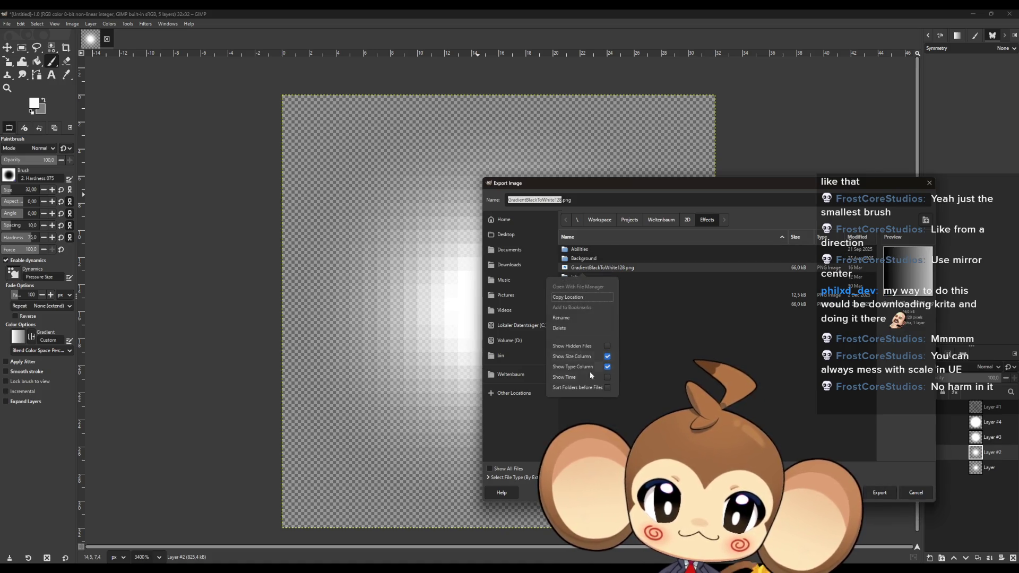
click(687, 205)
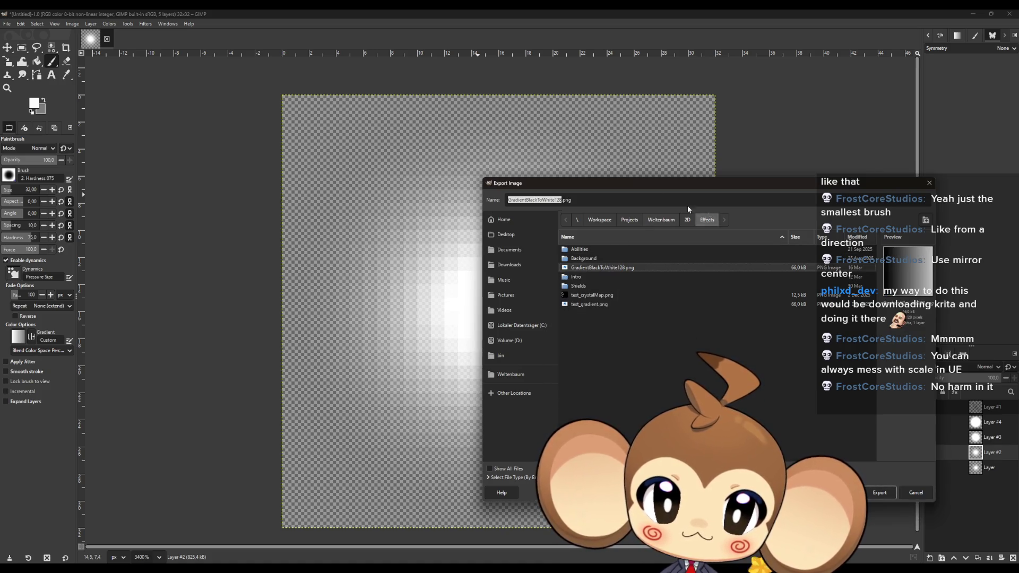
click(925, 220)
text(Gradient)
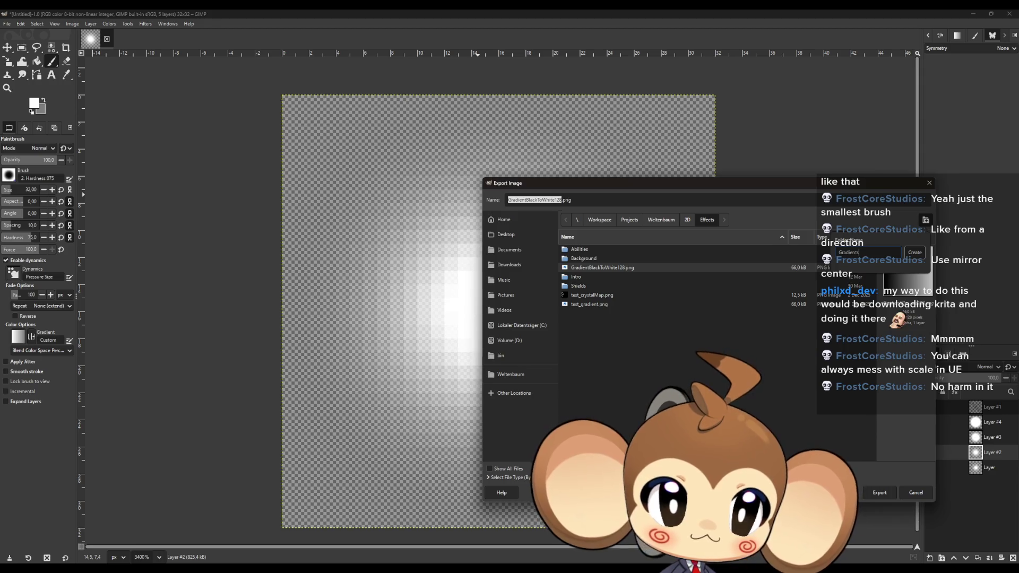
text(s)
key(Return)
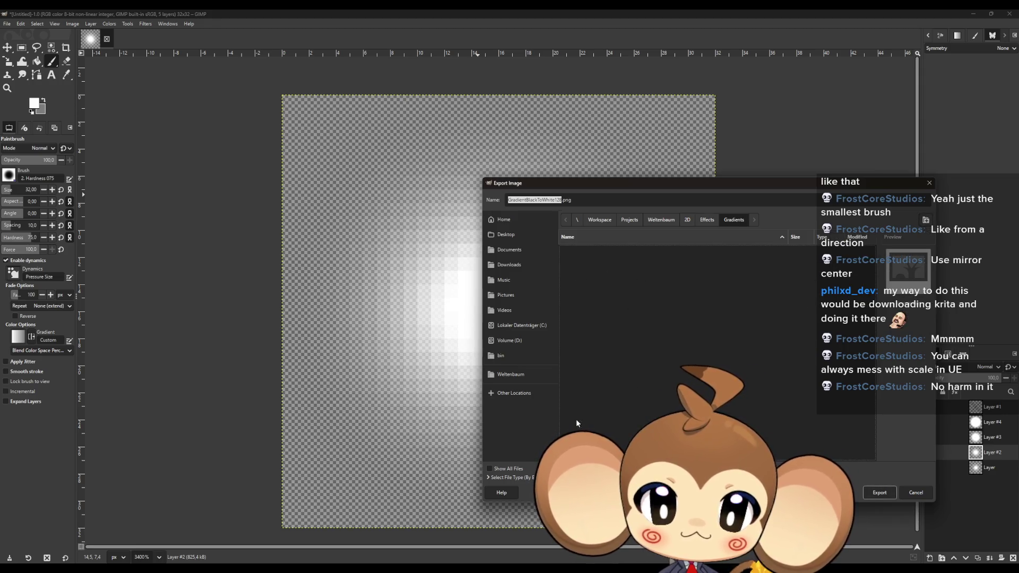
Step: Export the small glow as CentricGradient1_32x32.png into the Gradients folder
click(541, 201)
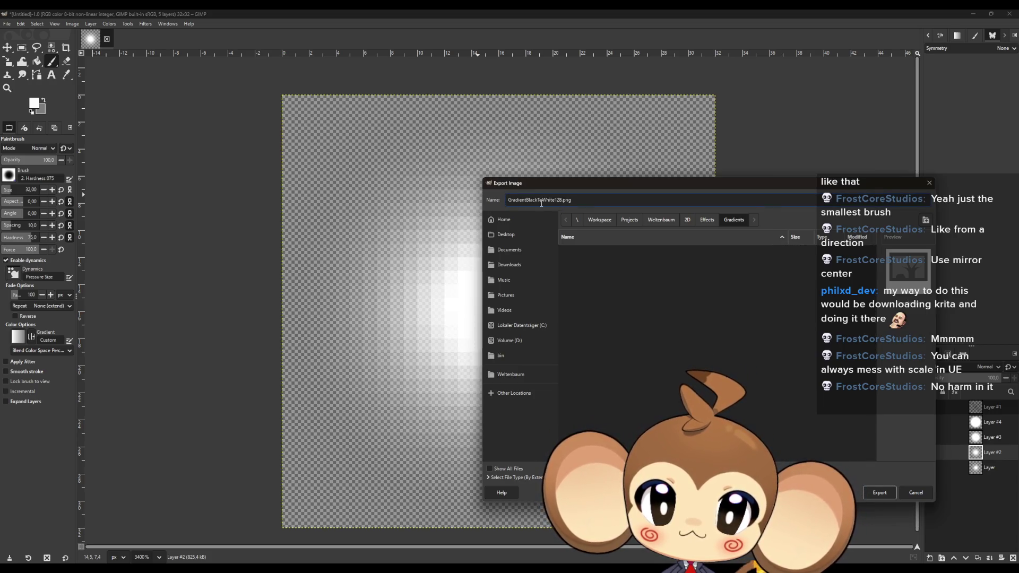
drag(561, 200, 547, 200)
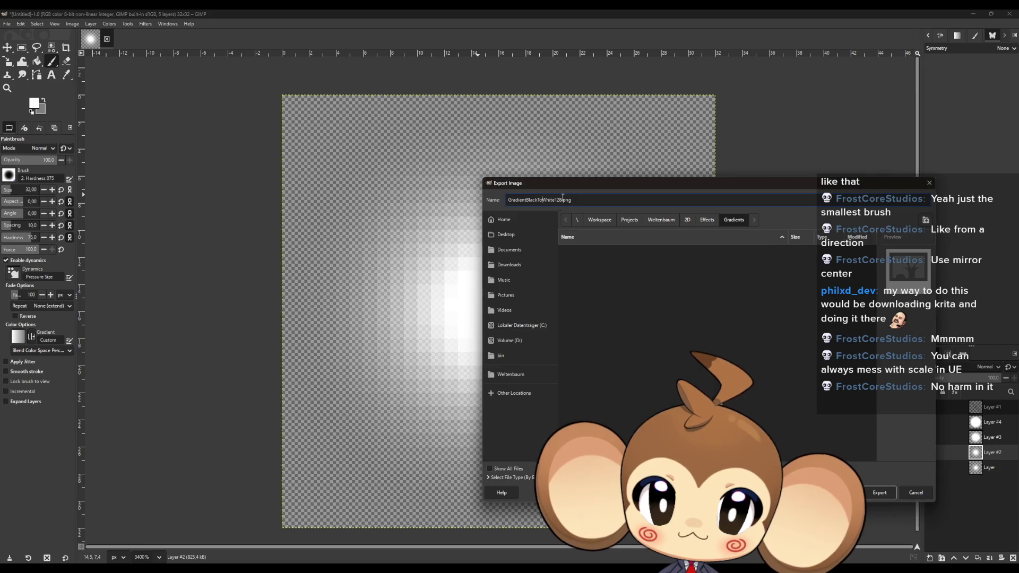
double_click(532, 200)
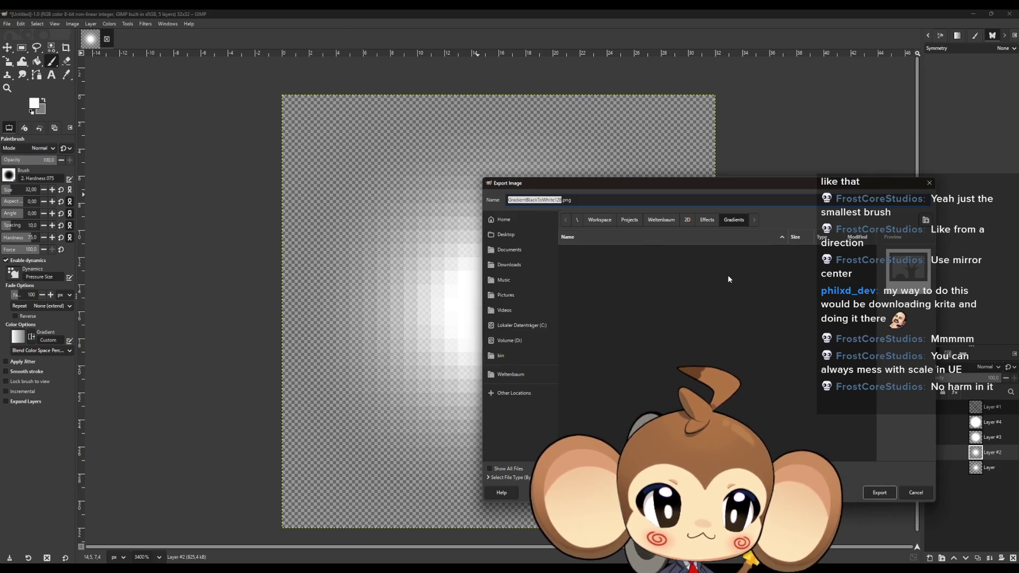
text(Circu)
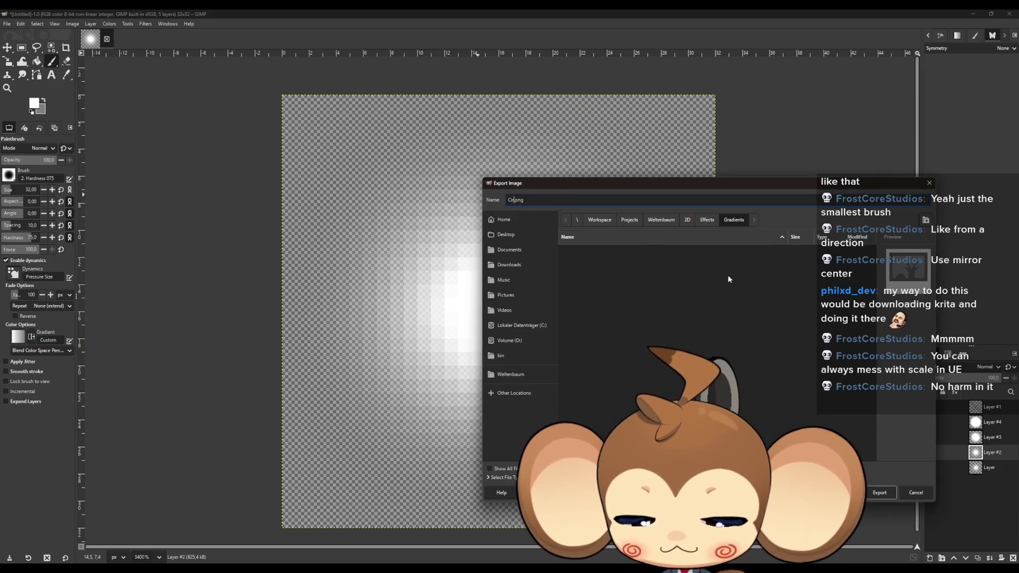
text(lar)
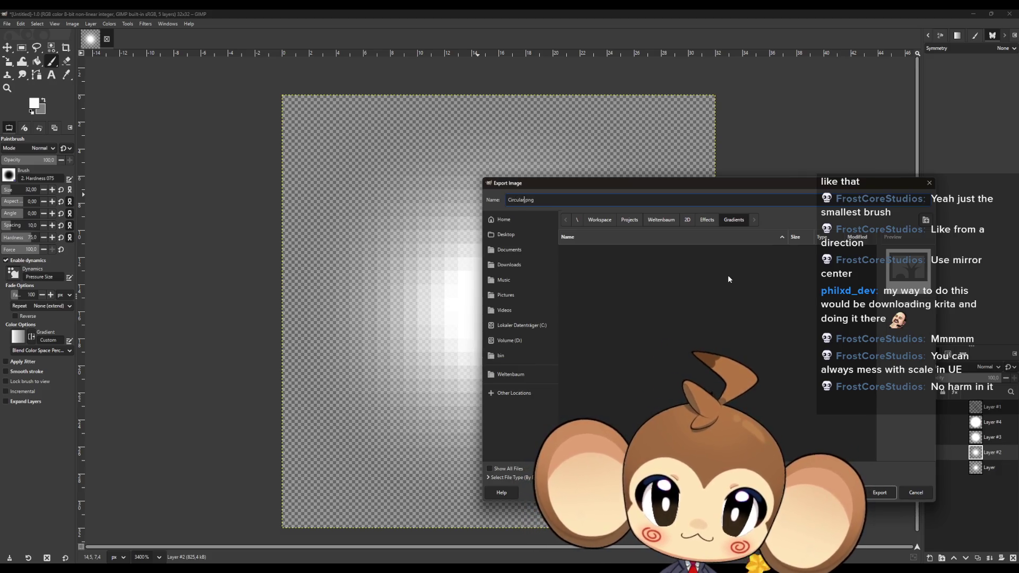
key(ctrl+a)
text(Ce)
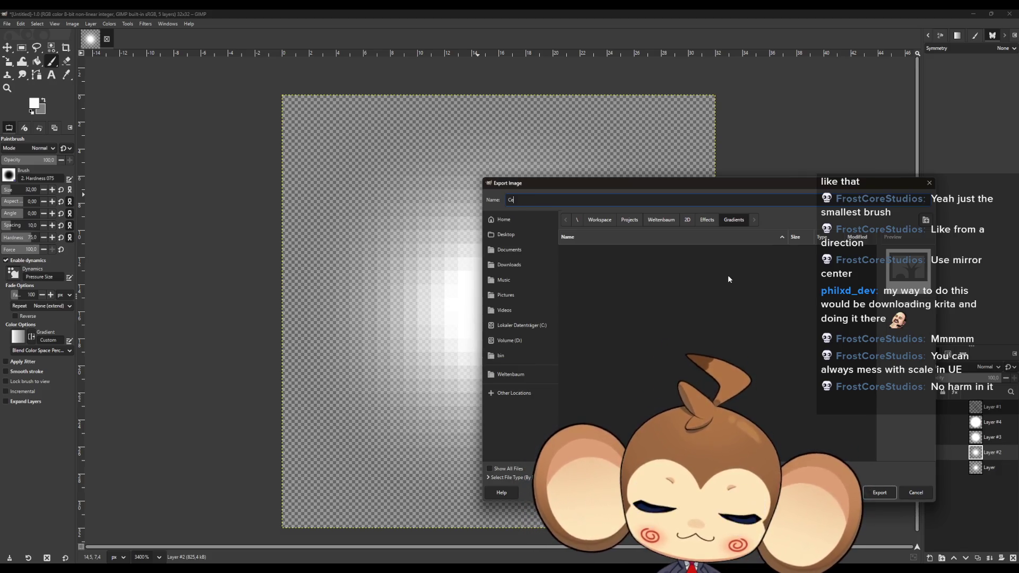
text(ntric)
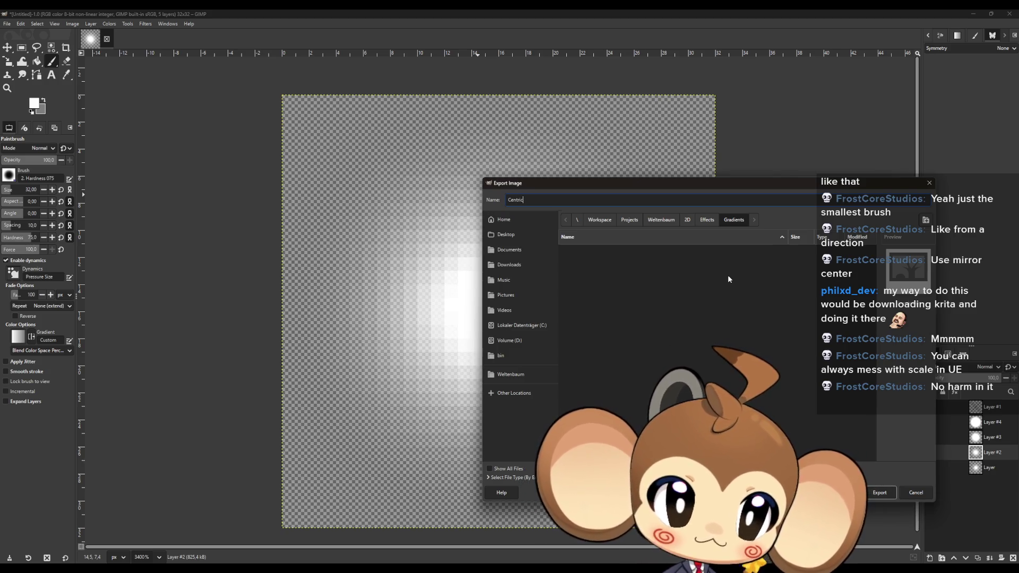
text(Cradient1)
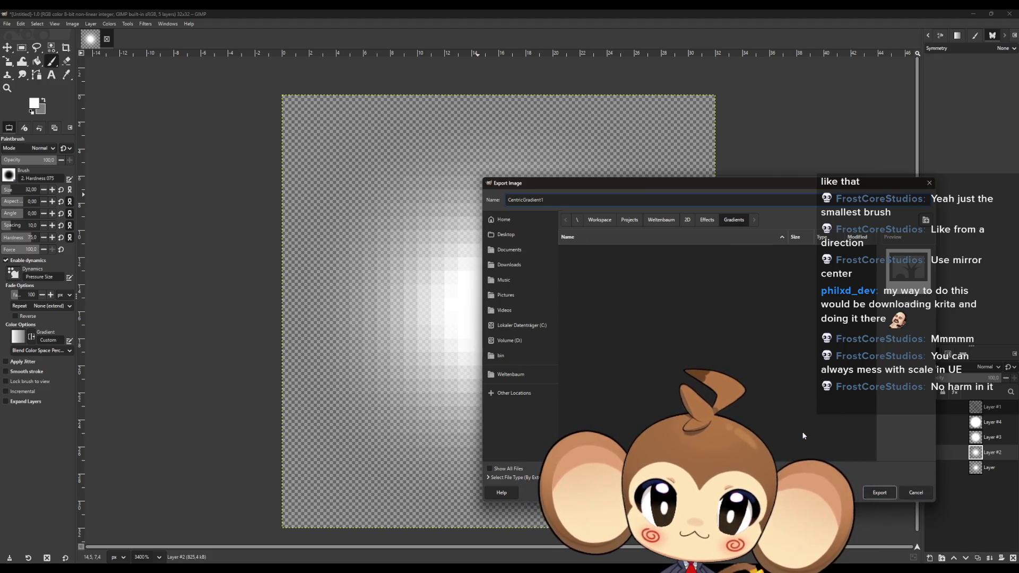
text(_)
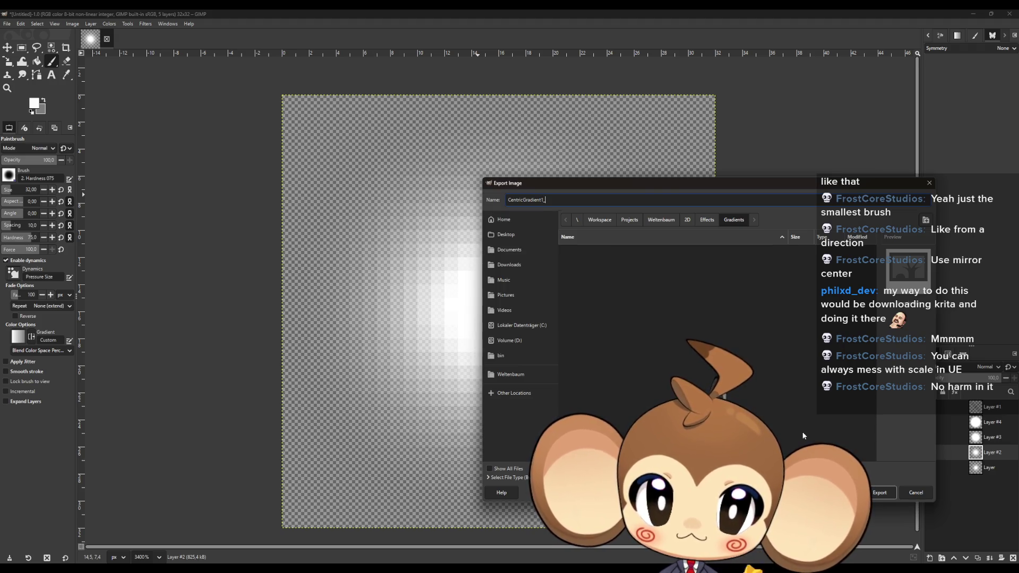
text(32x32)
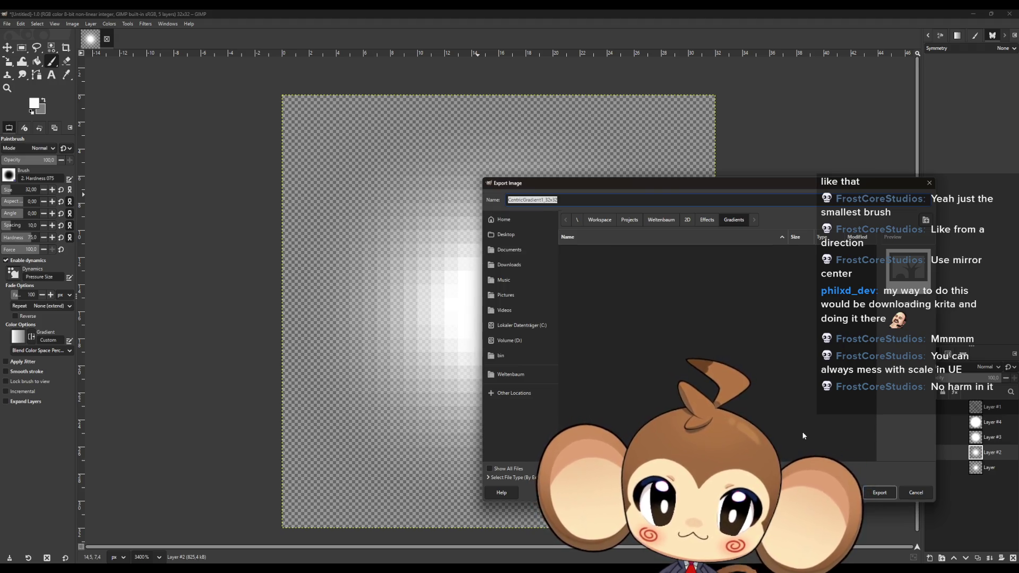
click(878, 492)
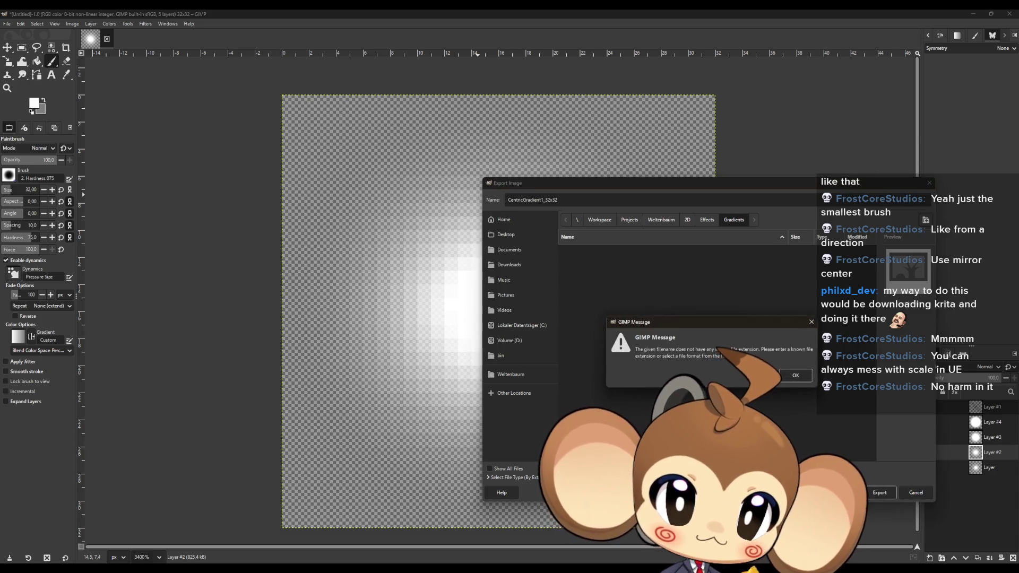
click(795, 375)
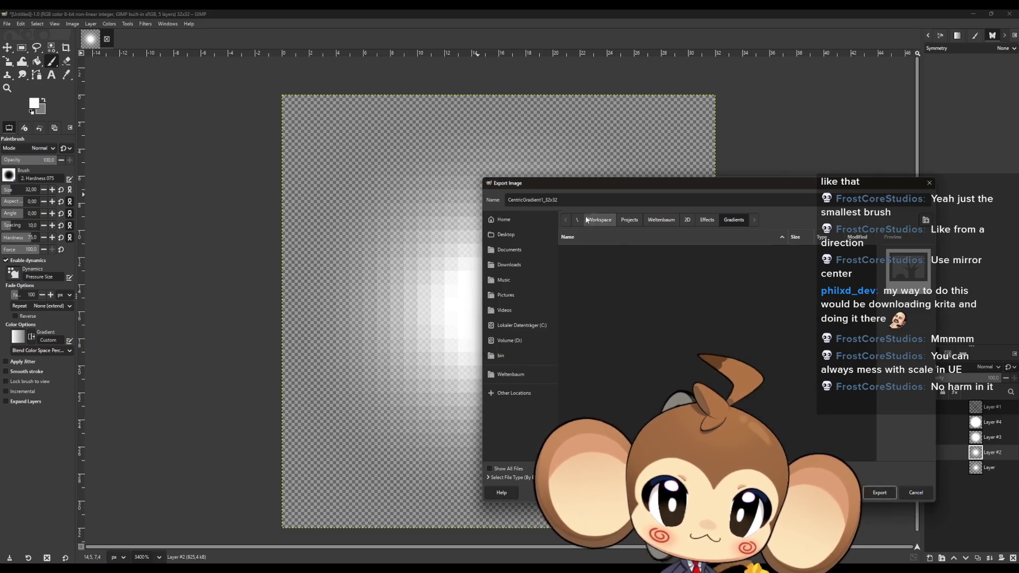
text(.png)
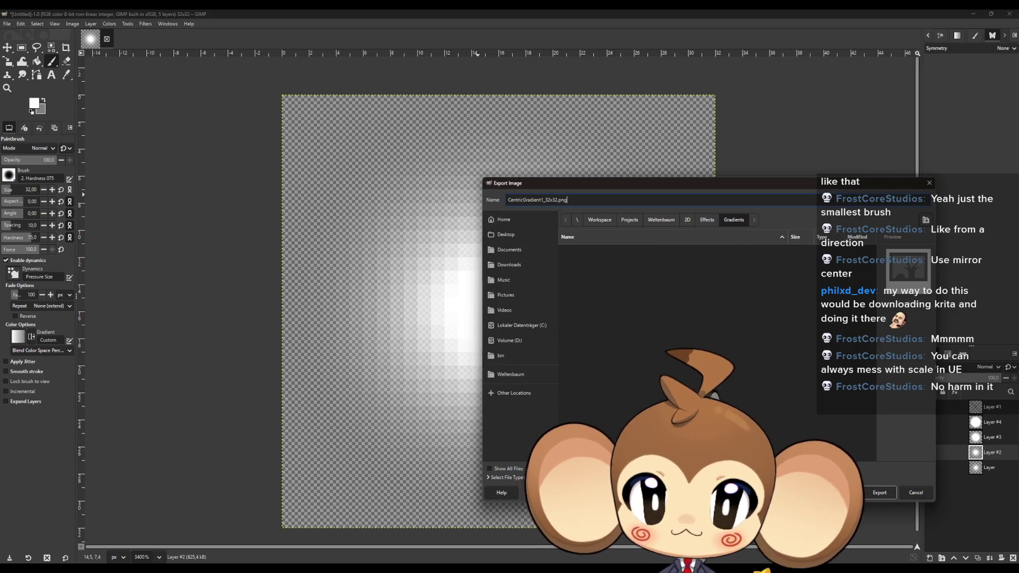
key(Return)
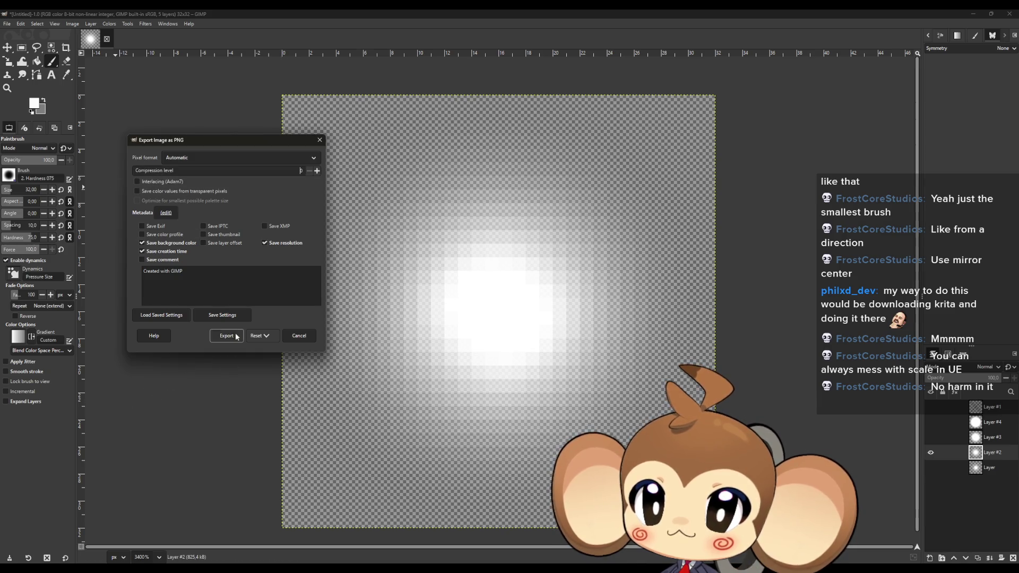
click(226, 335)
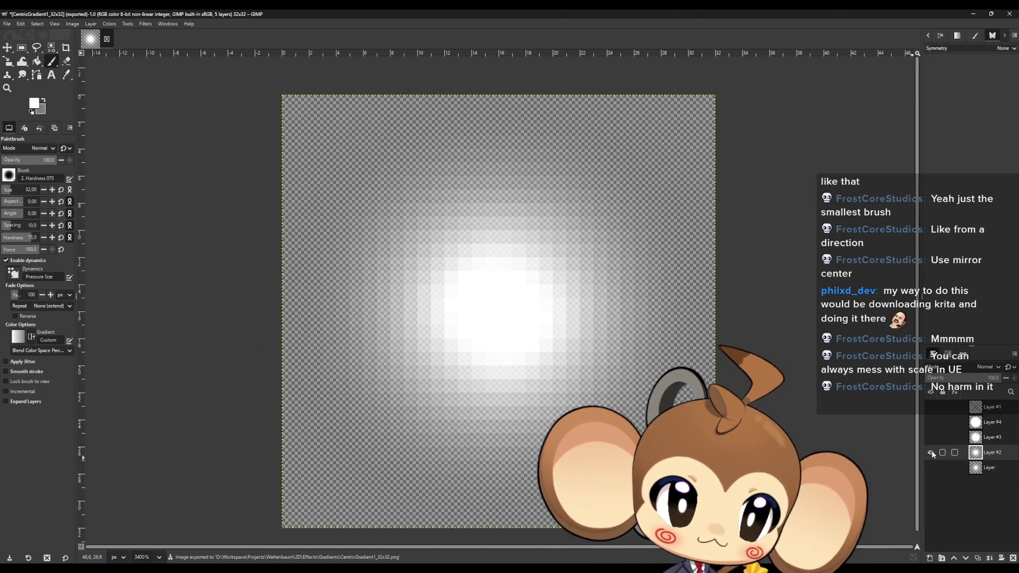
Step: Hide Layer #2 and show Layer #3's larger glow
click(930, 452)
click(930, 438)
click(7, 23)
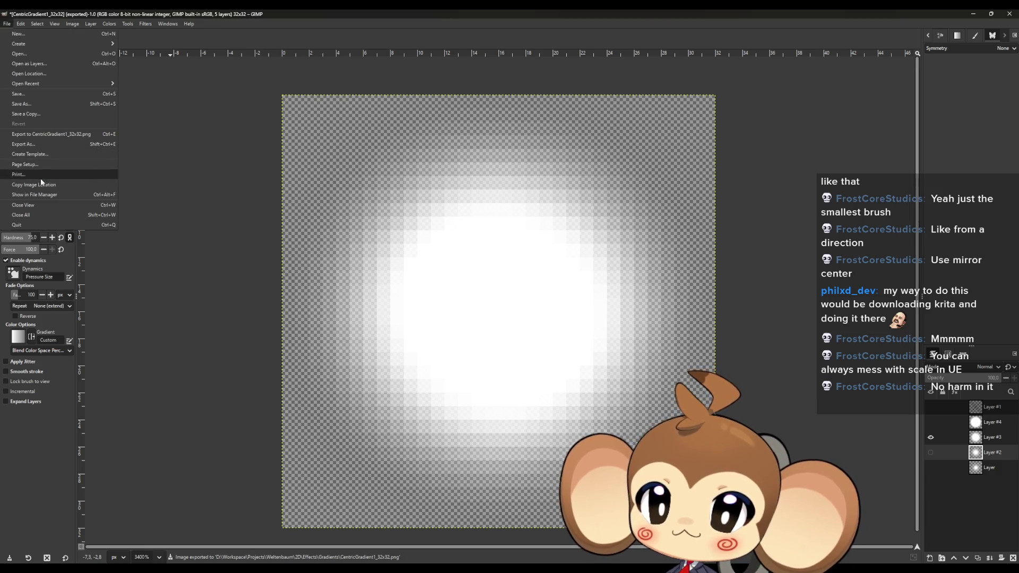
Step: Export Layer #3's glow as CentricGradient2_32x32.png
click(35, 143)
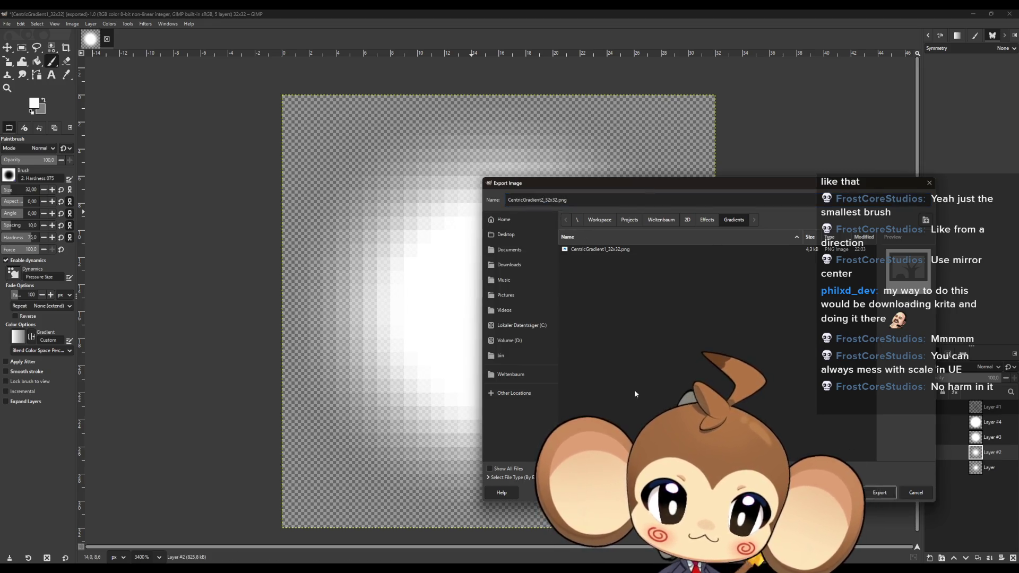
key(Return)
click(113, 223)
Step: Switch to Layer #4's glow and export it as CentricGradient3_32x32.png
click(930, 437)
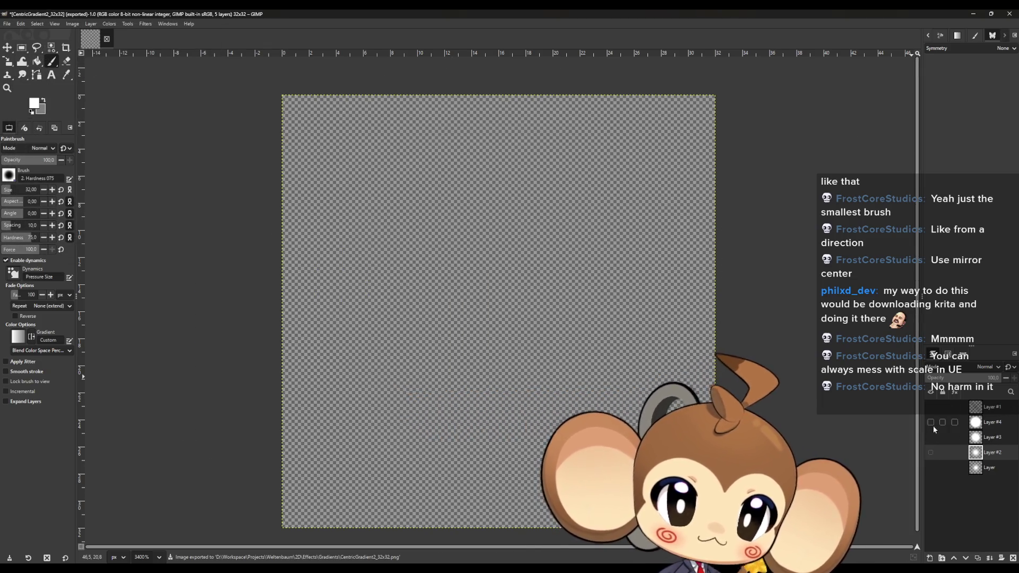
click(930, 422)
click(7, 23)
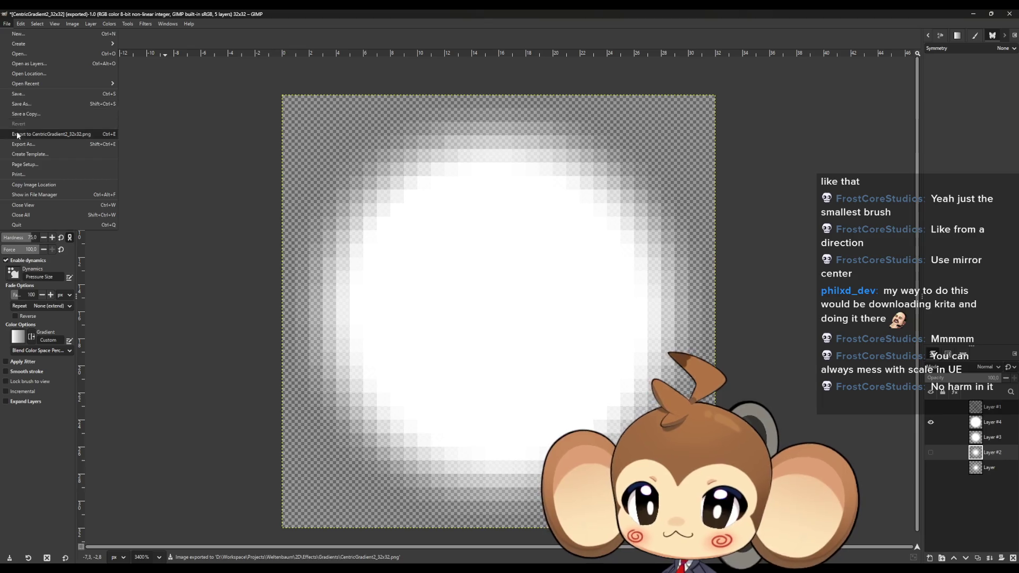
click(48, 144)
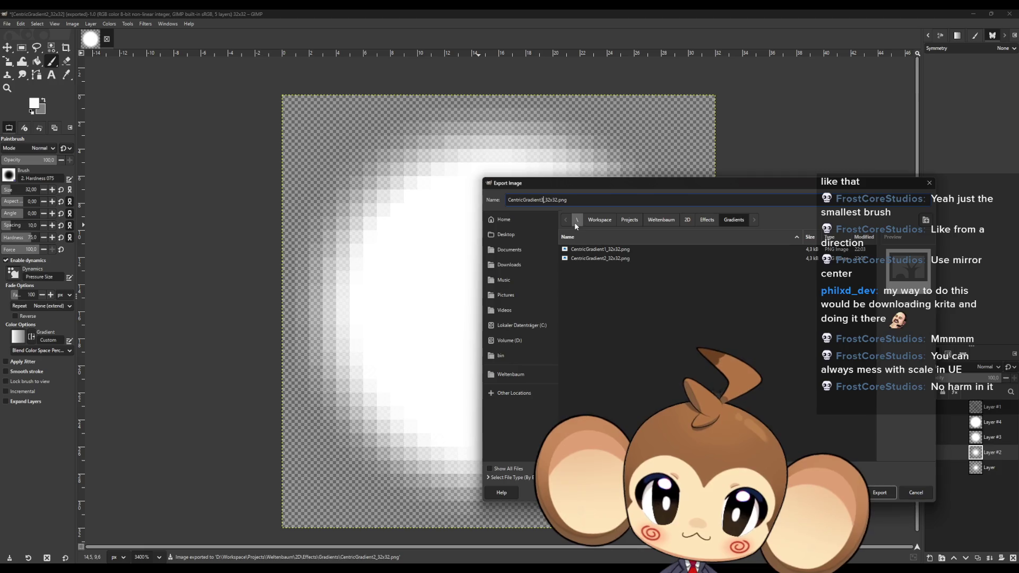
click(878, 491)
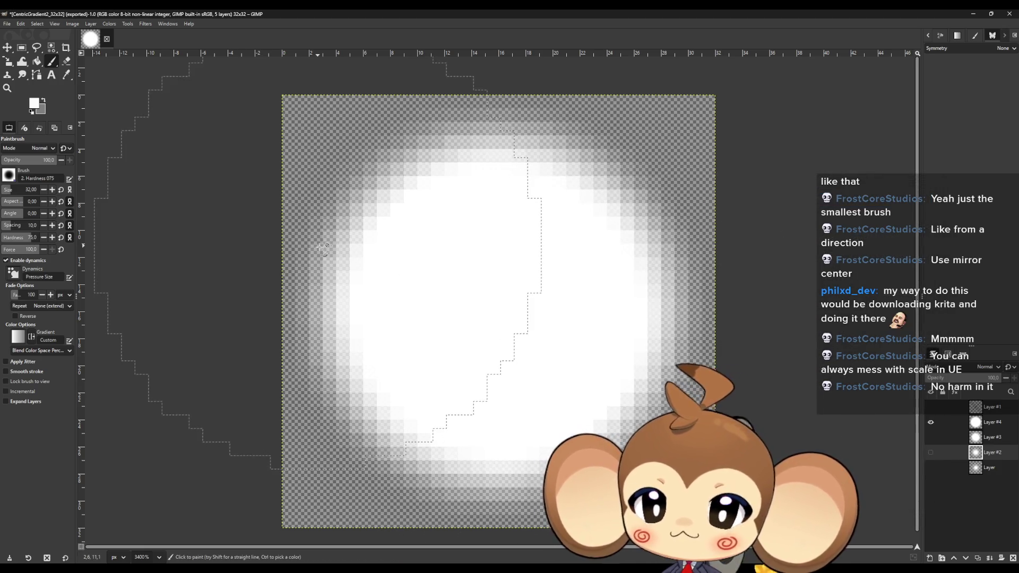
click(136, 235)
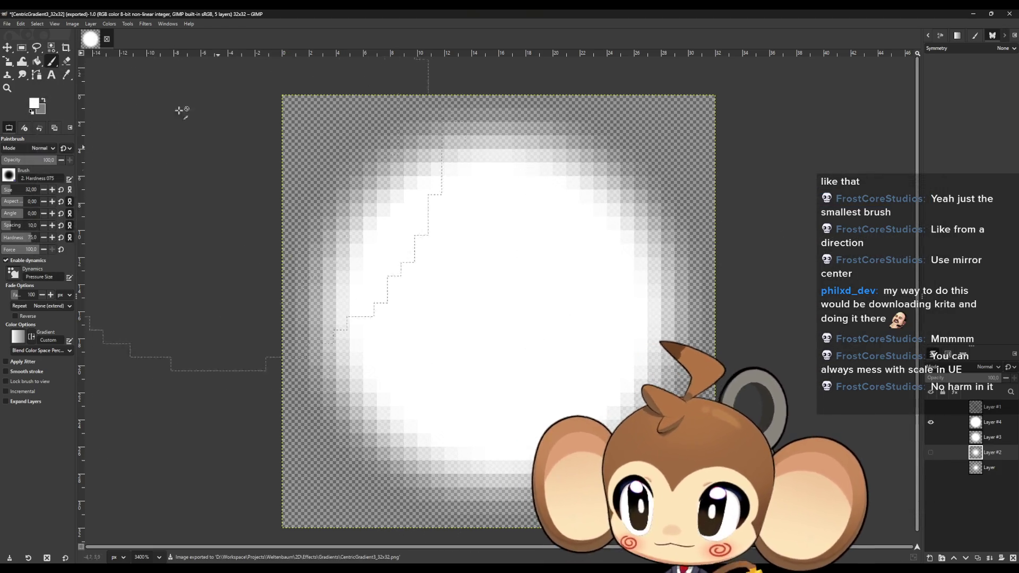
Step: Clear the selection and quit GIMP, discarding unsaved changes
key(ctrl+shift+a)
key(ctrl+q)
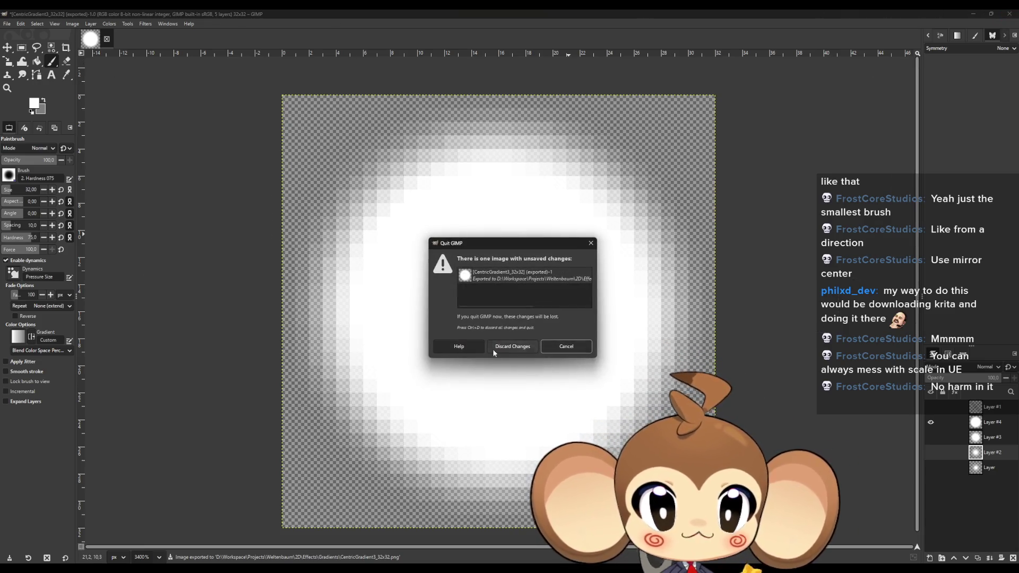
click(493, 348)
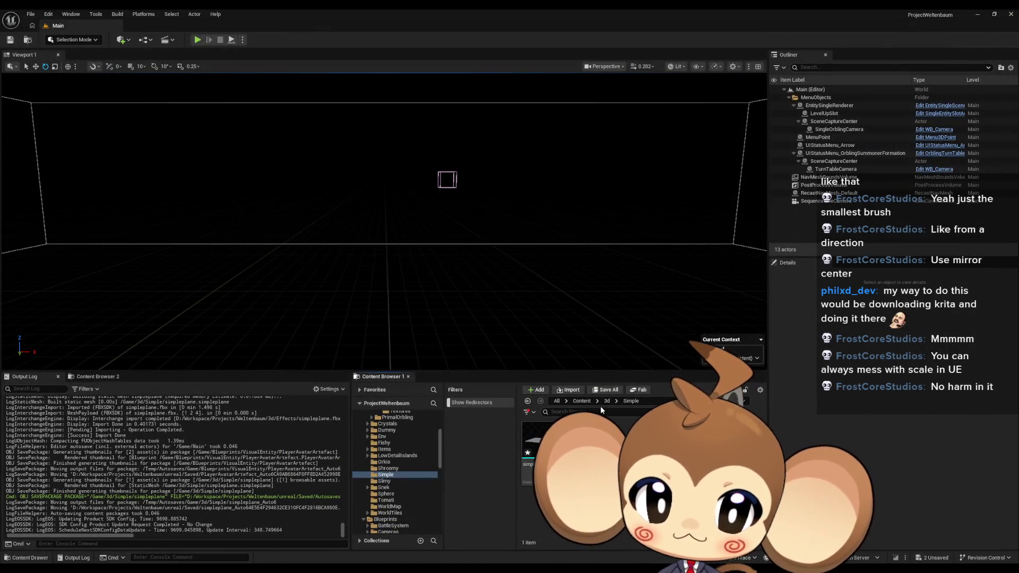
Step: Create a Gradients folder under Content > 2D and drag the three gradient PNGs into it
click(581, 400)
double_click(538, 450)
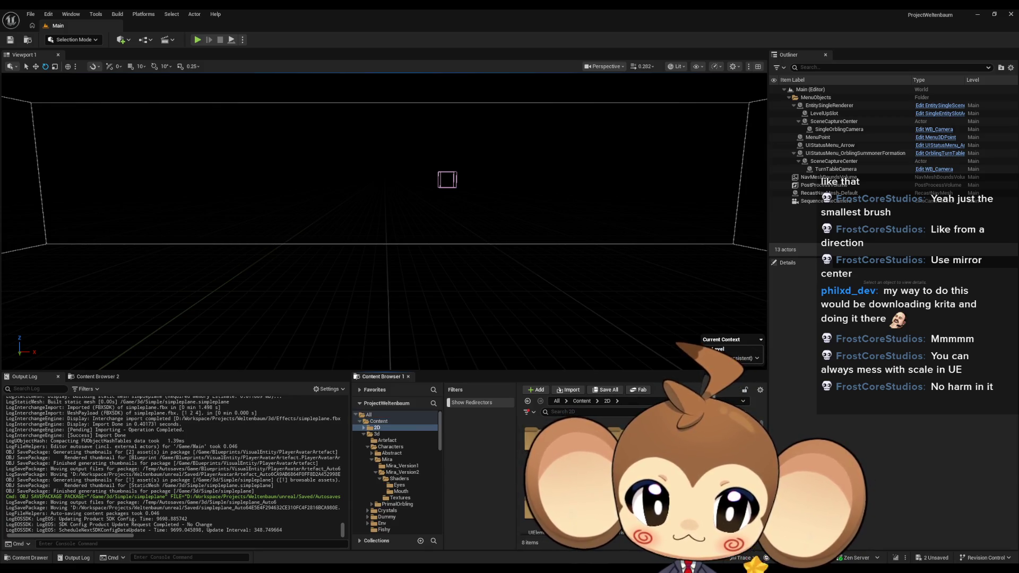
right_click(669, 467)
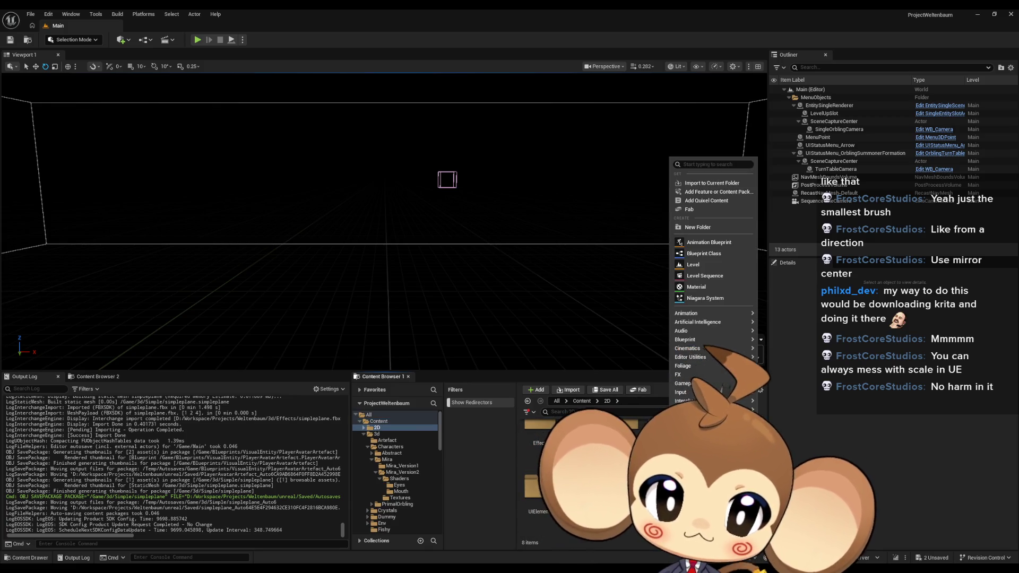
click(709, 227)
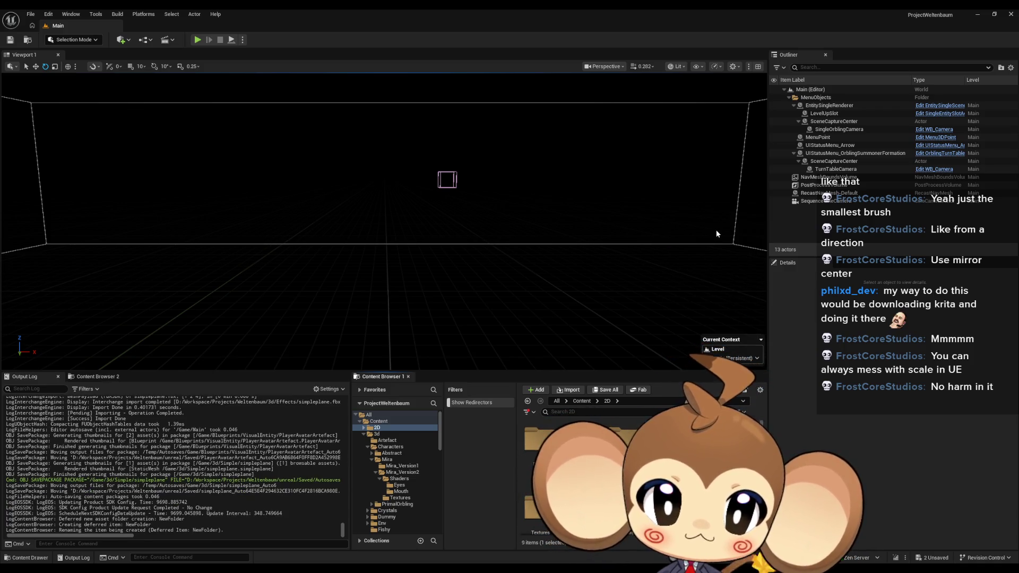
text(Gradients)
key(Return)
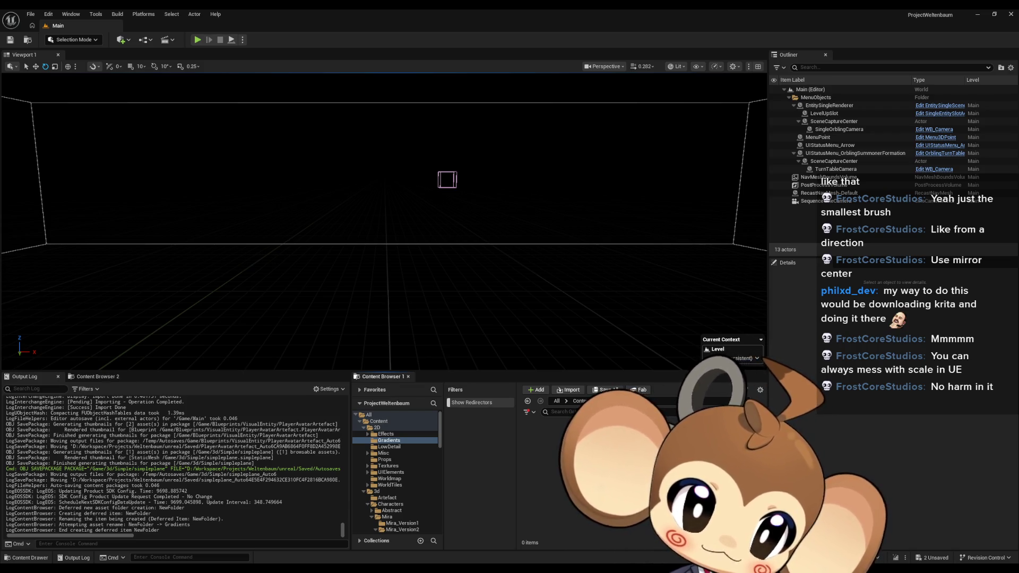
drag(509, 21, 584, 467)
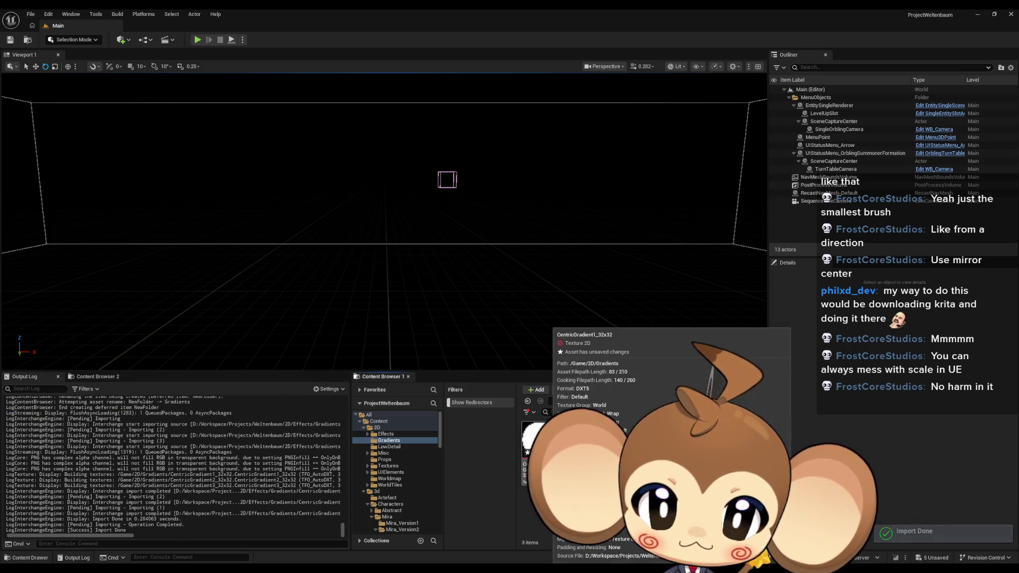
Step: Select the three CentricGradient textures and edit them together in the Property Matrix
click(539, 438)
shift+click(621, 440)
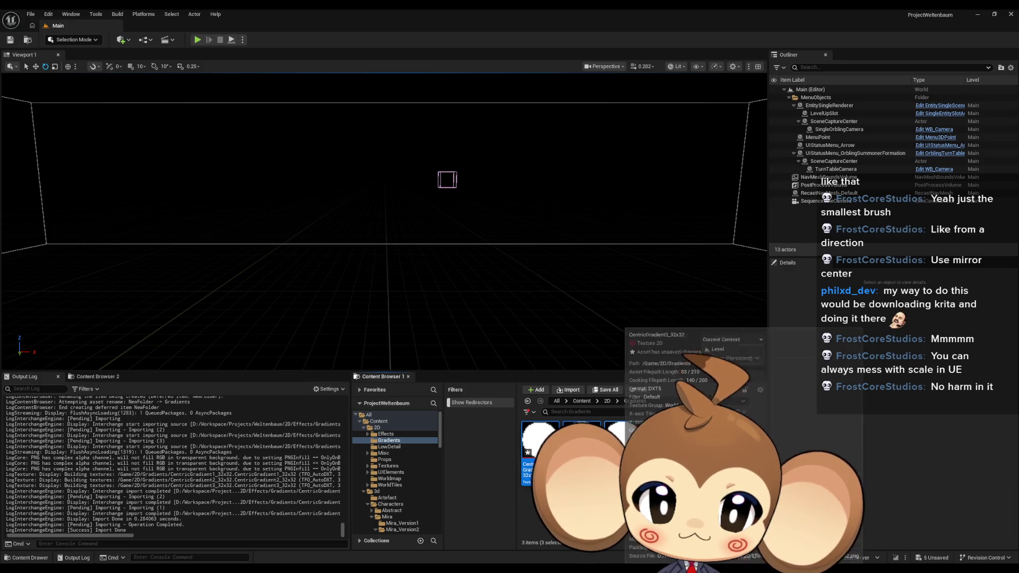
right_click(620, 440)
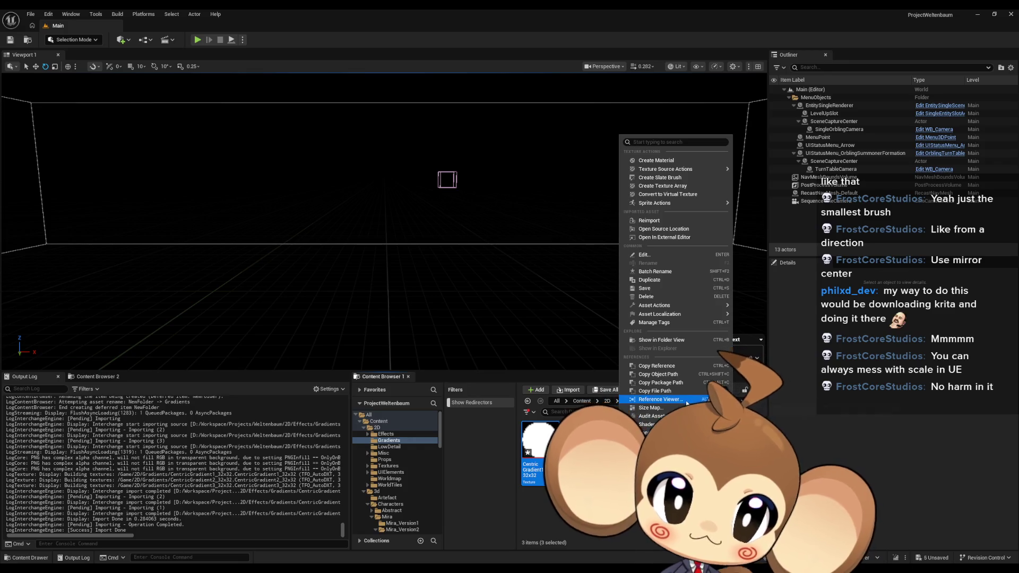
mouse_move(661, 318)
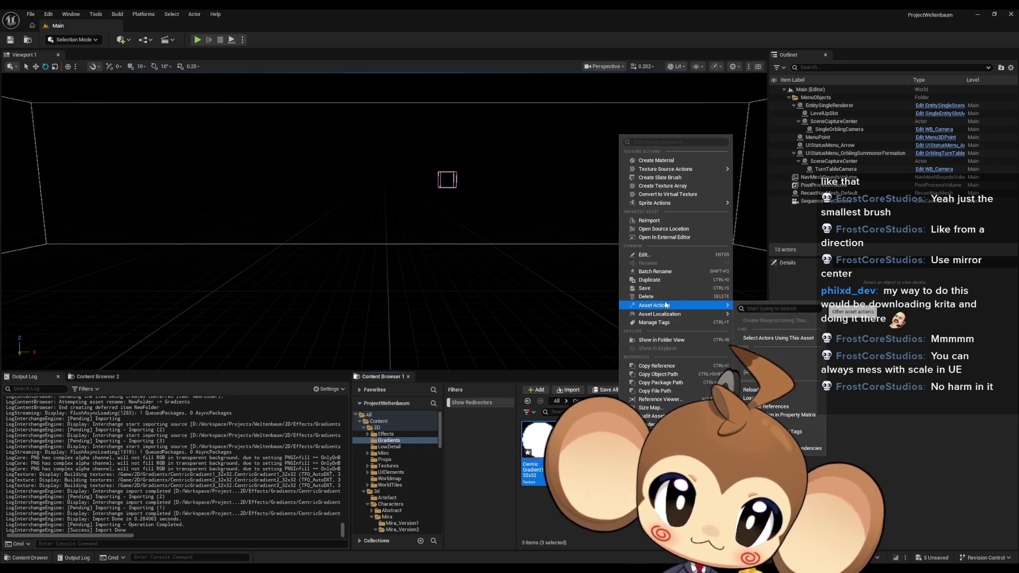
click(786, 414)
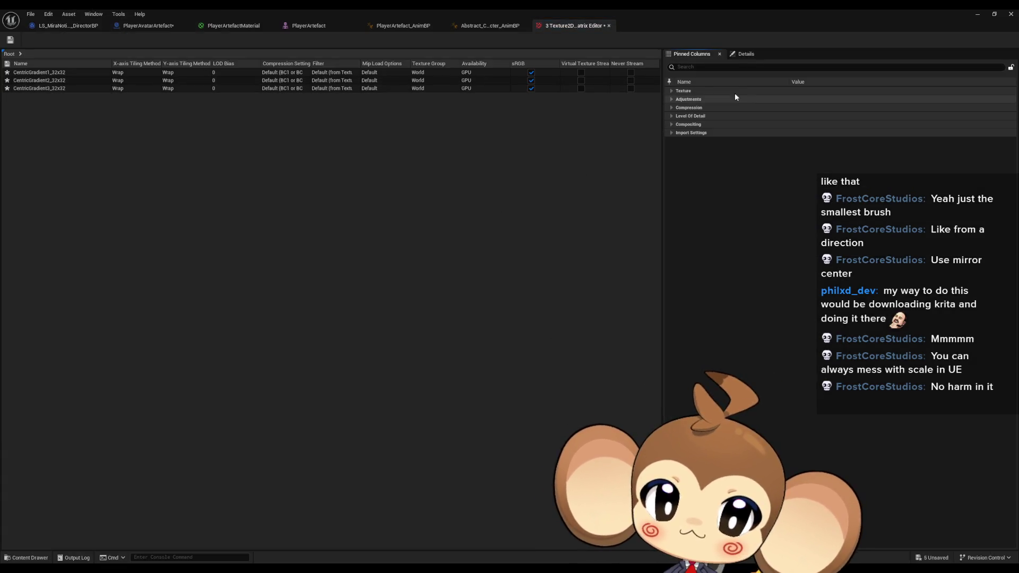
Step: Set the textures' Filter to Nearest and Compression Settings to VectorDisplacementmap, lossy amount Default
shift+click(671, 133)
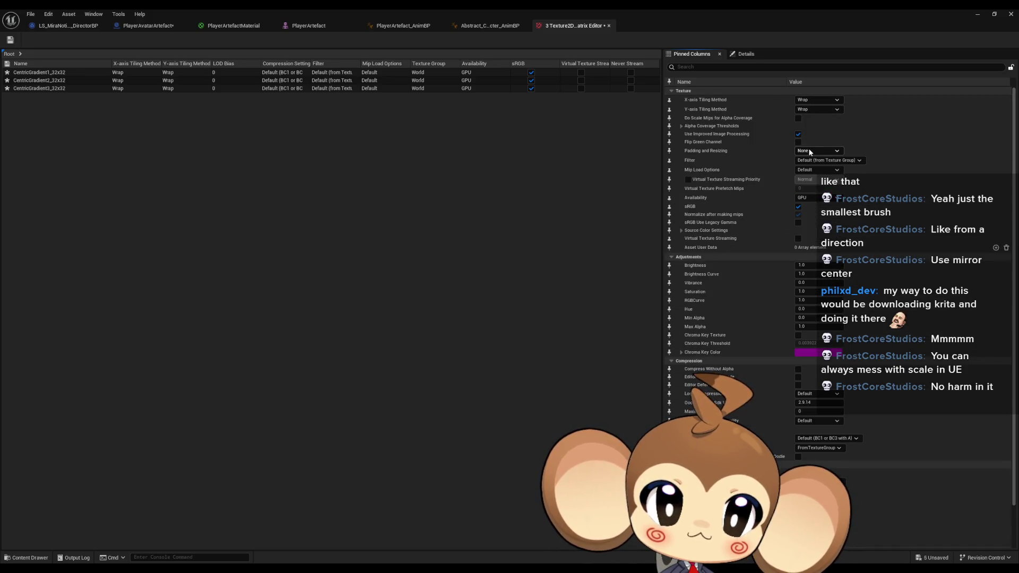
click(820, 161)
click(814, 168)
scroll(807, 300, down, 2)
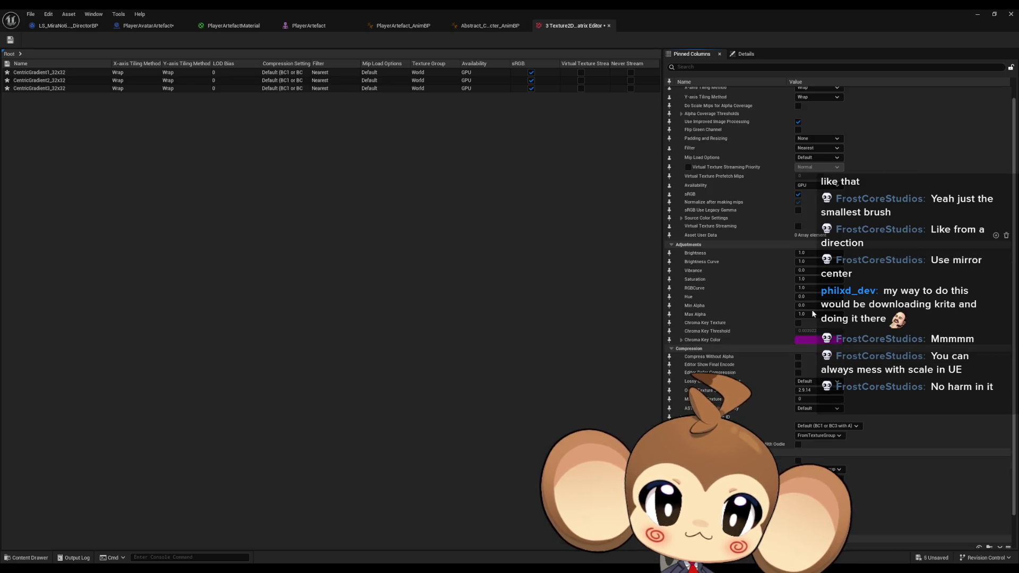
click(813, 339)
click(813, 346)
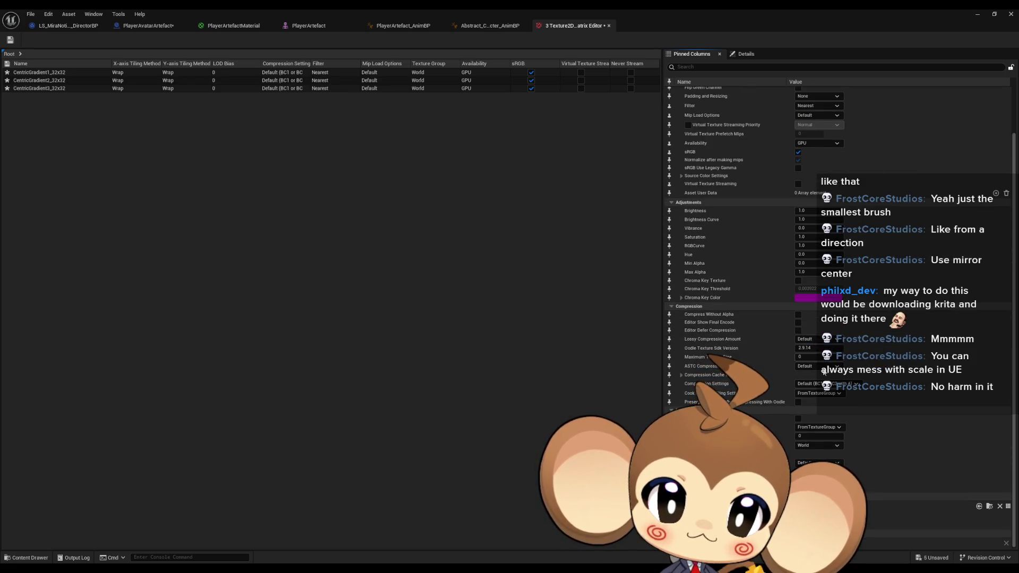
click(817, 384)
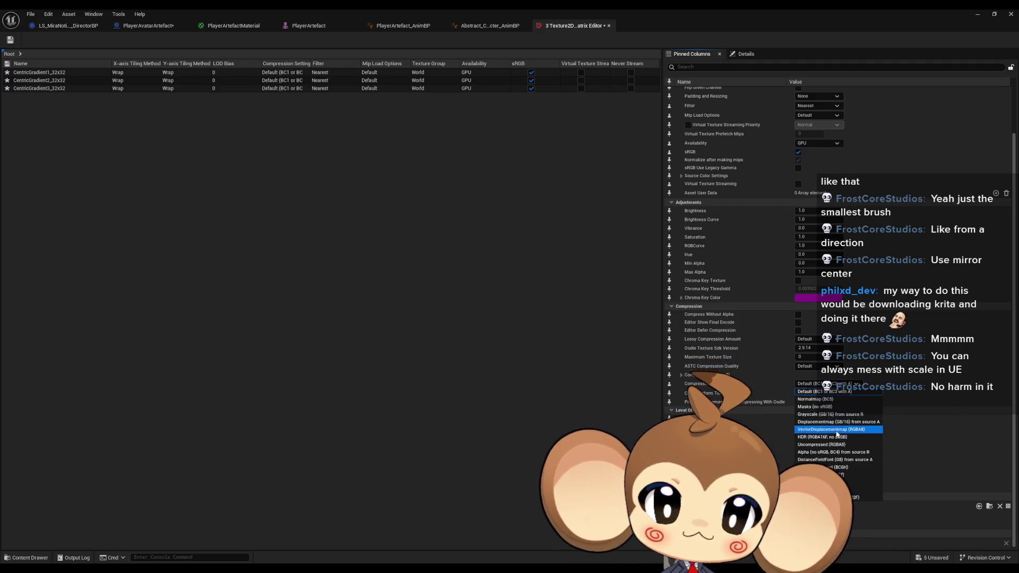
click(814, 432)
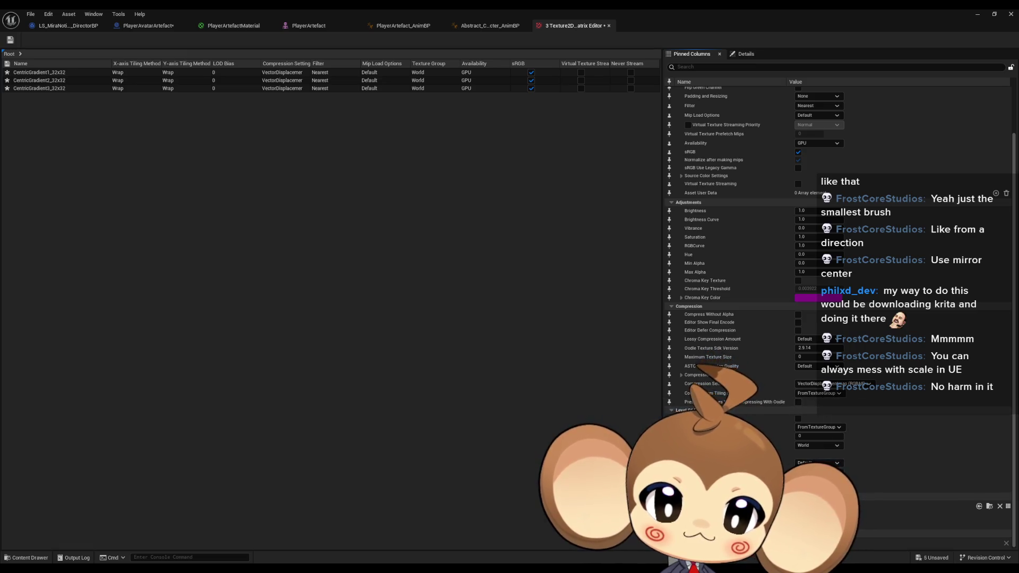
Step: Set Mip Gen Settings to NoMipmaps, keep texture group World, save, and close the matrix
click(813, 428)
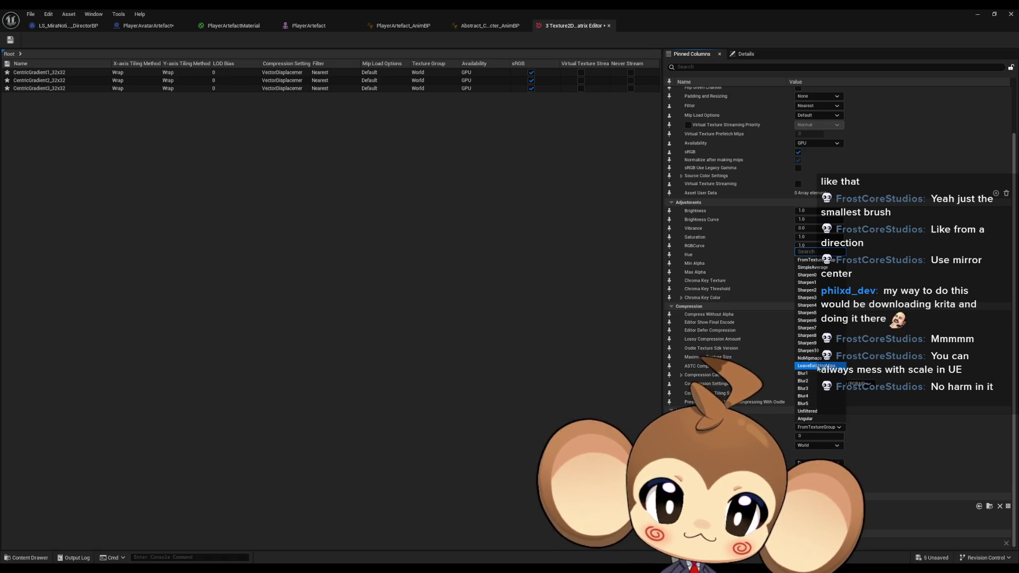
click(811, 358)
click(811, 444)
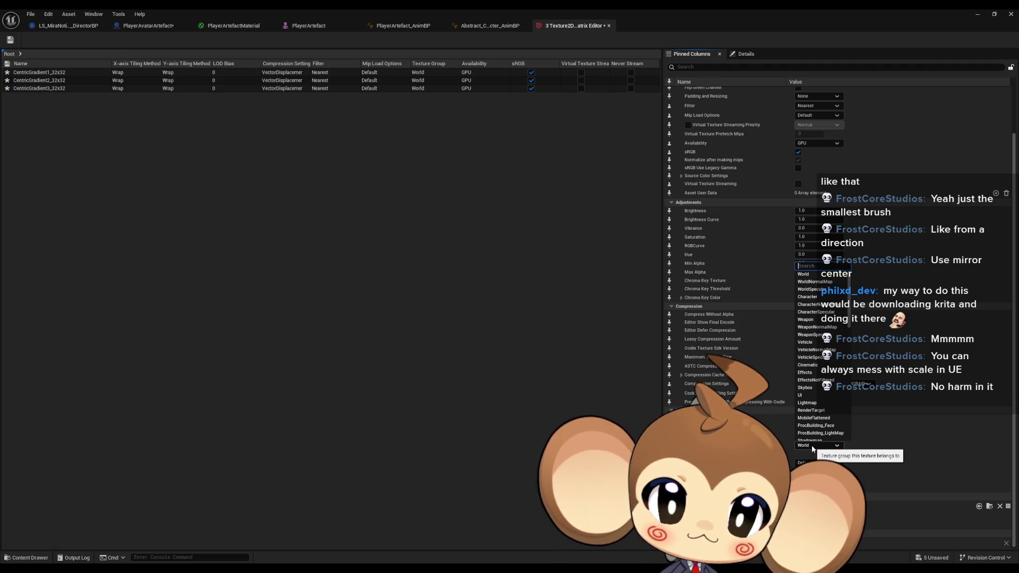
click(117, 129)
click(10, 39)
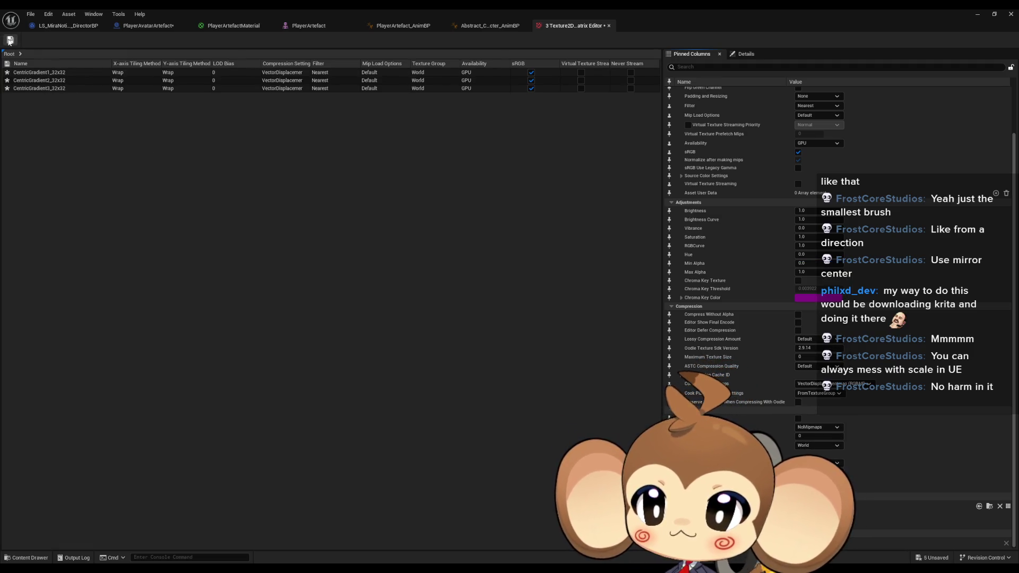
click(609, 26)
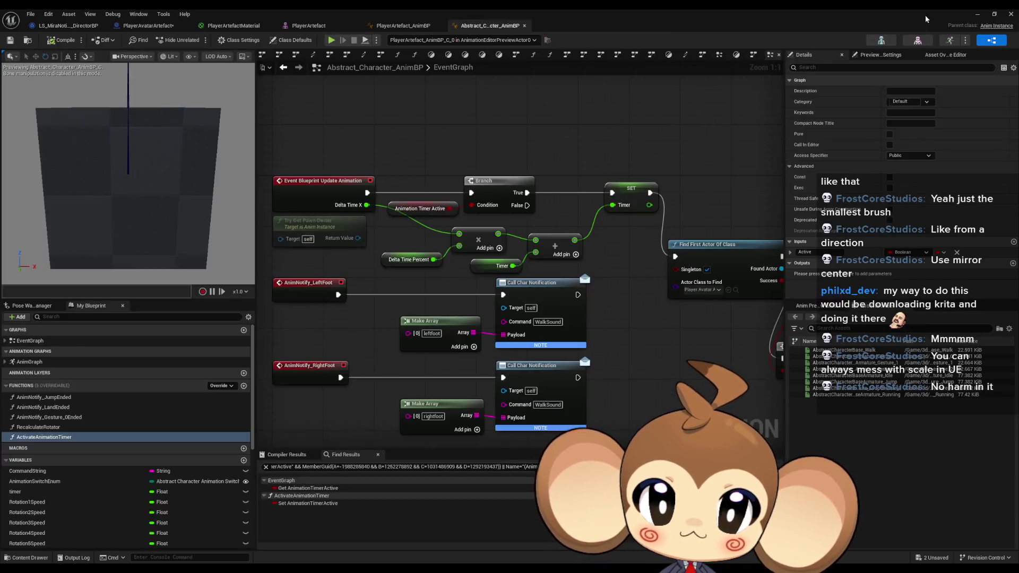
click(974, 14)
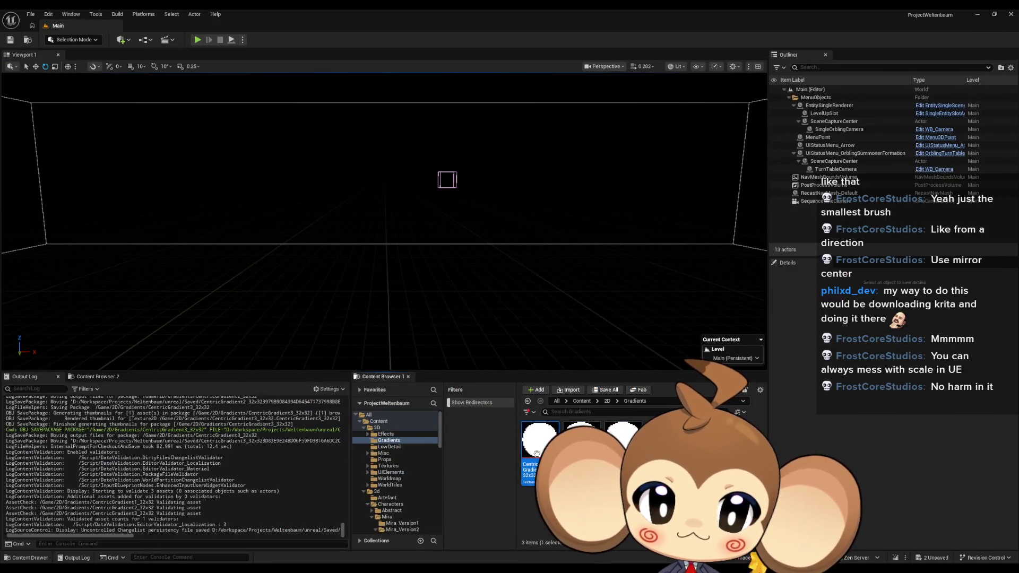
Step: Open CentricGradient1_32x32 in the texture editor
double_click(538, 458)
scroll(389, 315, up, 5)
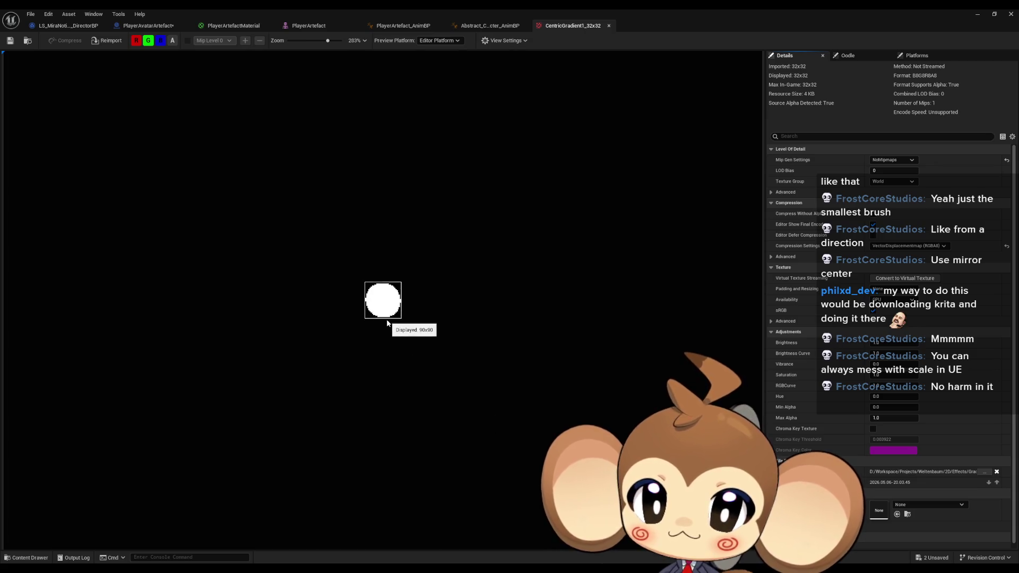
scroll(390, 324, up, 2)
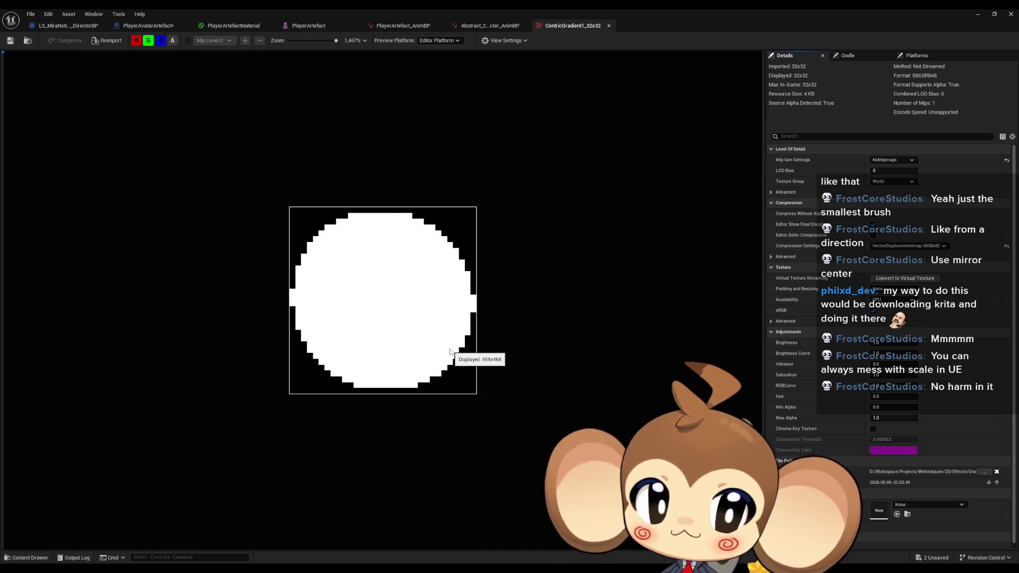
scroll(450, 352, up, 2)
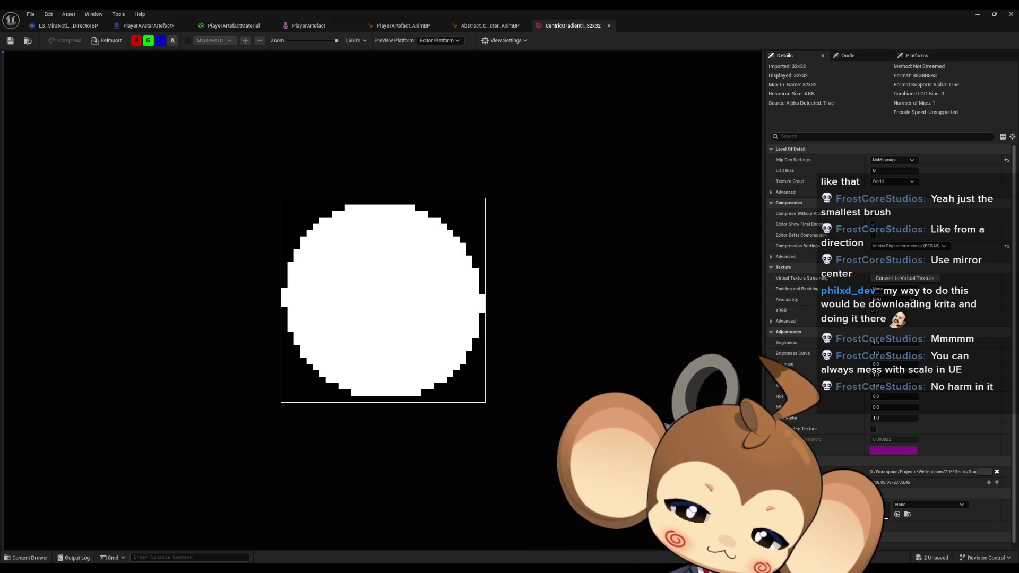
Step: Try Uncompressed, settle compression on VectorDisplacementmap (RGBA8), and save the texture
click(928, 248)
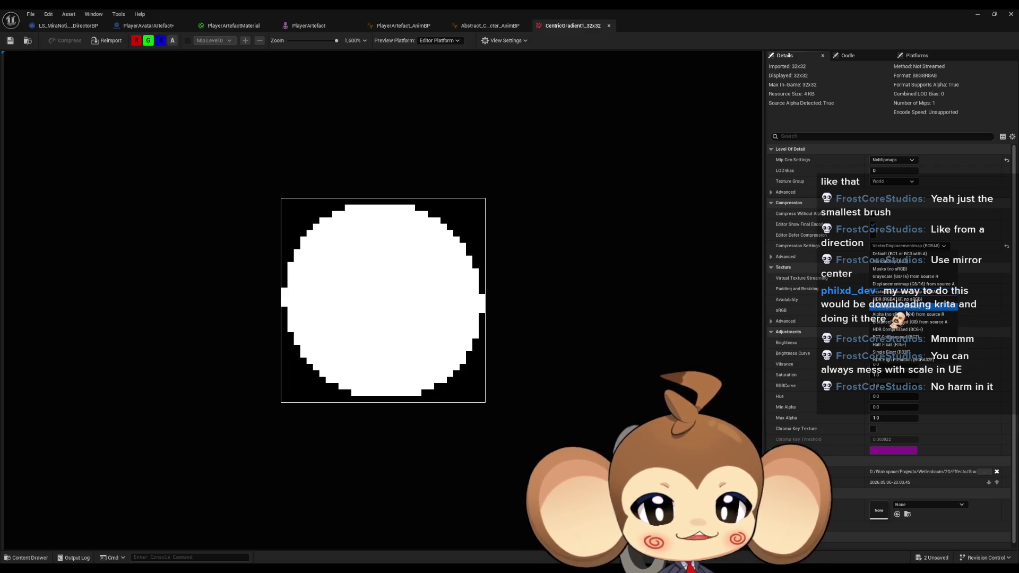
click(907, 308)
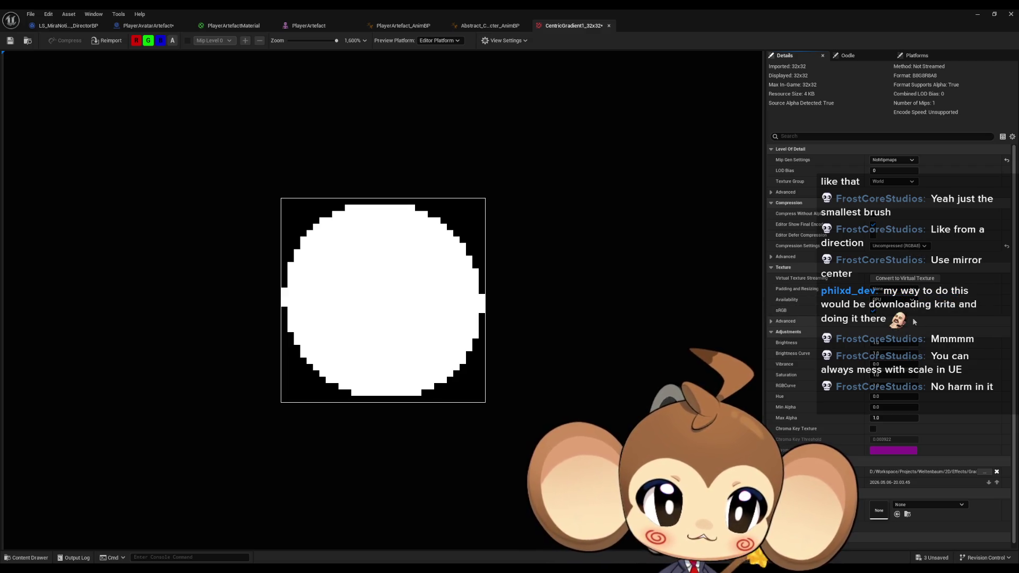
click(905, 248)
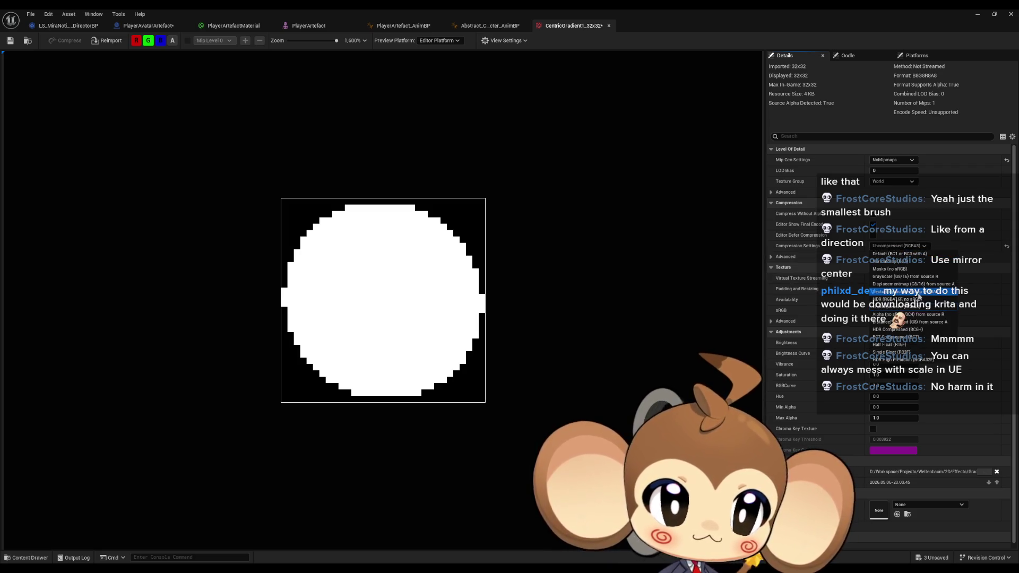
click(919, 293)
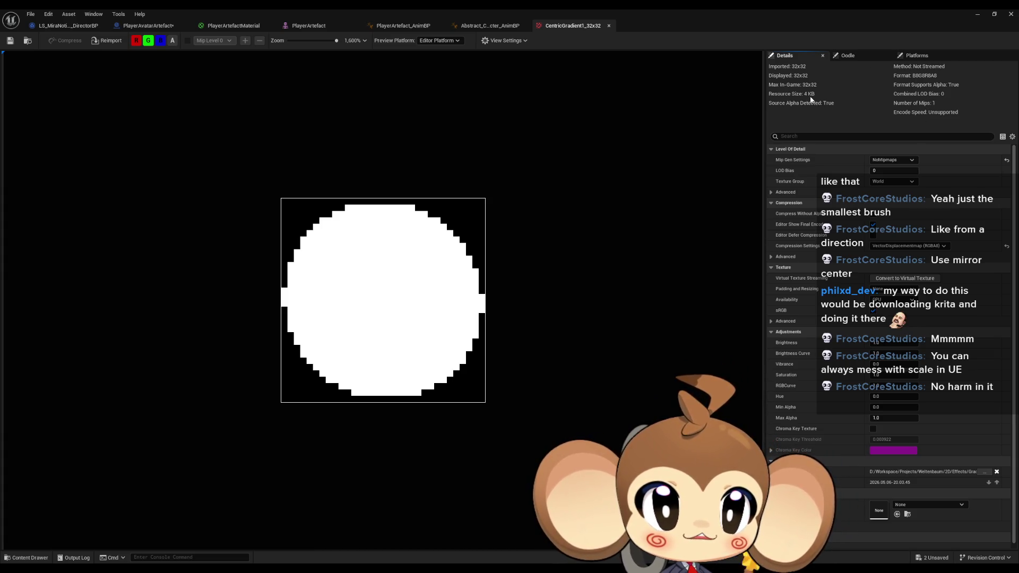
click(900, 247)
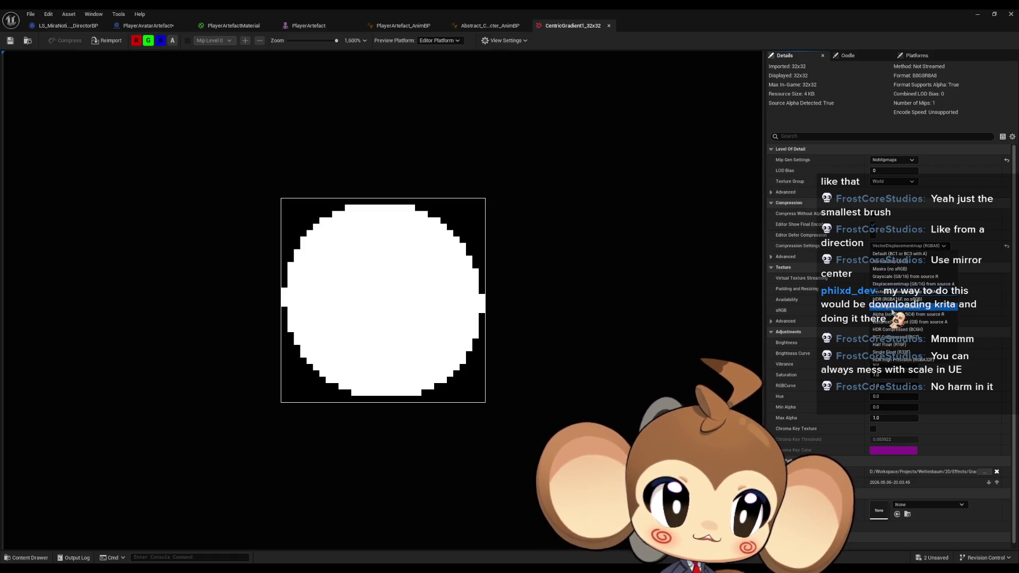
click(892, 307)
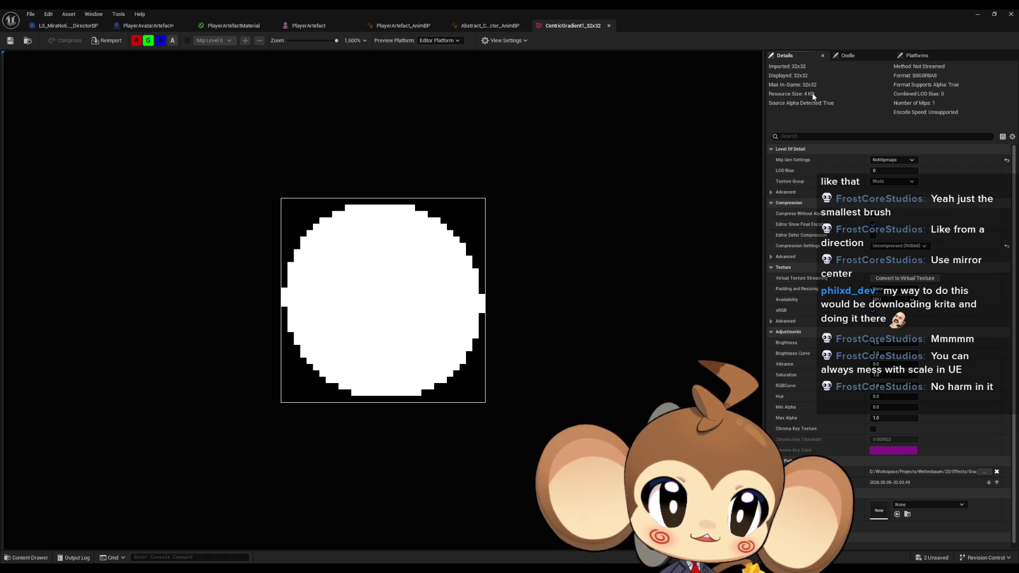
click(887, 248)
click(897, 291)
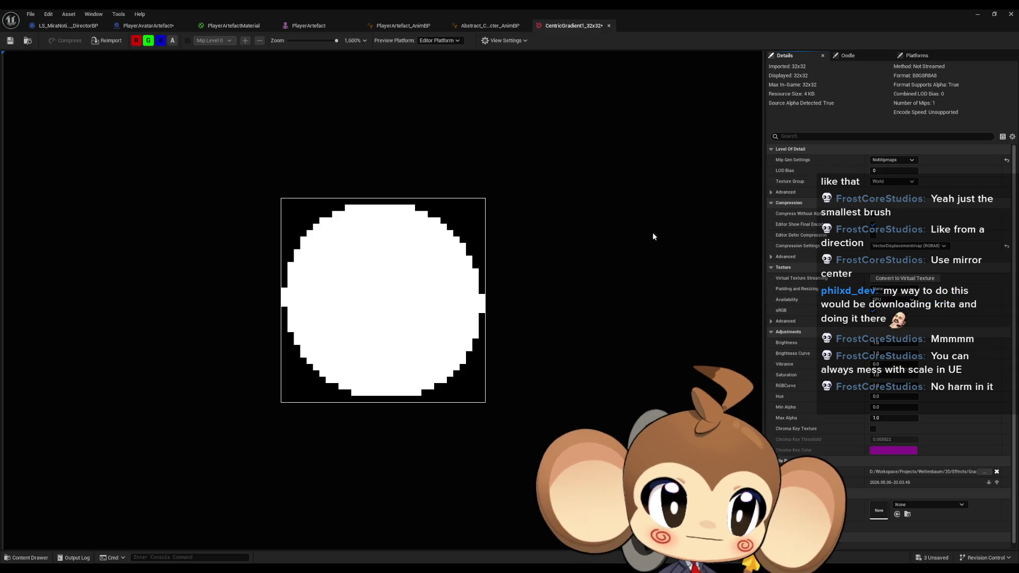
click(11, 40)
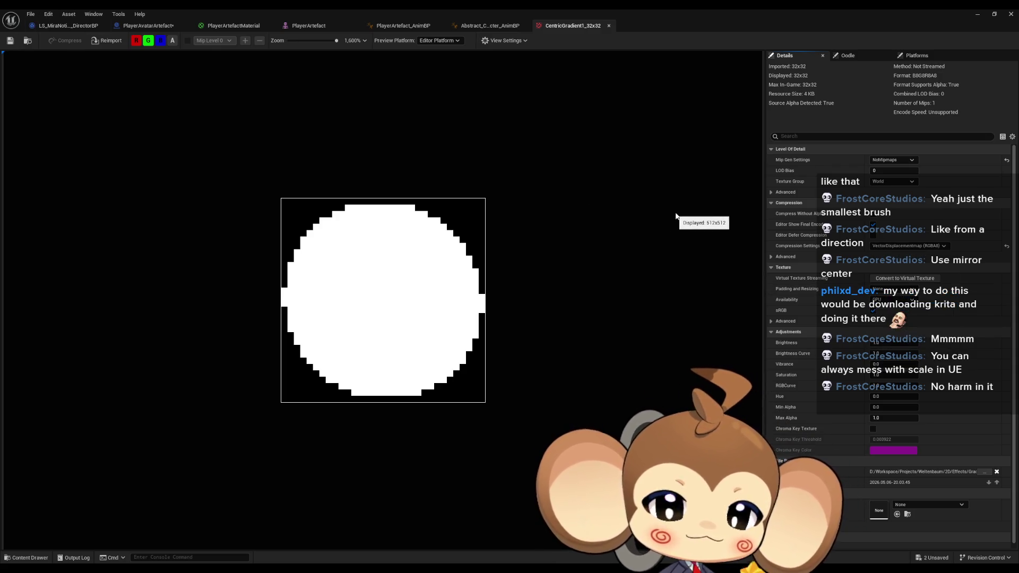
Step: Minimize the texture editor and select the top-level Effects folder in the Content Browser
click(978, 18)
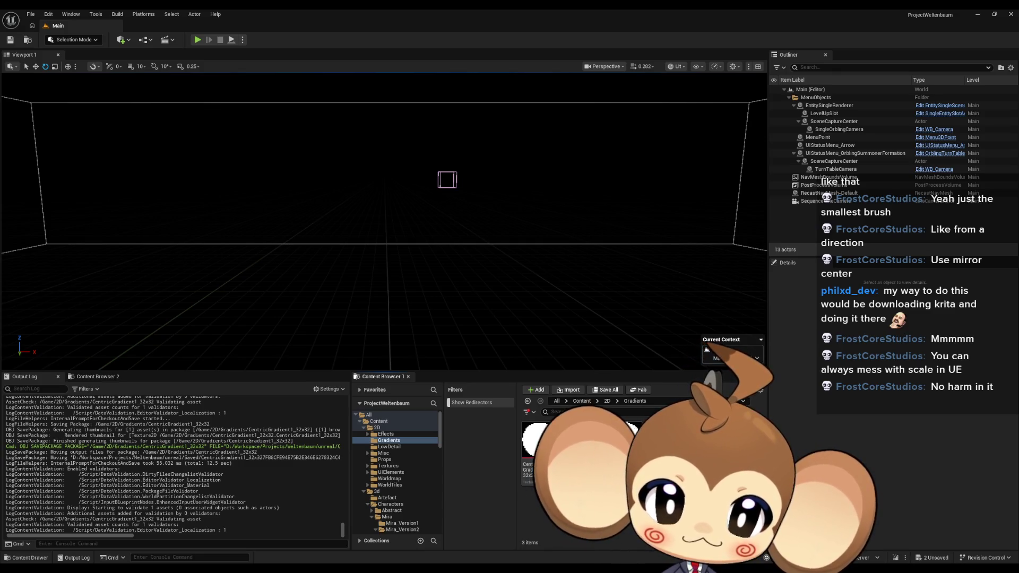
click(581, 400)
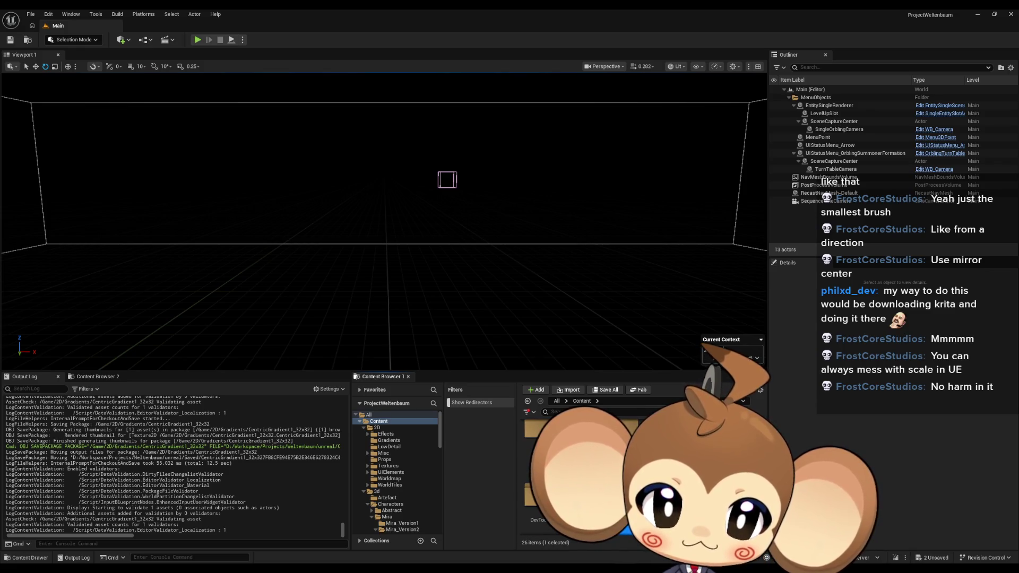
click(382, 474)
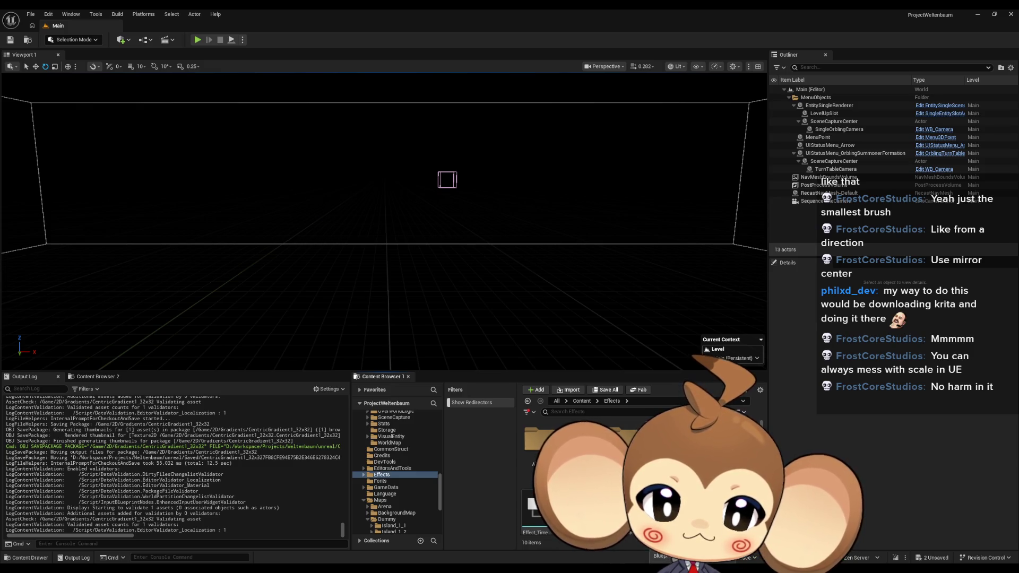
Step: Create a Billboards folder inside Effects
right_click(732, 425)
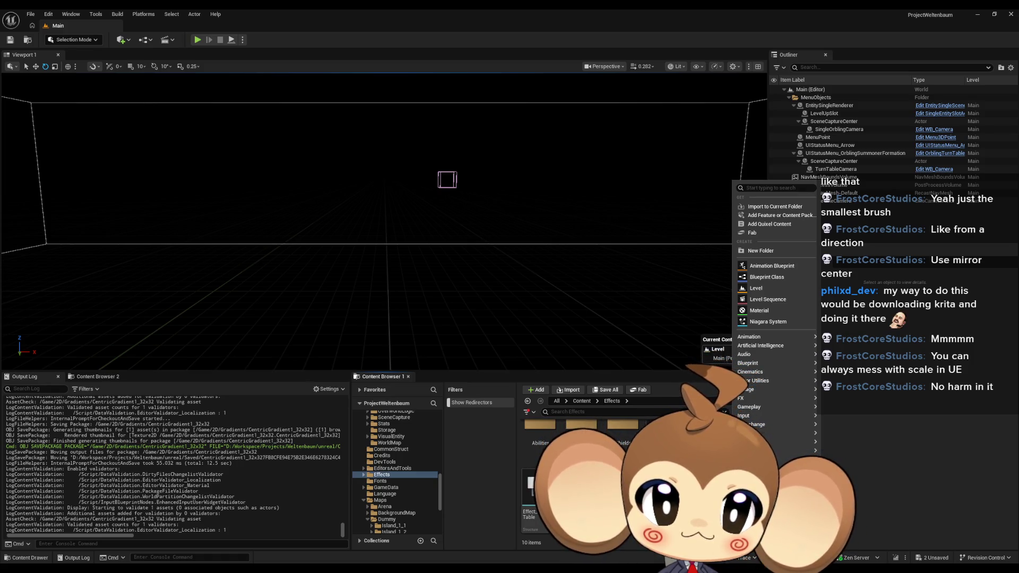
click(760, 251)
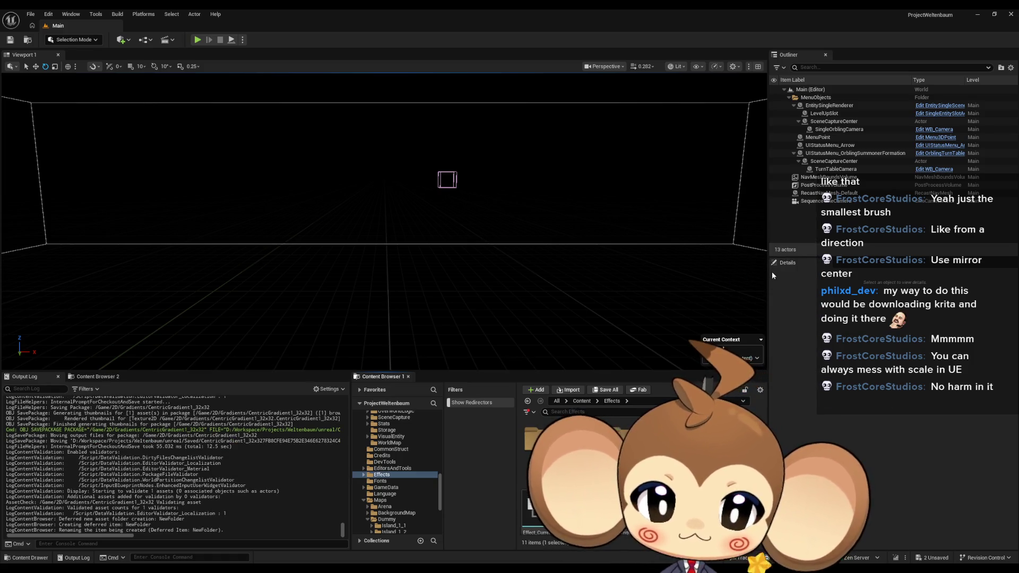
text(Billboards)
key(Return)
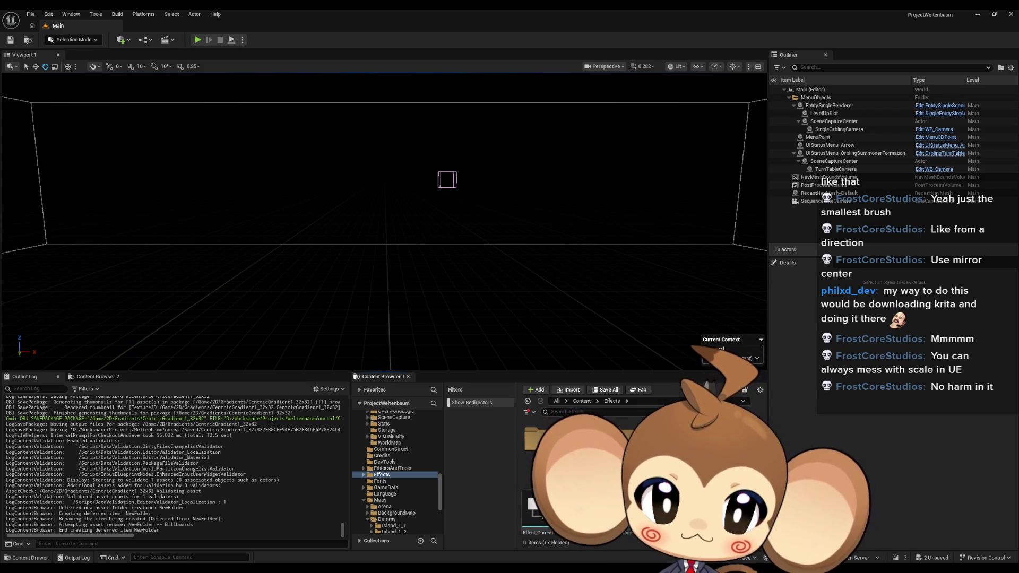
Step: Create a BrightLight subfolder inside Billboards and return to Effects
double_click(536, 440)
right_click(568, 457)
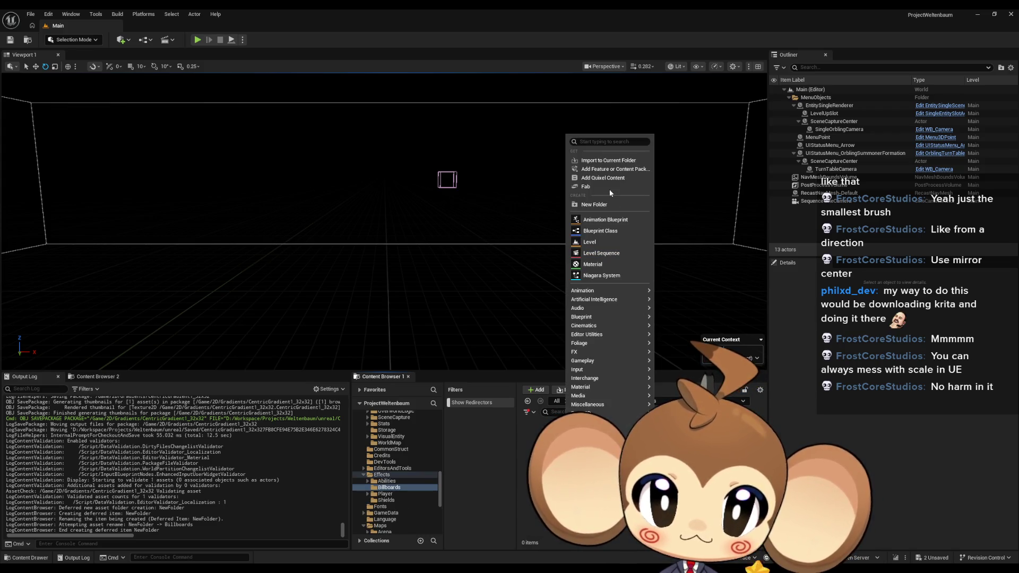
click(595, 205)
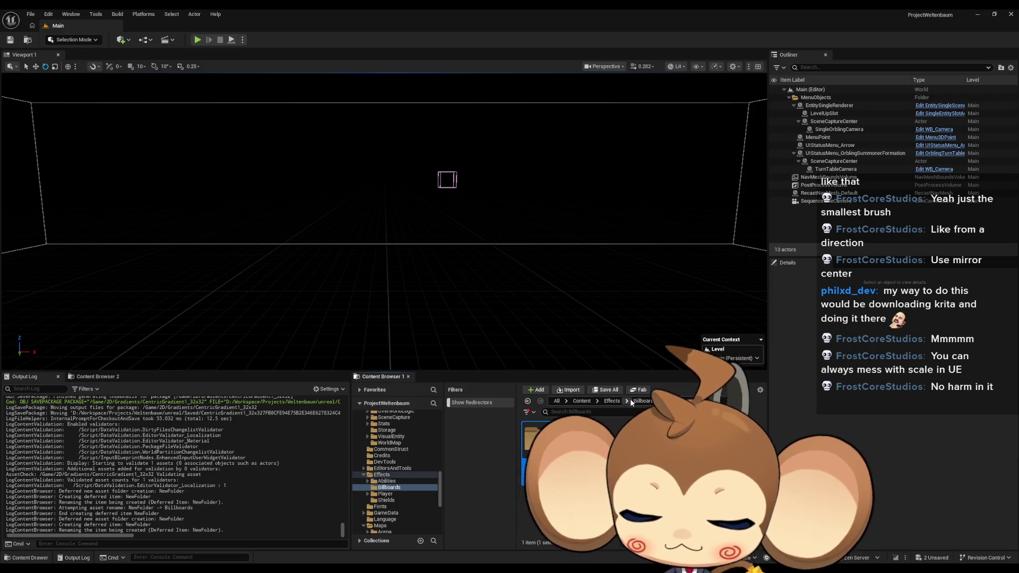
text(BrightLight)
key(Return)
click(610, 401)
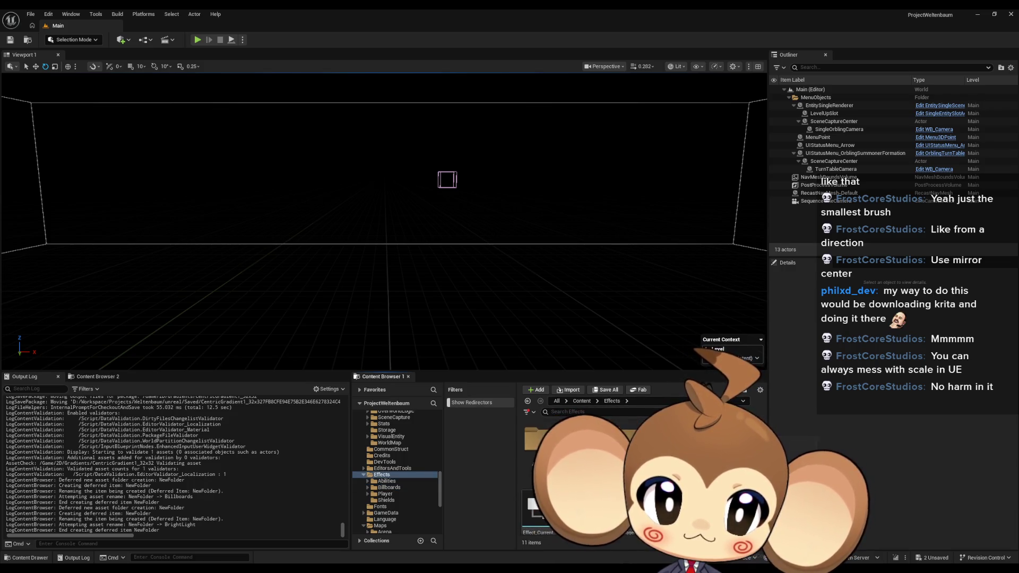
right_click(710, 451)
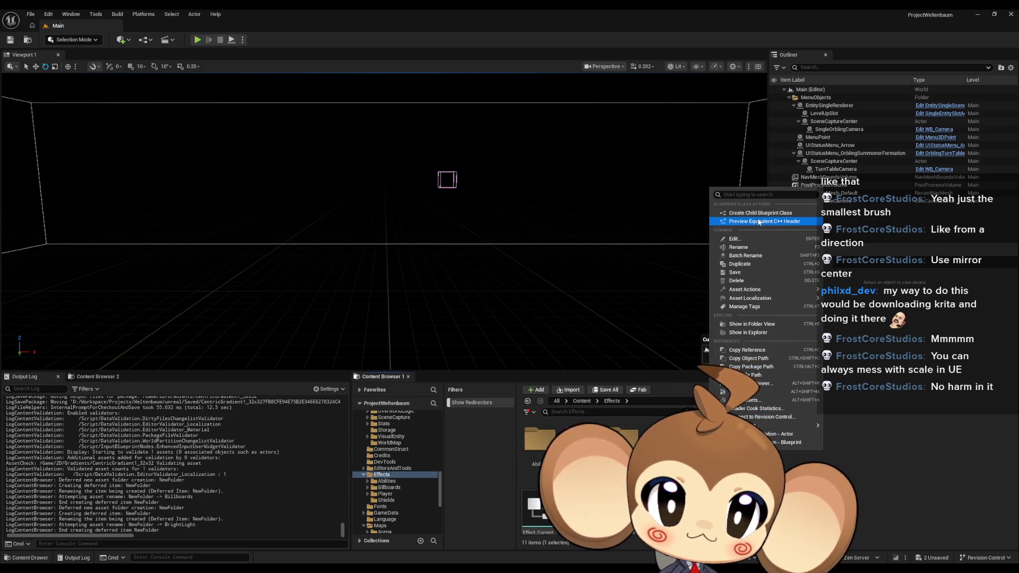
Step: Create a child of Abstract Effect in Billboards/BrightLight, rename it Effect_BrightCentricLight, and open it
click(753, 212)
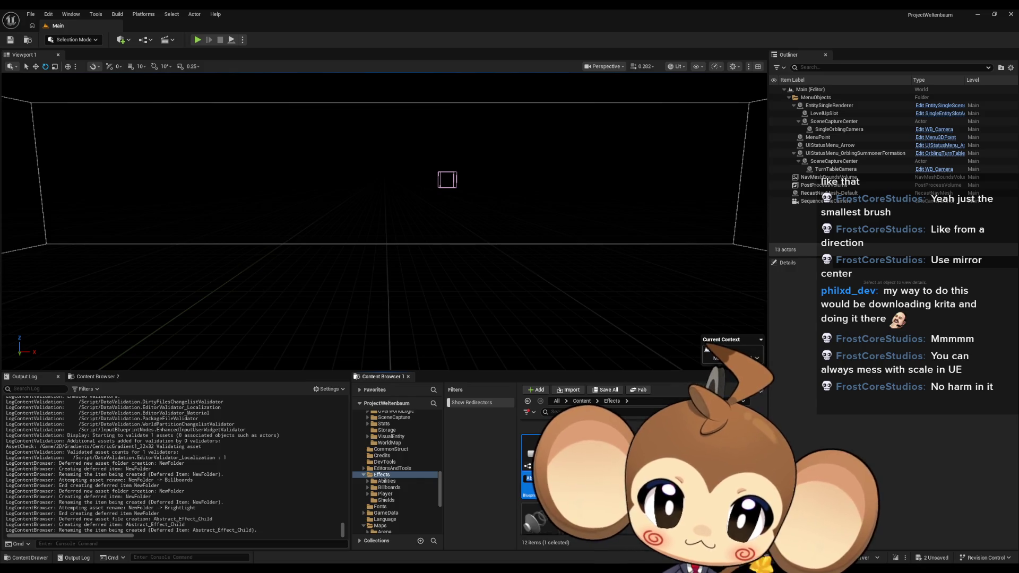
key(Return)
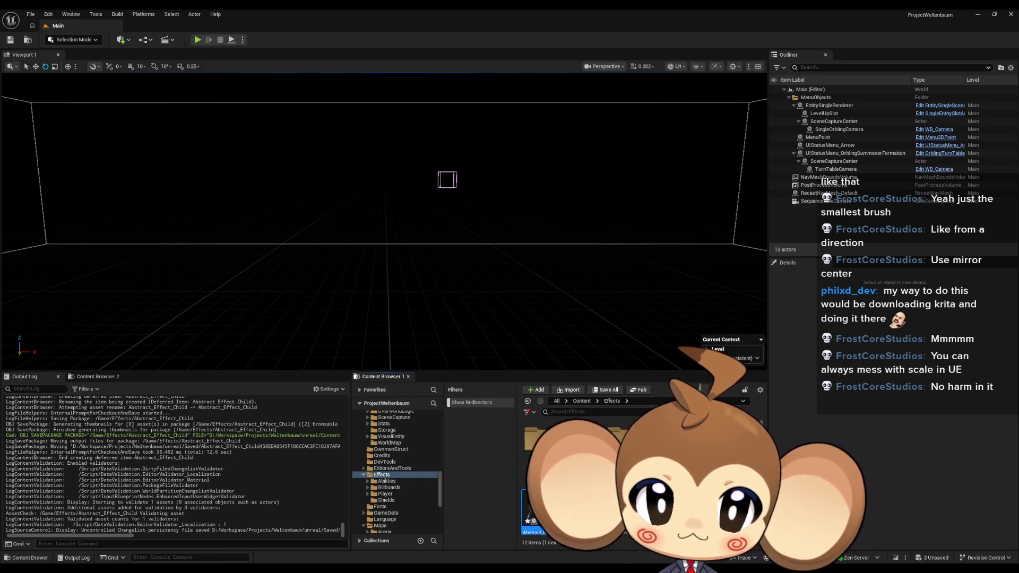
drag(535, 509, 584, 440)
click(700, 366)
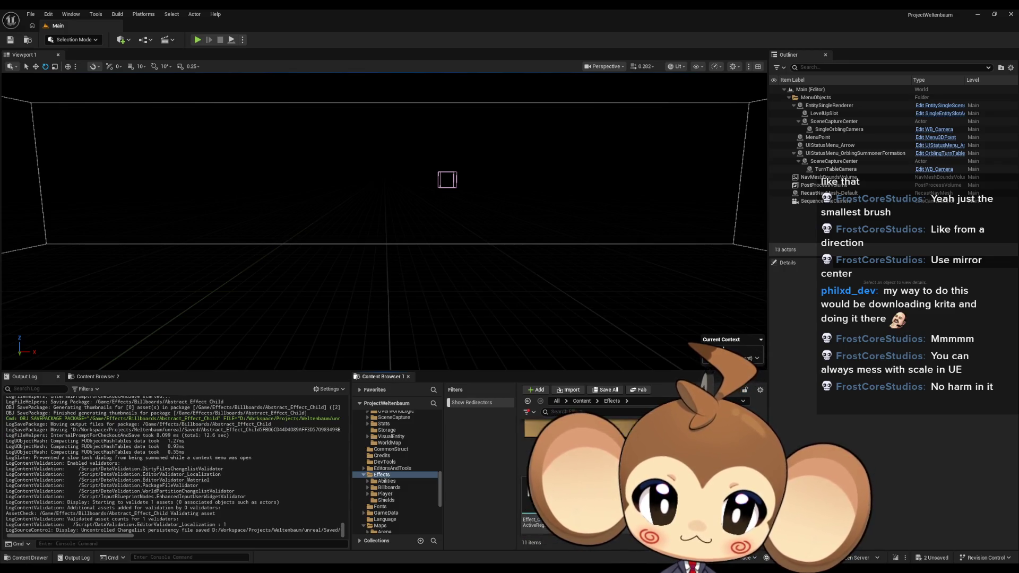
double_click(584, 440)
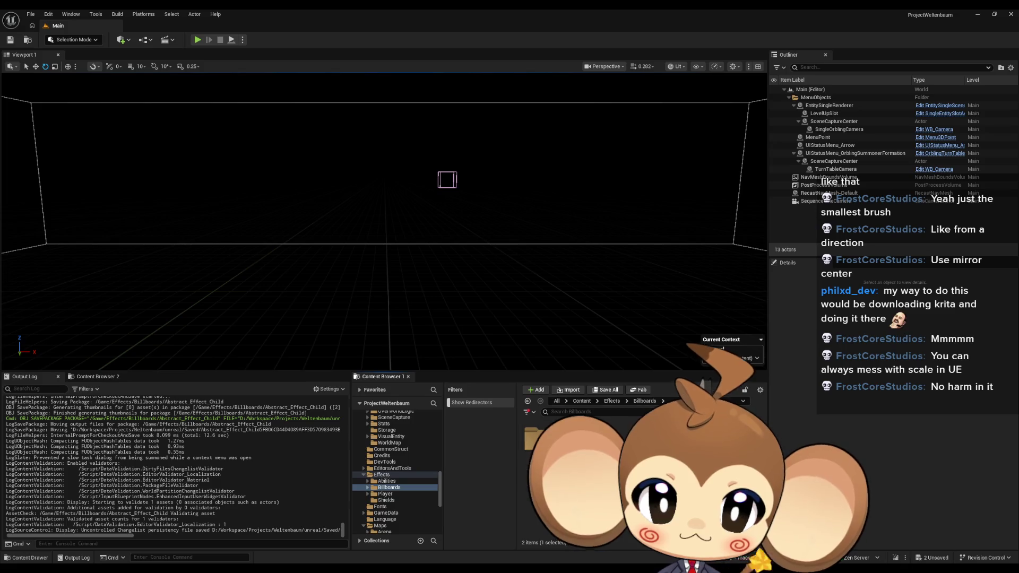
click(700, 366)
text(BrightLight)
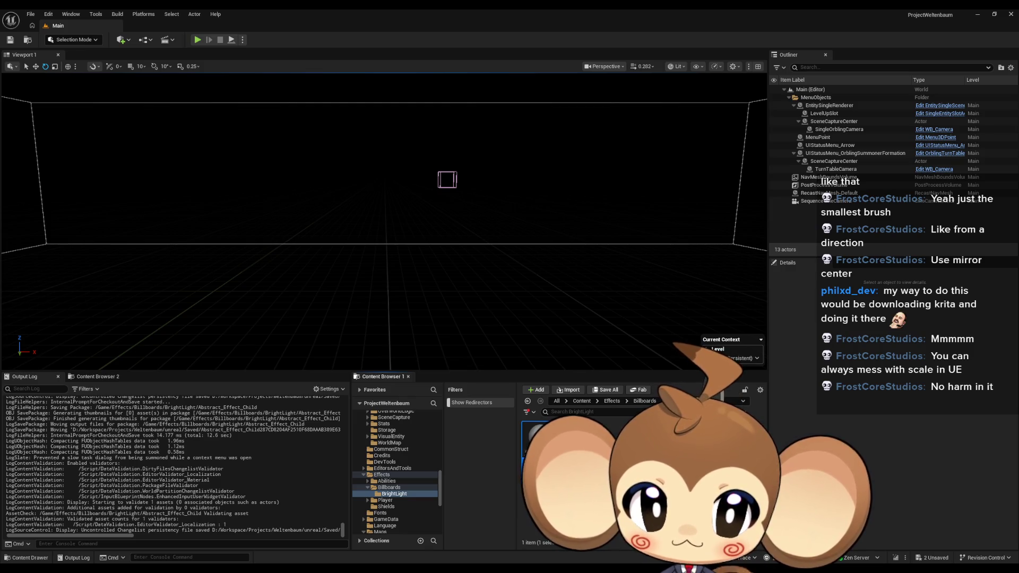
key(Return)
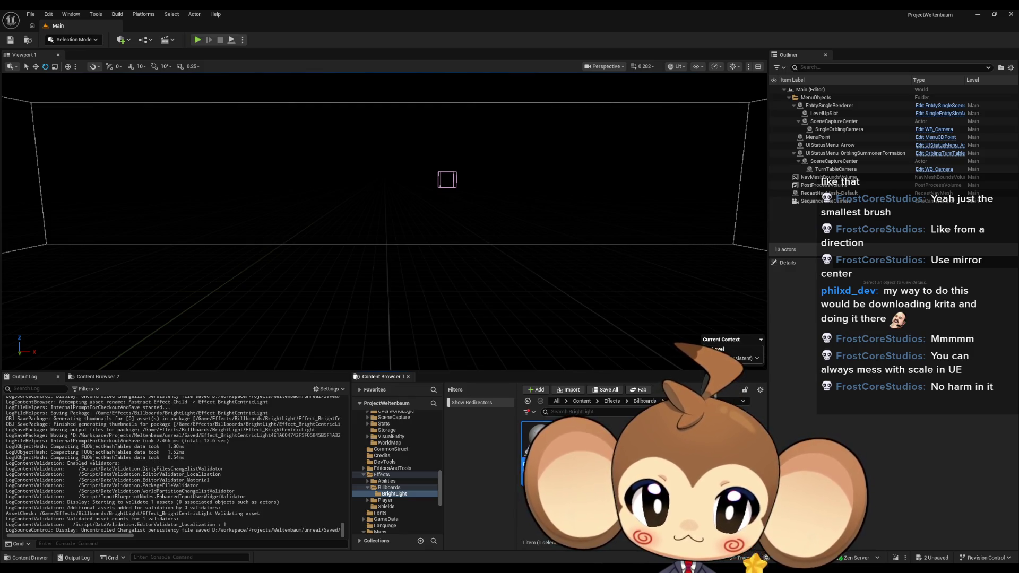
key(Return)
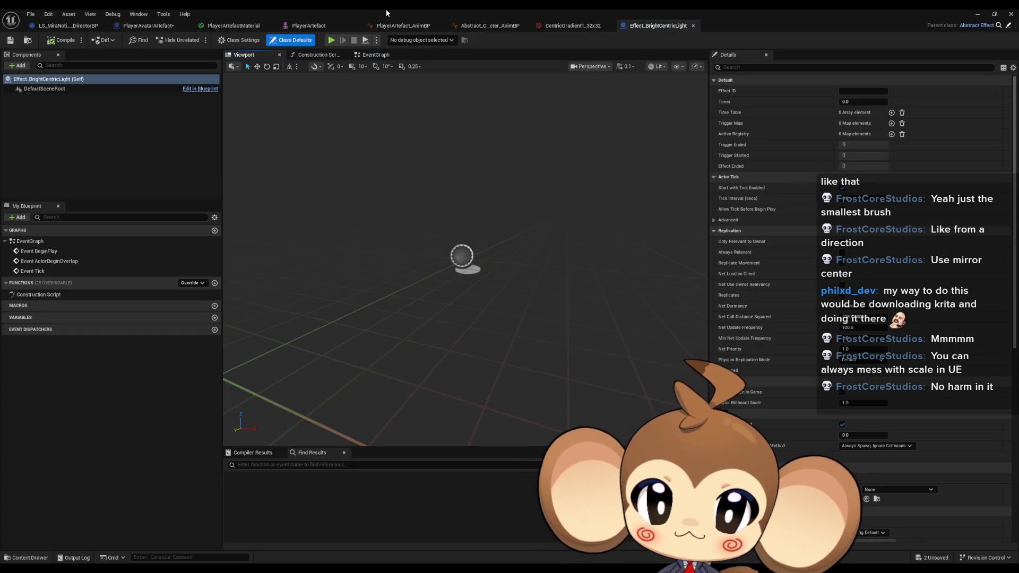
Step: Add the simpleplane mesh from 3d > Simple as a blueprint component, then browse to BrightLight
double_click(386, 8)
drag(572, 286, 437, 56)
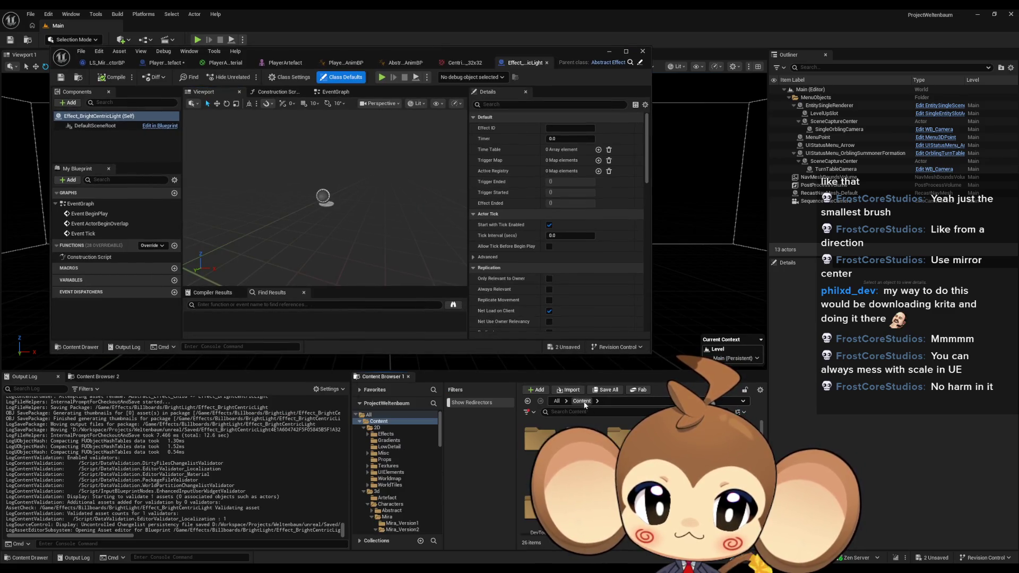
double_click(618, 440)
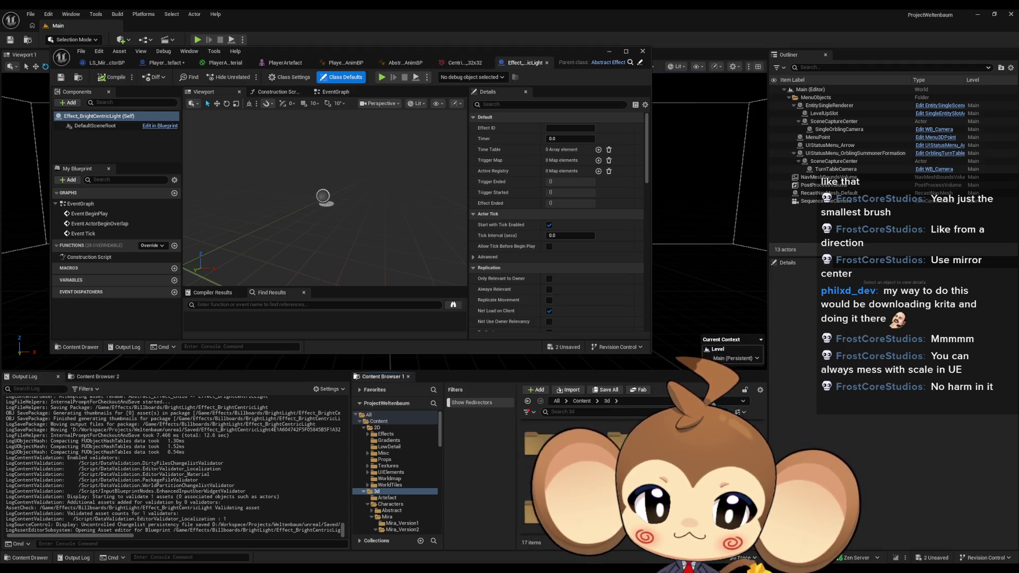
double_click(618, 441)
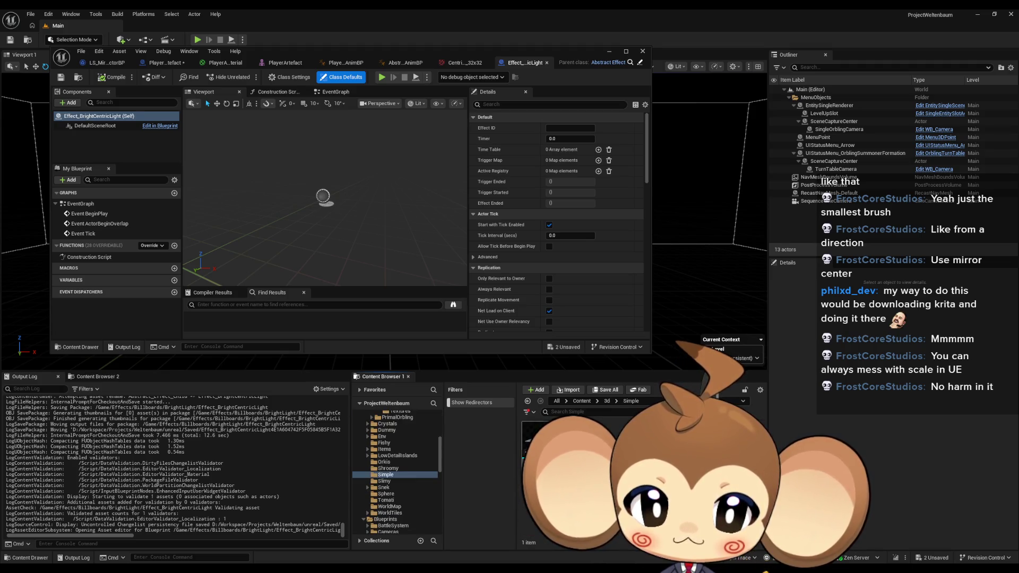
drag(540, 440, 383, 244)
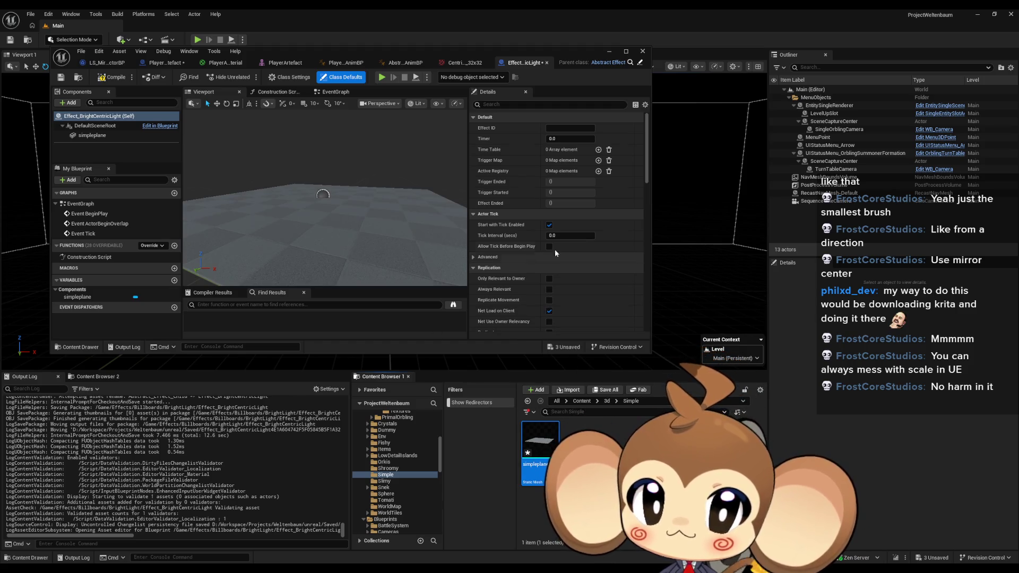
click(98, 135)
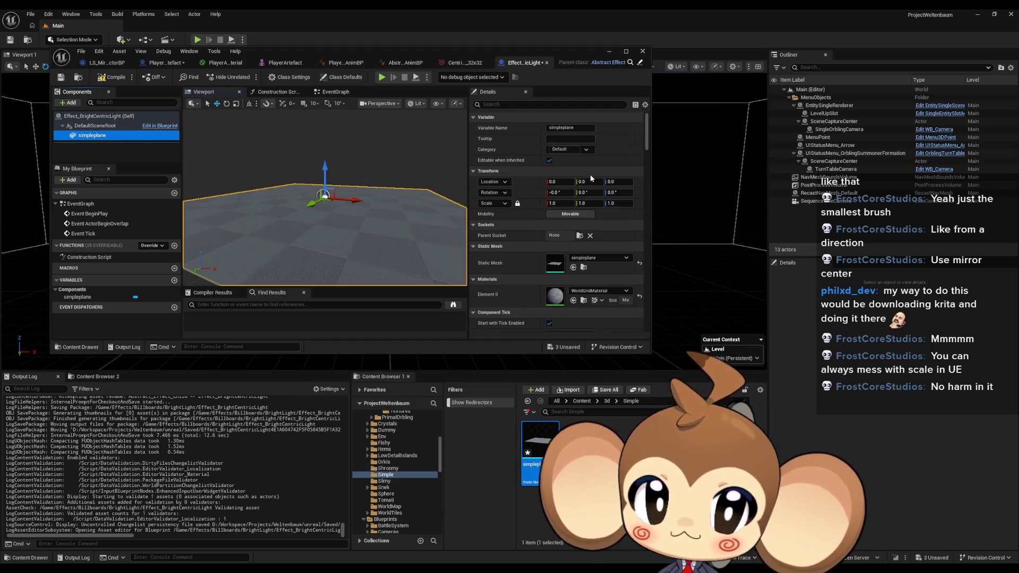
mouse_move(329, 244)
mouse_down()
mouse_move(313, 244)
mouse_move(313, 212)
mouse_up()
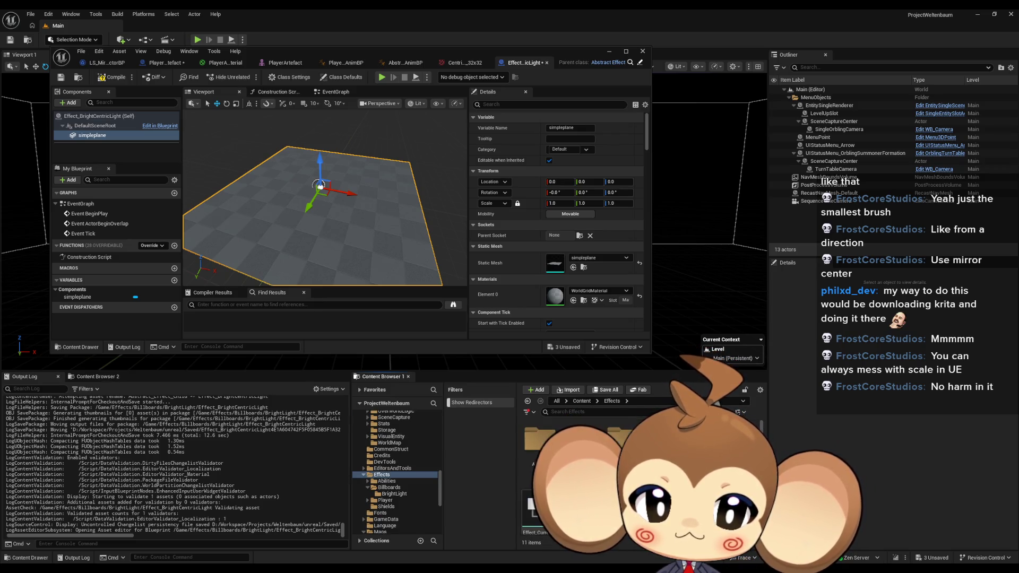
click(393, 493)
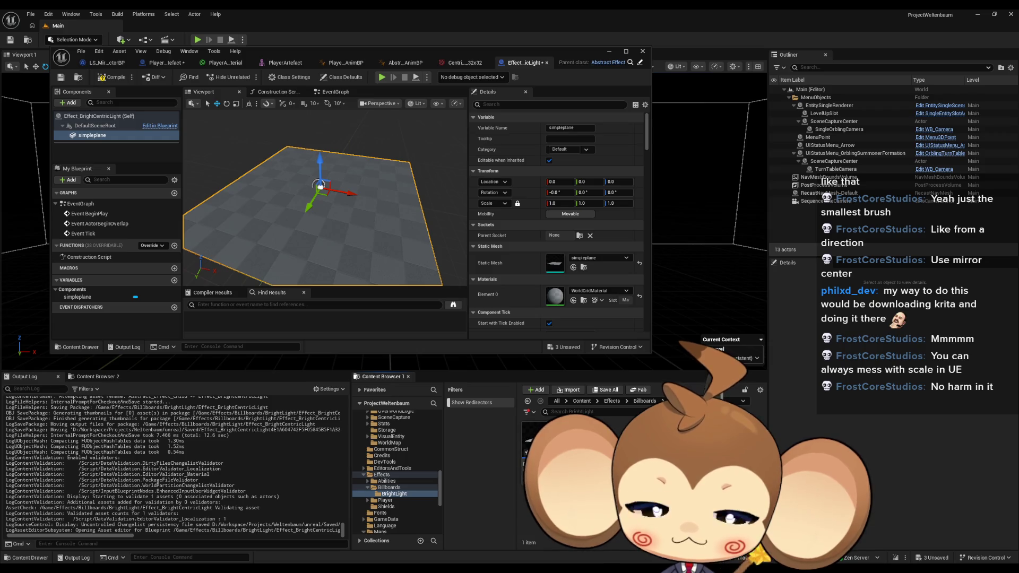
Step: Create a new material named EffectBrightLightMaterial in the BrightLight folder
right_click(584, 467)
mouse_move(621, 327)
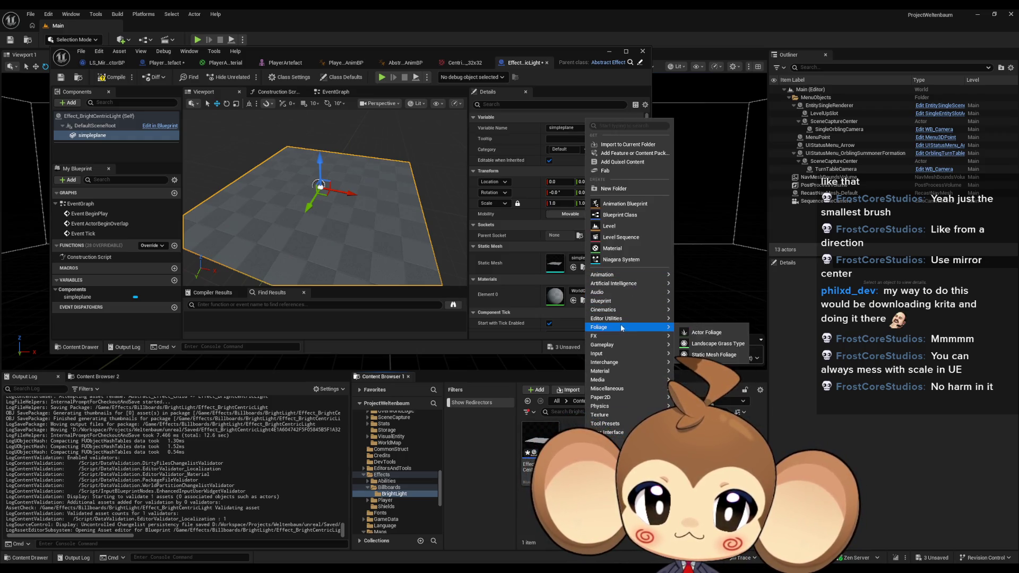
mouse_move(621, 379)
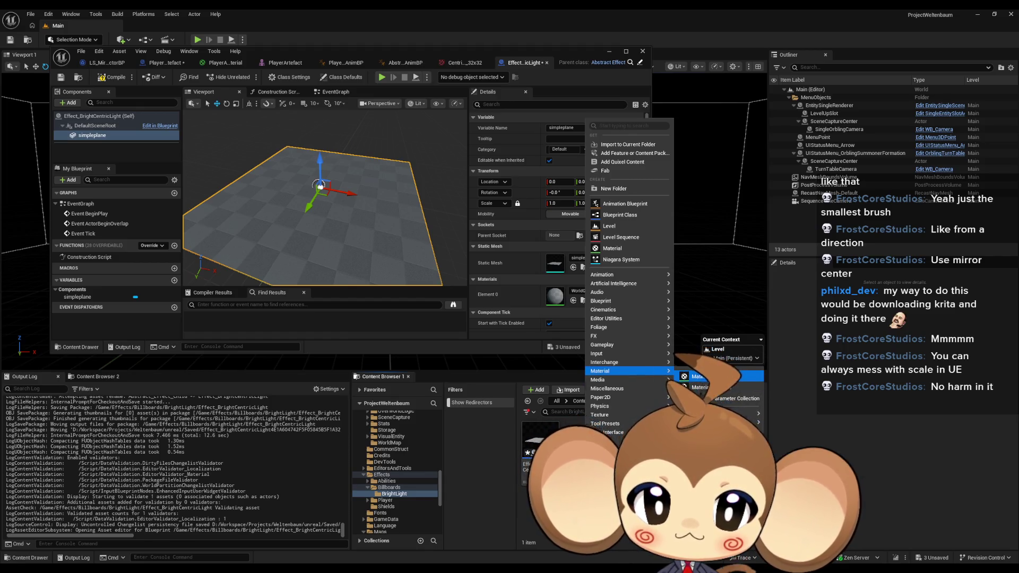
click(695, 376)
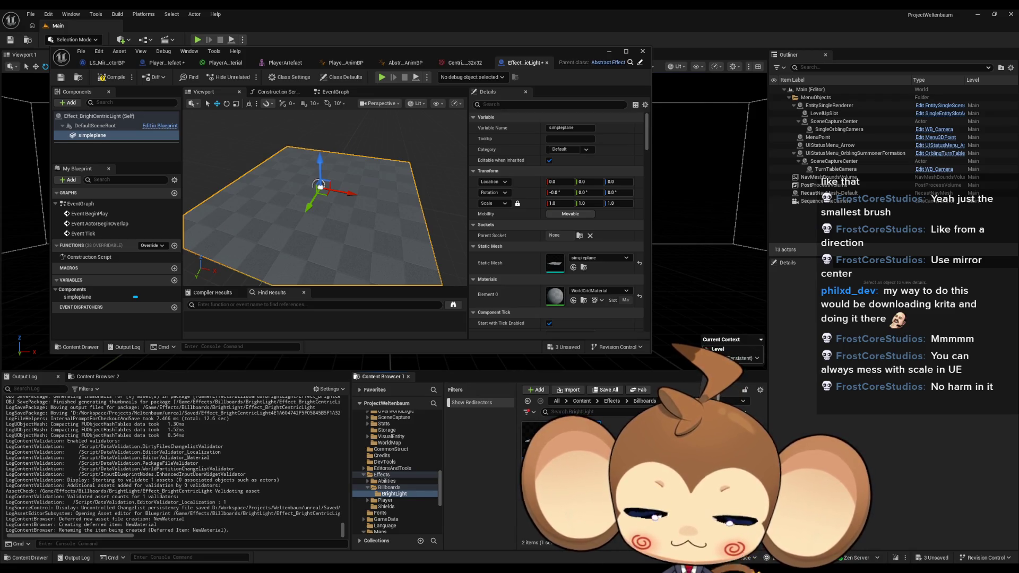
key(Return)
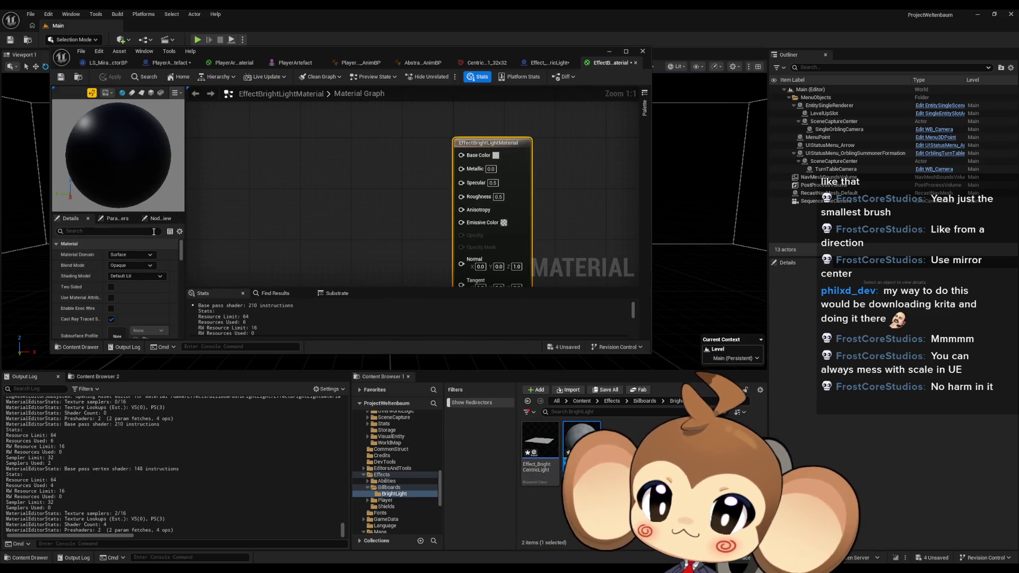
Step: Set the material's Blend Mode to Translucent and Shading Model to Unlit
click(136, 265)
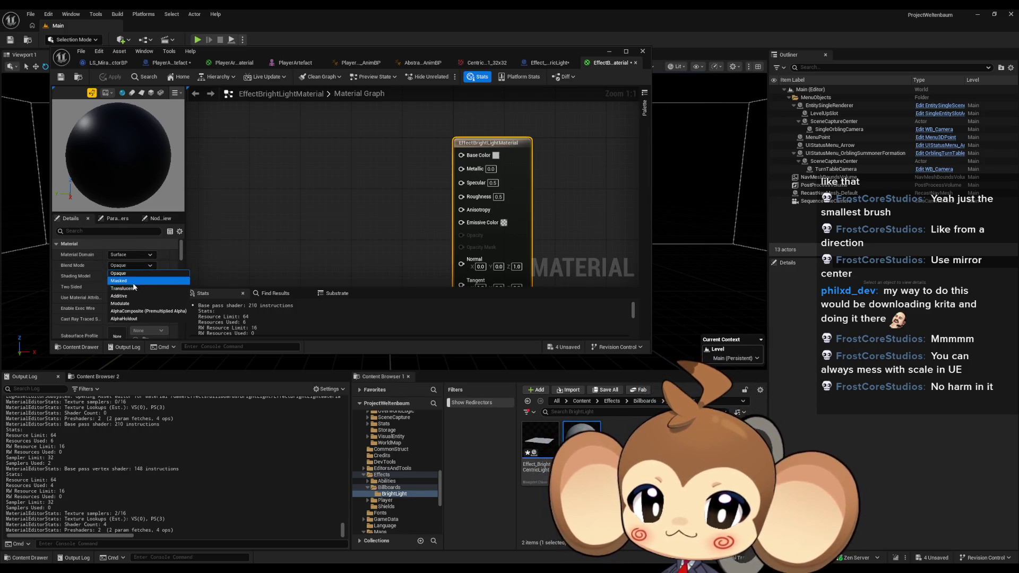
click(129, 295)
click(130, 265)
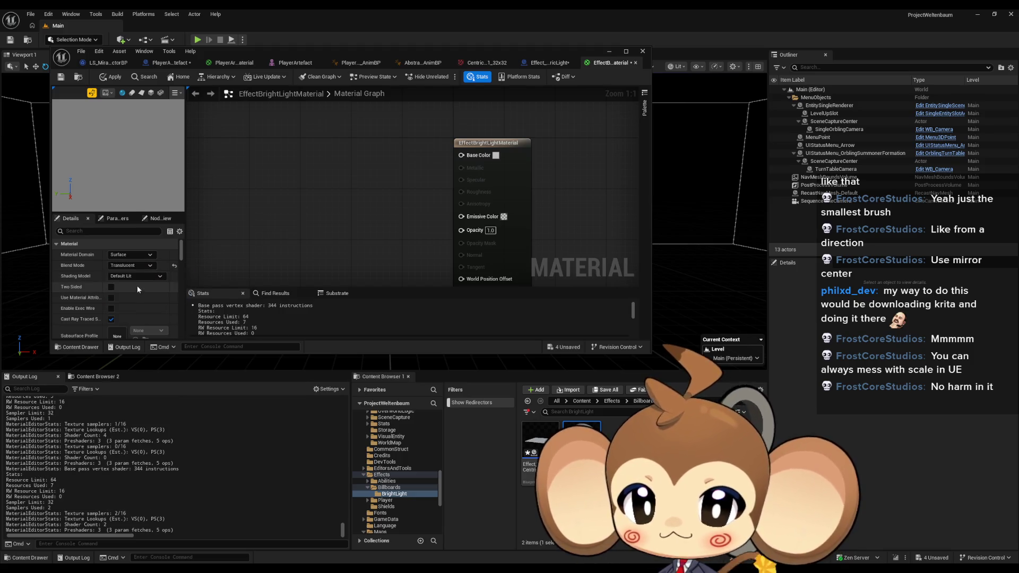
click(130, 275)
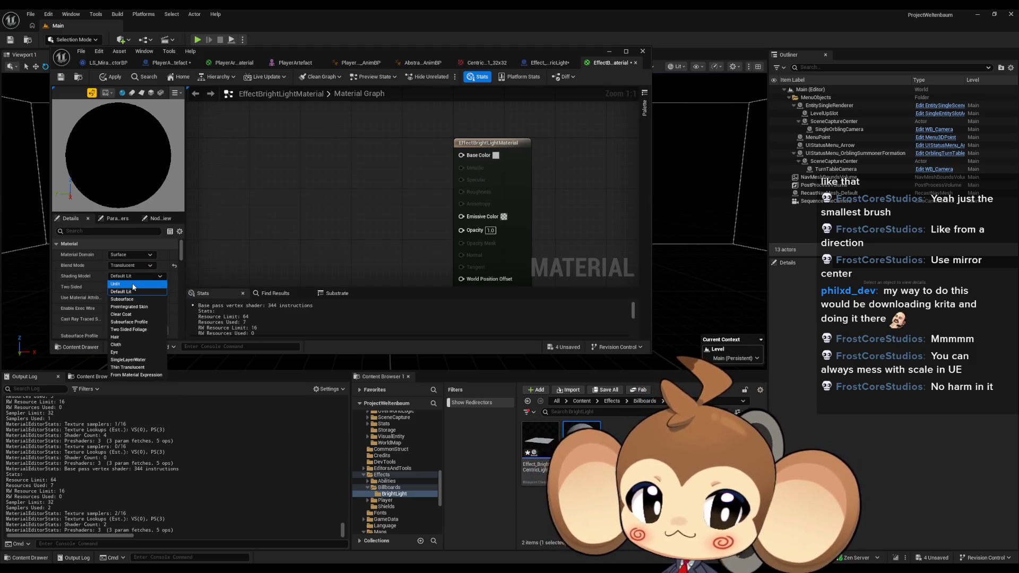
click(132, 285)
drag(363, 205, 379, 194)
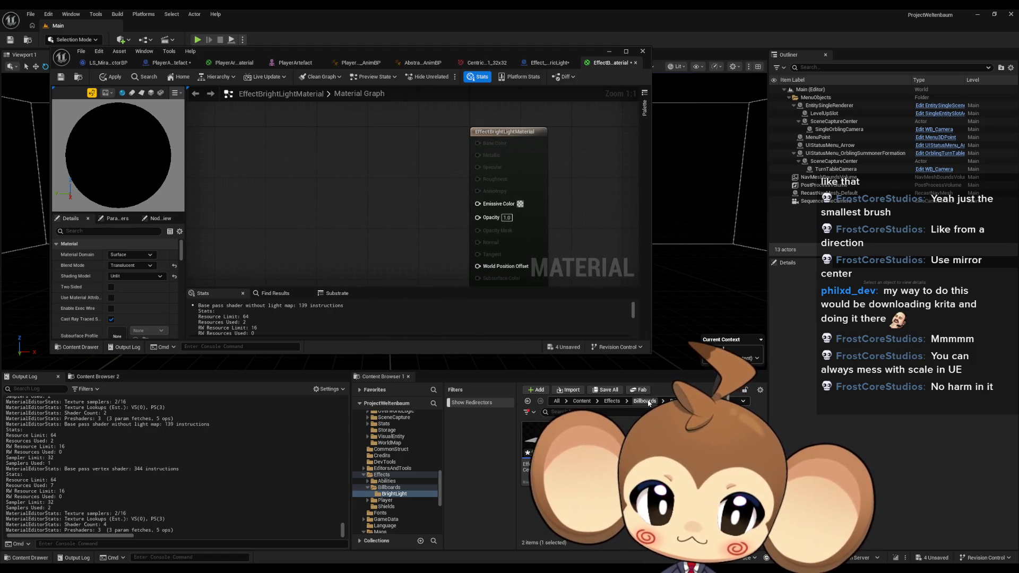
Step: Add the white gradient texture from 2D > Gradients into the material graph
click(581, 401)
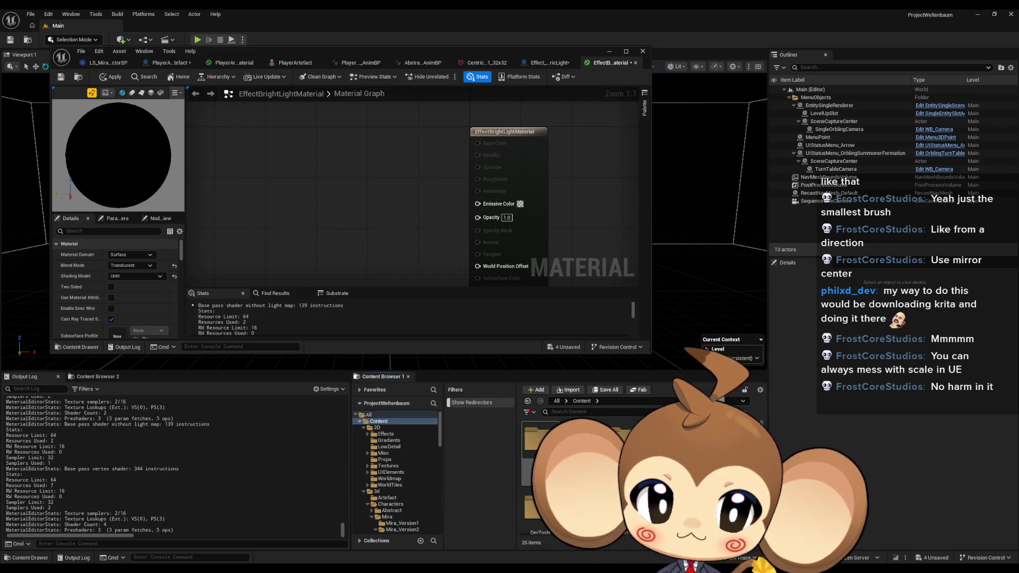
click(376, 427)
click(388, 440)
mouse_move(539, 439)
mouse_down()
mouse_move(372, 239)
mouse_move(275, 164)
mouse_up()
mouse_move(581, 440)
mouse_down()
mouse_move(504, 414)
mouse_move(306, 272)
mouse_up()
right_click(453, 228)
mouse_move(539, 440)
mouse_down()
mouse_move(411, 265)
mouse_move(297, 180)
mouse_up()
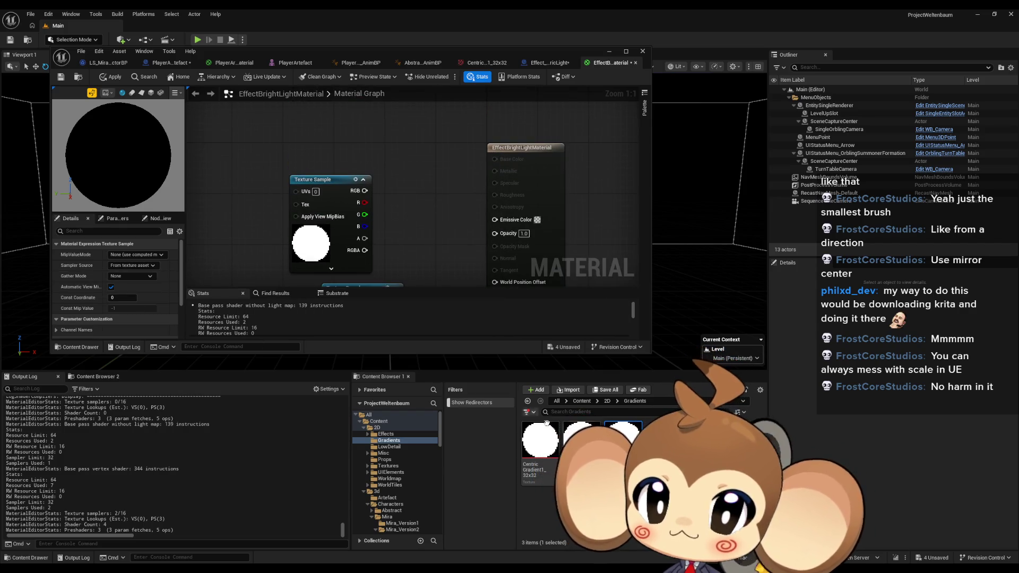
scroll(396, 467, down, 5)
click(382, 474)
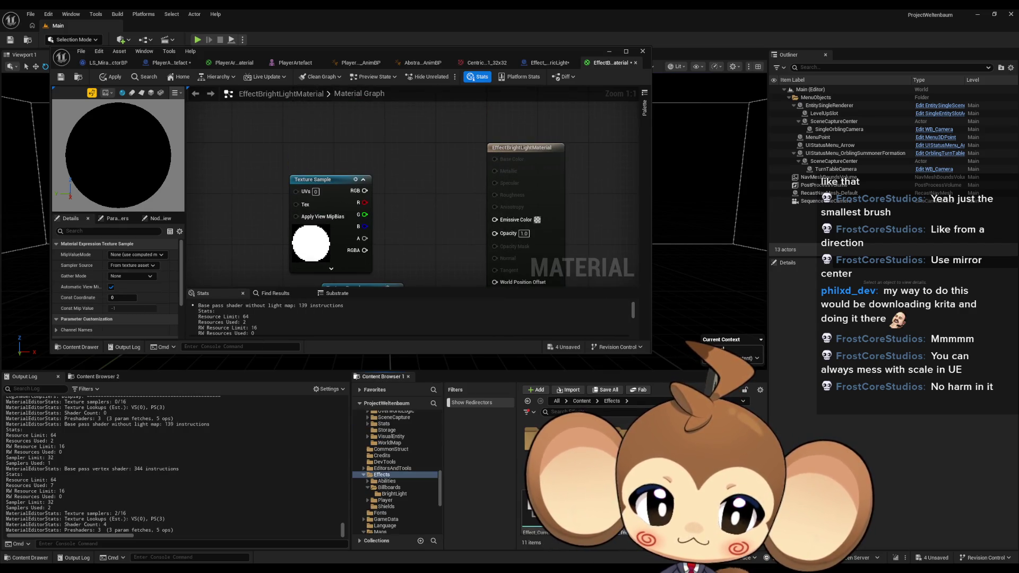
click(393, 494)
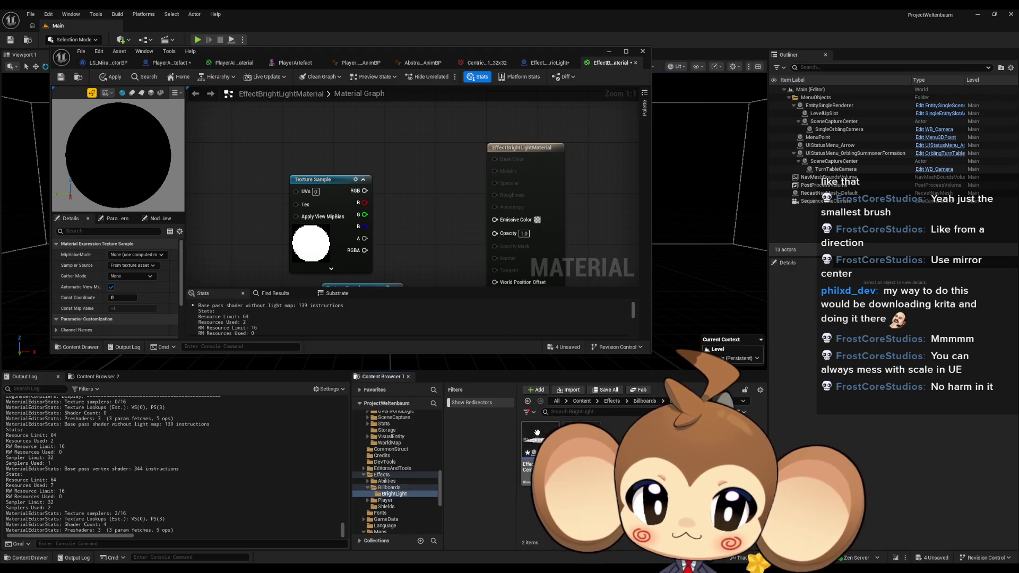
Step: Wire the texture's RGB to Emissive Color and RGBA to Opacity, then save the material
drag(430, 249, 457, 214)
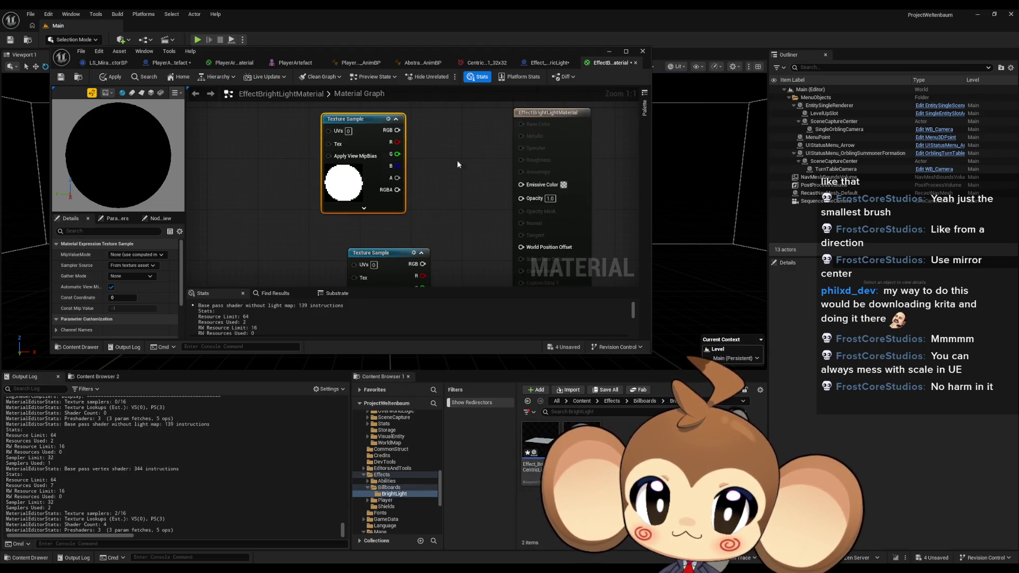
drag(385, 257, 349, 257)
drag(388, 204, 512, 211)
drag(388, 143, 511, 197)
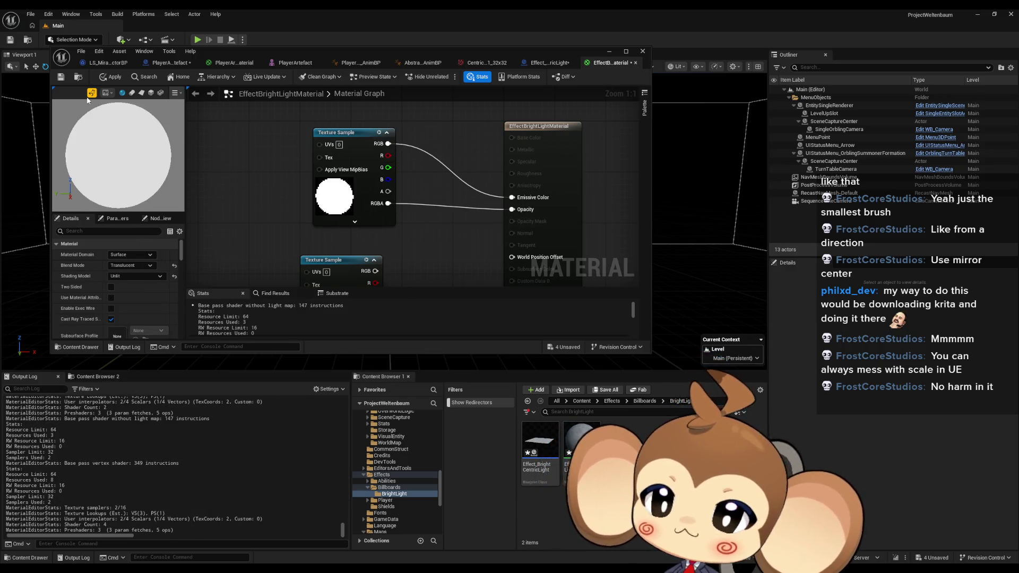
click(61, 78)
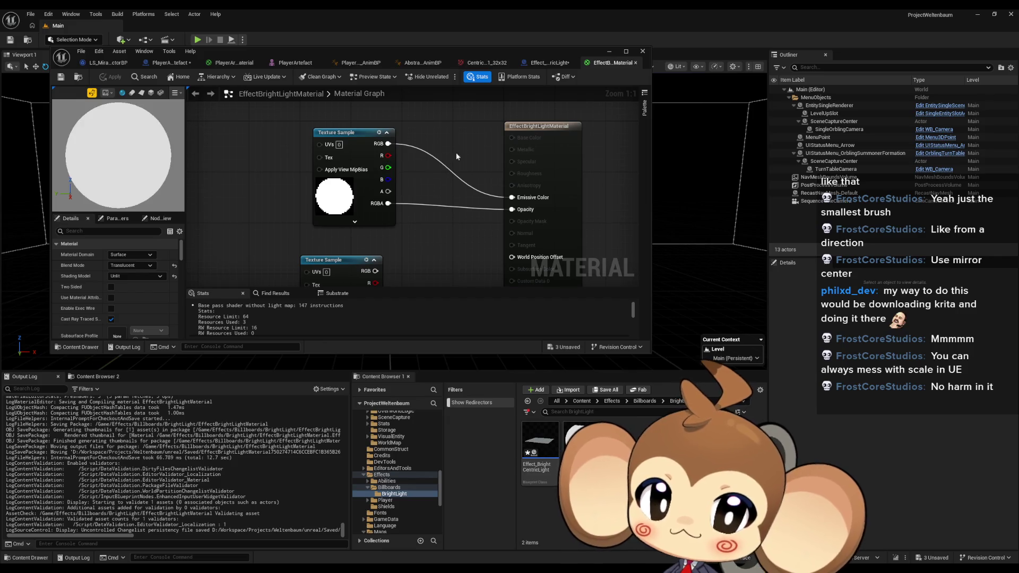
click(545, 63)
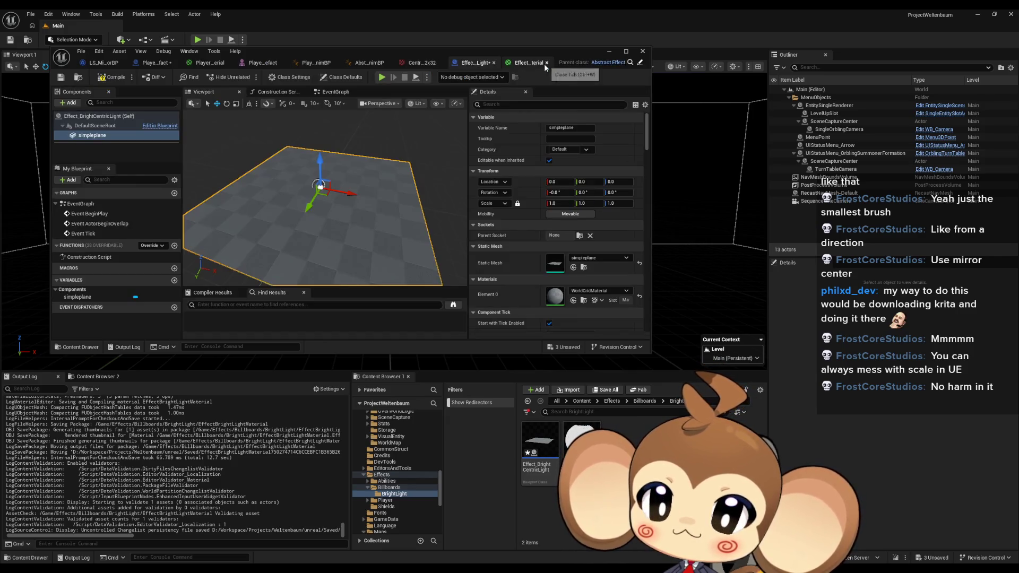
Step: Assign EffectBrightLightMaterial to the plane's Element 0 and view the white disc from above
drag(581, 435, 554, 295)
scroll(378, 186, up, 2)
drag(340, 212, 313, 240)
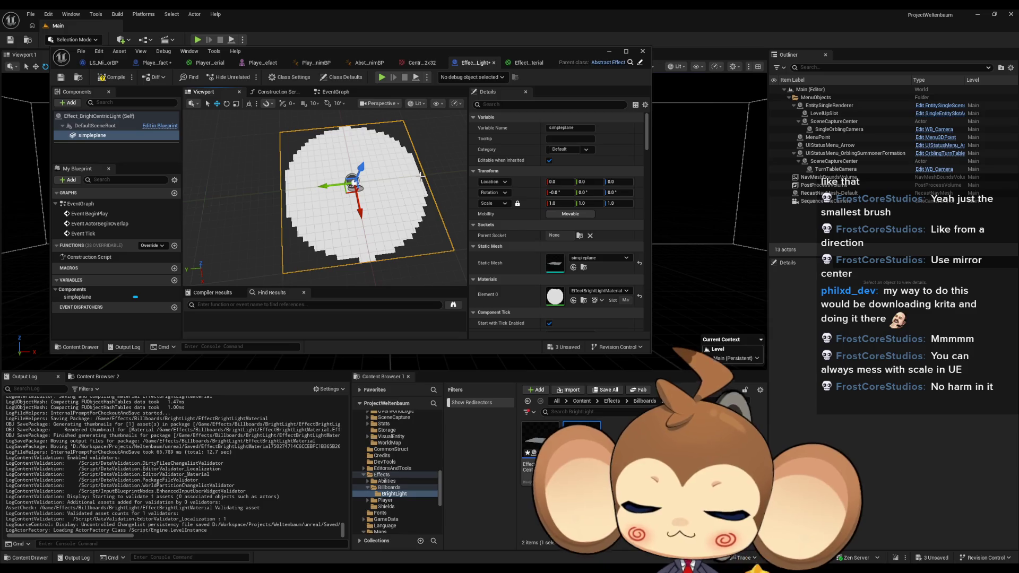